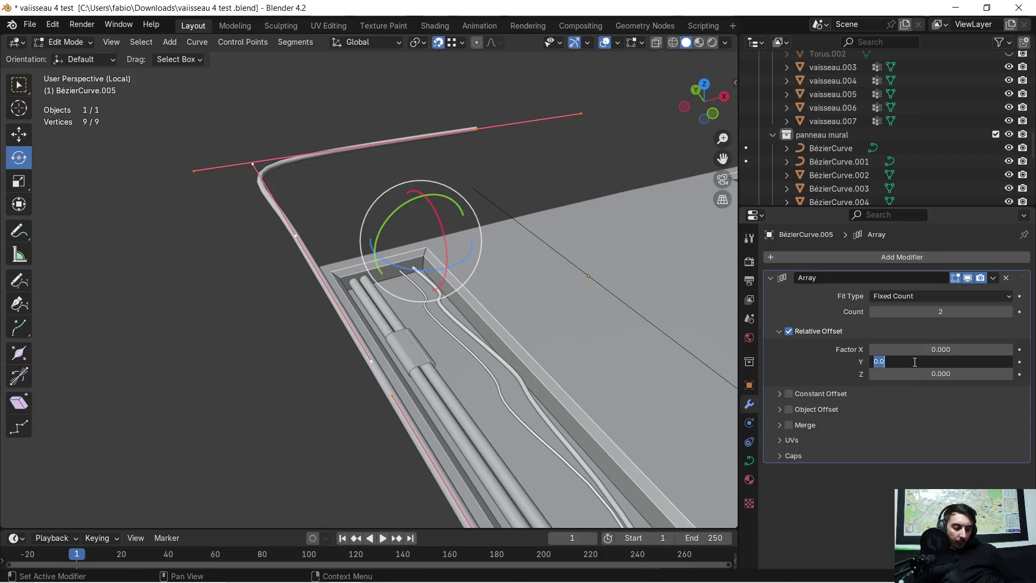
Try out the Array's relative offsets, returning Z to 0 and raising X to 0.1
key("Return")
mouse_move(574, 292)
middle_mouse_down()
mouse_move(550, 282)
mouse_move(562, 263)
mouse_move(549, 256)
middle_mouse_up()
left_click(887, 359)
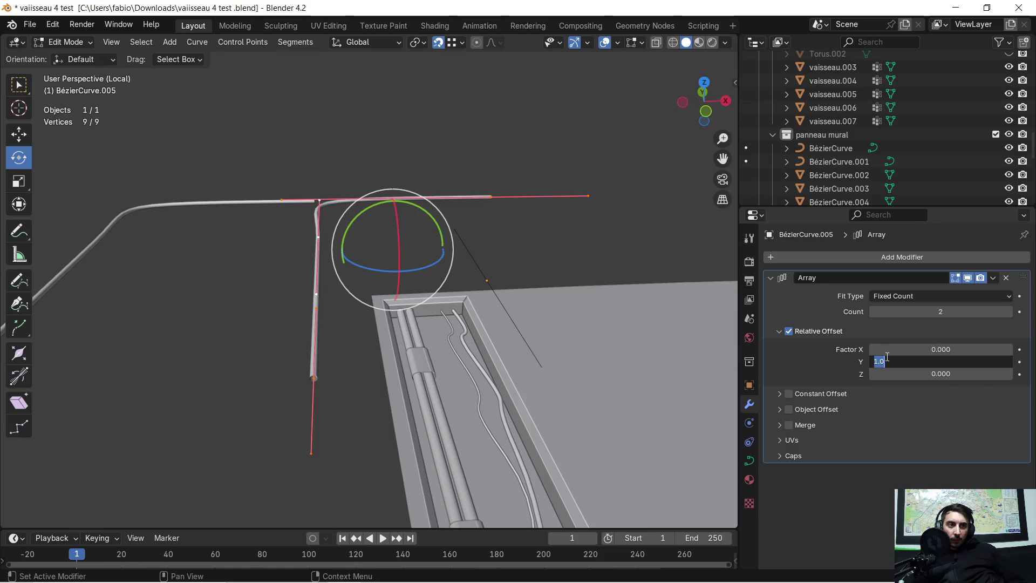
key("Return")
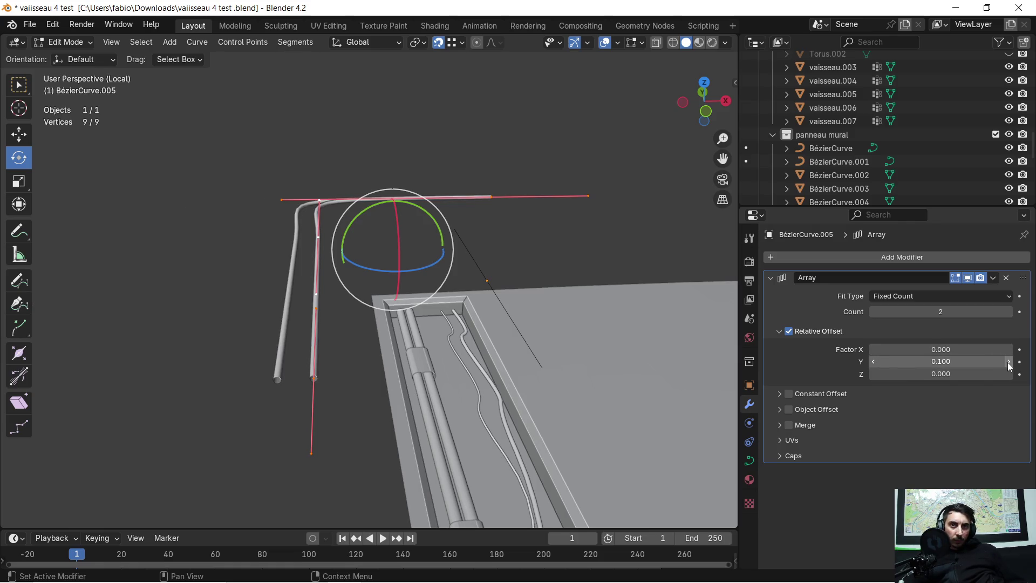
middle_click_drag(428, 231, 518, 278)
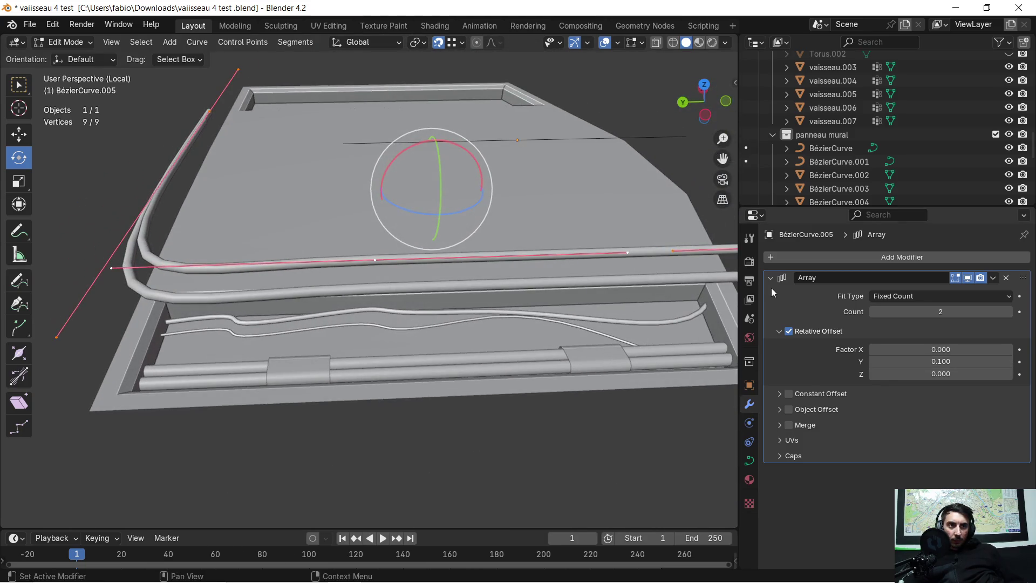
left_click(873, 373)
left_click(874, 373)
left_click(1009, 374)
left_click(1009, 373)
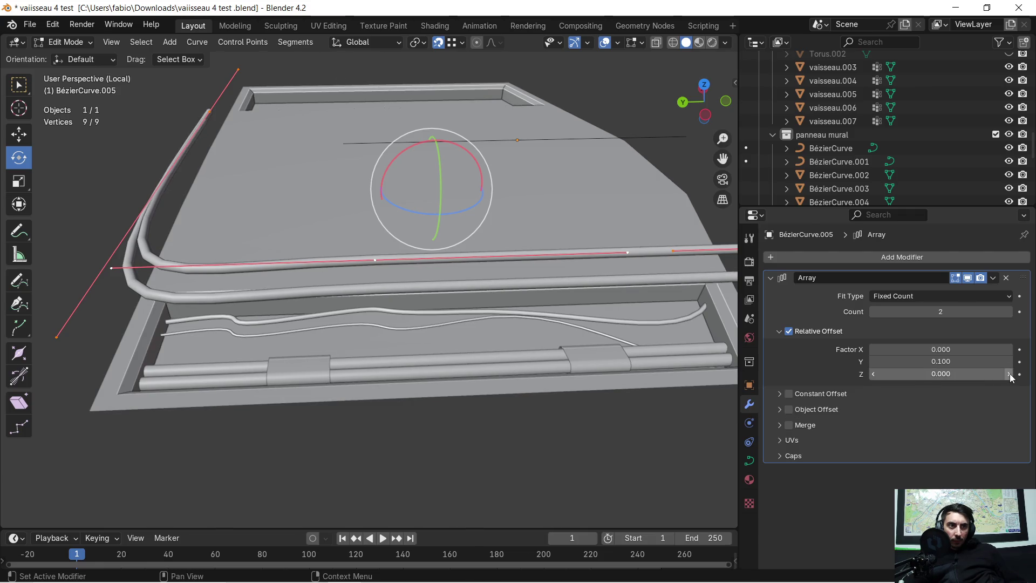
left_click(874, 349)
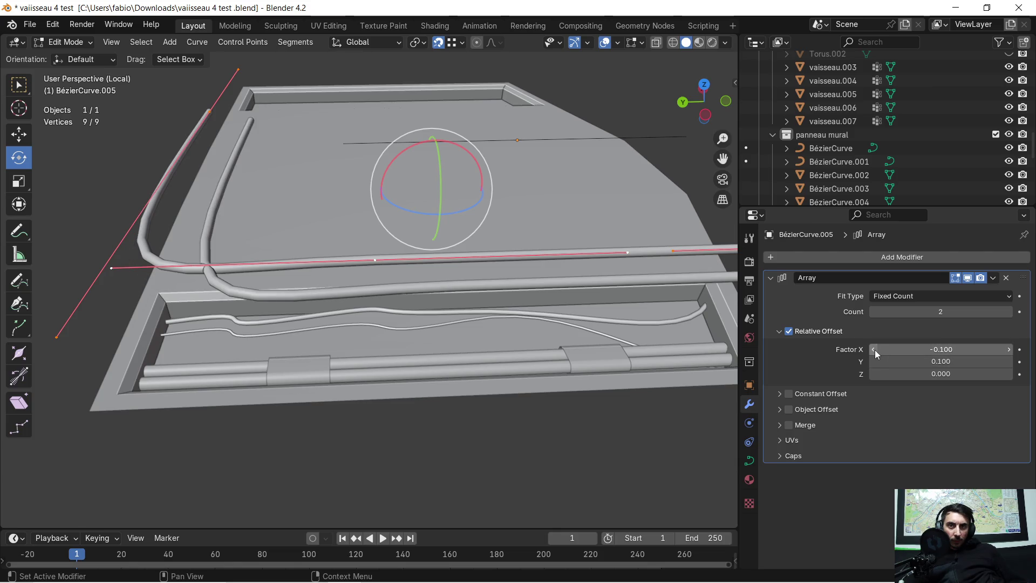
left_click(1007, 349)
left_click(1007, 350)
middle_click_drag(554, 266, 404, 236)
type("0.01")
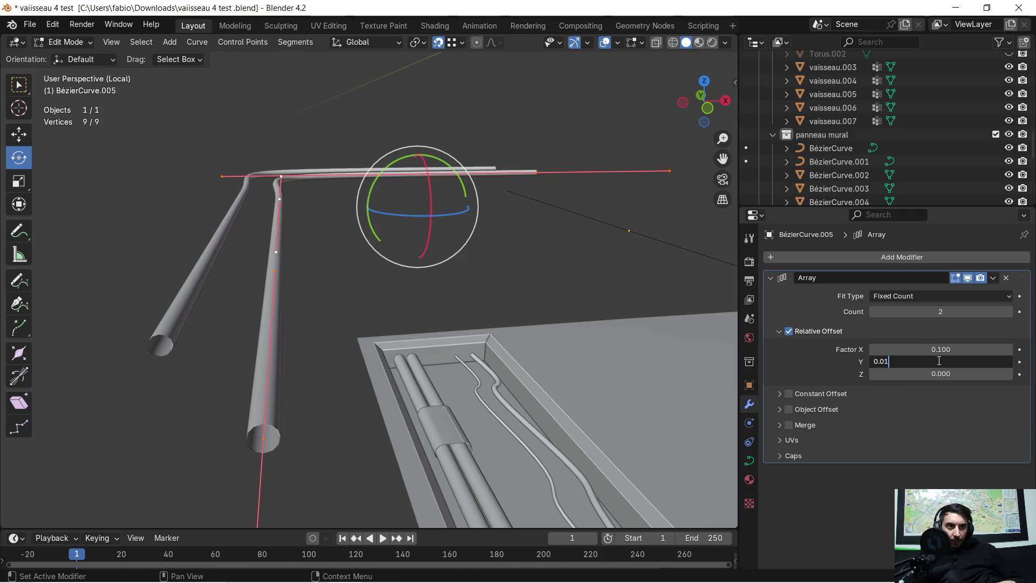
Set the array's relative offset to Y 0.02 and X 0.02
key("Return")
left_click(938, 361)
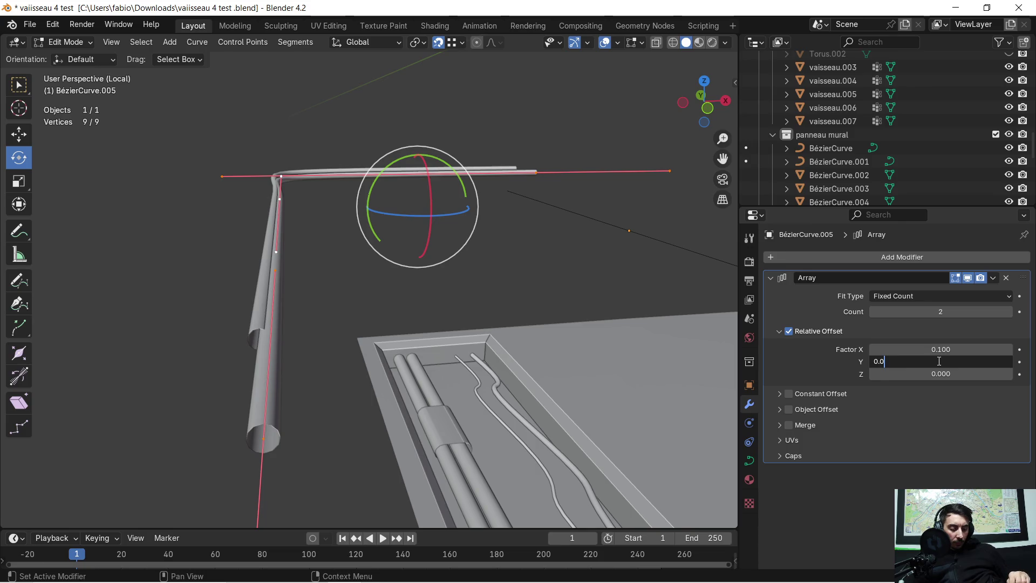
type("2")
key("Return")
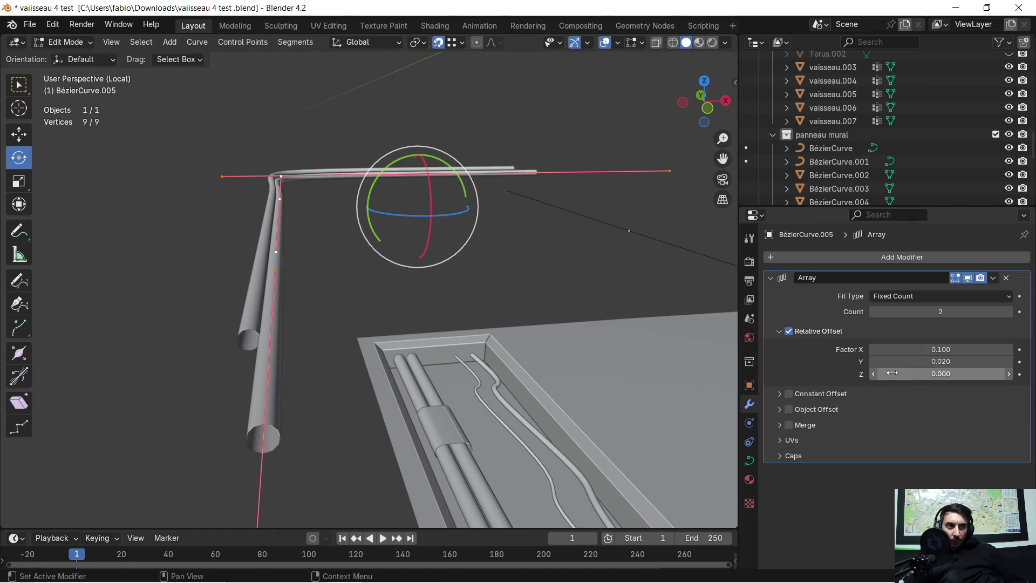
left_click(929, 352)
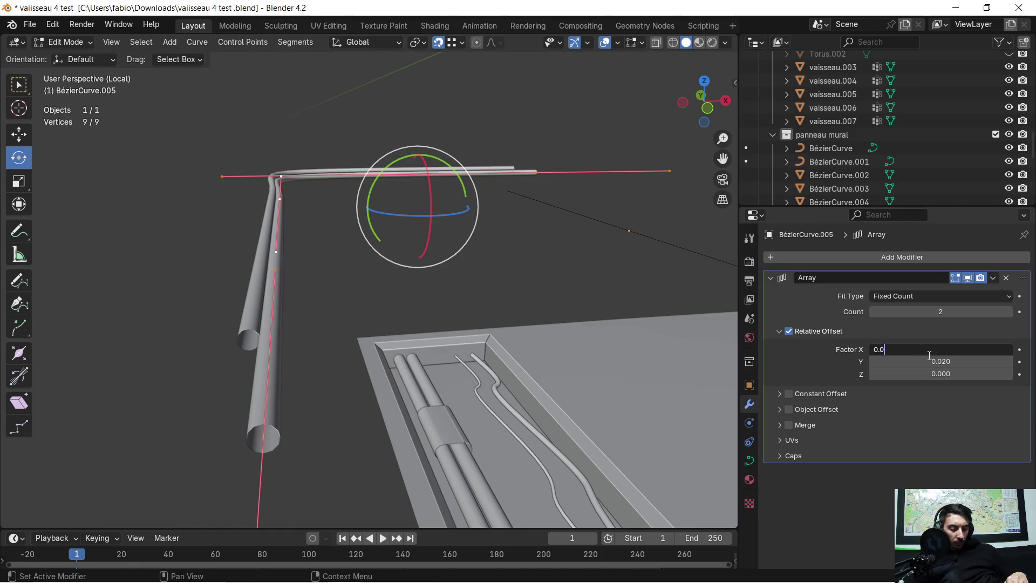
key("Return")
Settle the array's relative offset at X 0.01, Y 0.03, Z 0 with Count 2
mouse_move(150, 173)
middle_mouse_down()
mouse_move(210, 216)
mouse_move(273, 231)
mouse_move(189, 243)
mouse_move(256, 244)
middle_mouse_up()
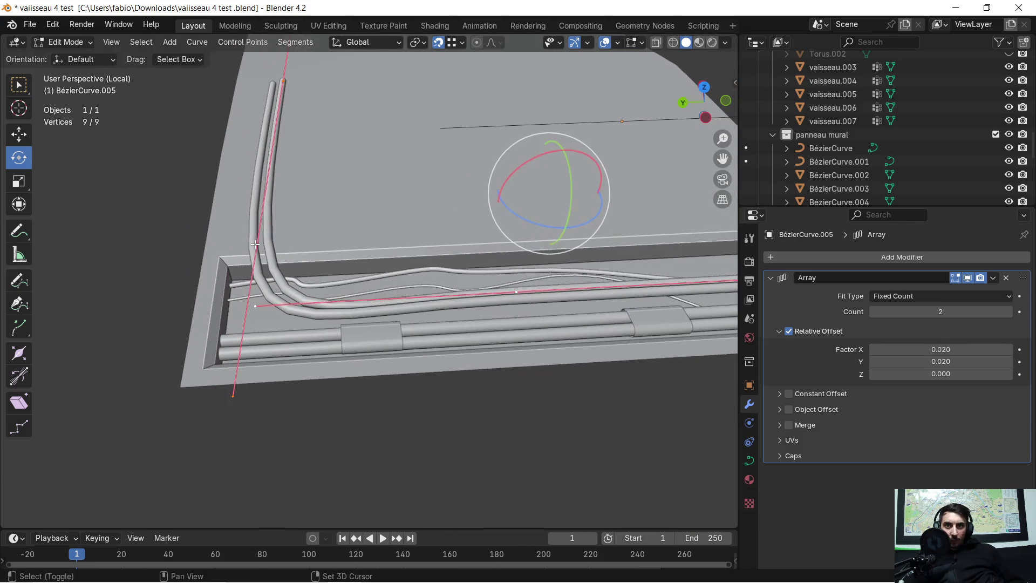
mouse_move(389, 261)
middle_mouse_down()
mouse_move(300, 290)
mouse_move(250, 178)
mouse_move(241, 209)
mouse_move(263, 210)
middle_mouse_up()
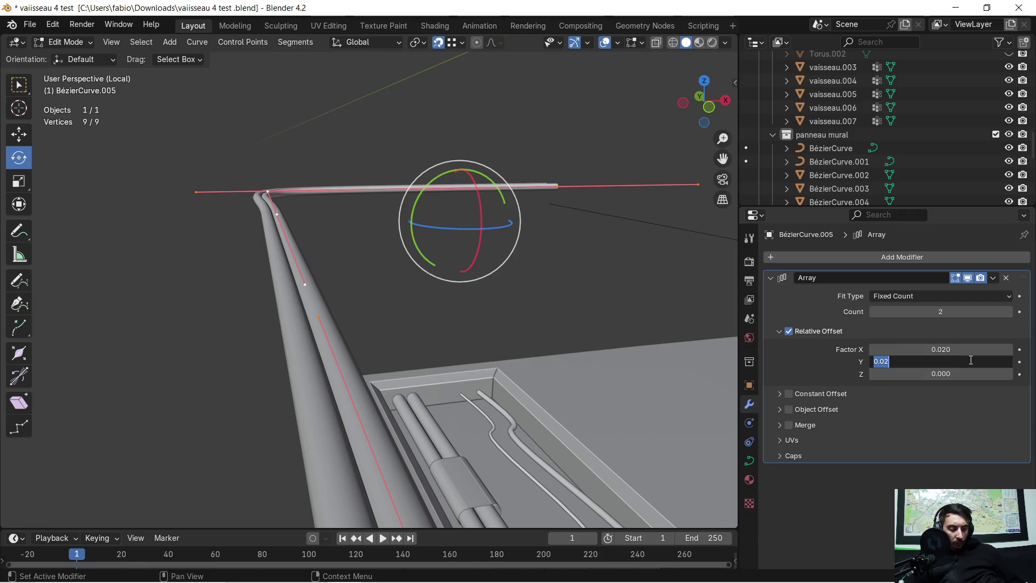
type("0.03")
key("Return")
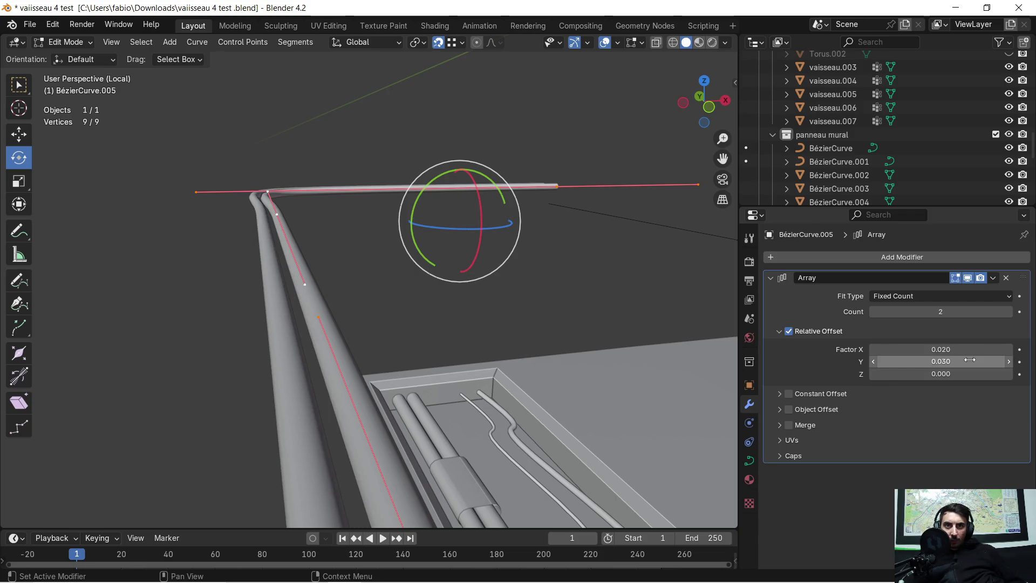
mouse_move(341, 254)
middle_mouse_down()
mouse_move(372, 216)
mouse_move(388, 213)
middle_mouse_up()
left_click(947, 348)
type("0.01")
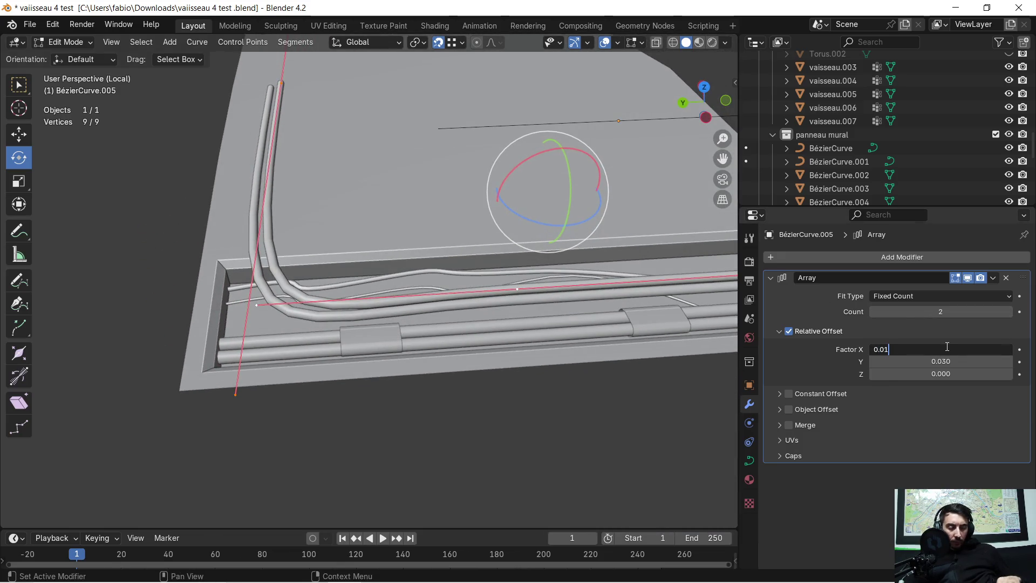
key("Return")
mouse_move(687, 259)
middle_mouse_down()
mouse_move(576, 254)
mouse_move(556, 226)
mouse_move(518, 242)
mouse_move(528, 226)
middle_mouse_up()
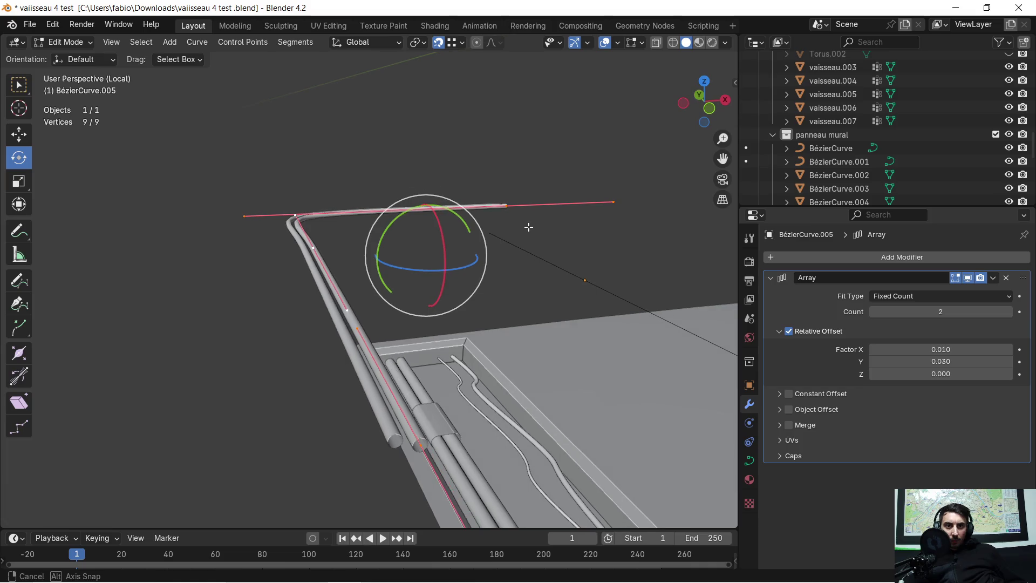
Raise the Array modifier's count from 2 to 5 pipe copies
left_click(1010, 312)
left_click(1010, 311)
left_click(1010, 311)
mouse_move(432, 259)
middle_mouse_down()
mouse_move(458, 279)
mouse_move(268, 280)
mouse_move(388, 269)
middle_mouse_up()
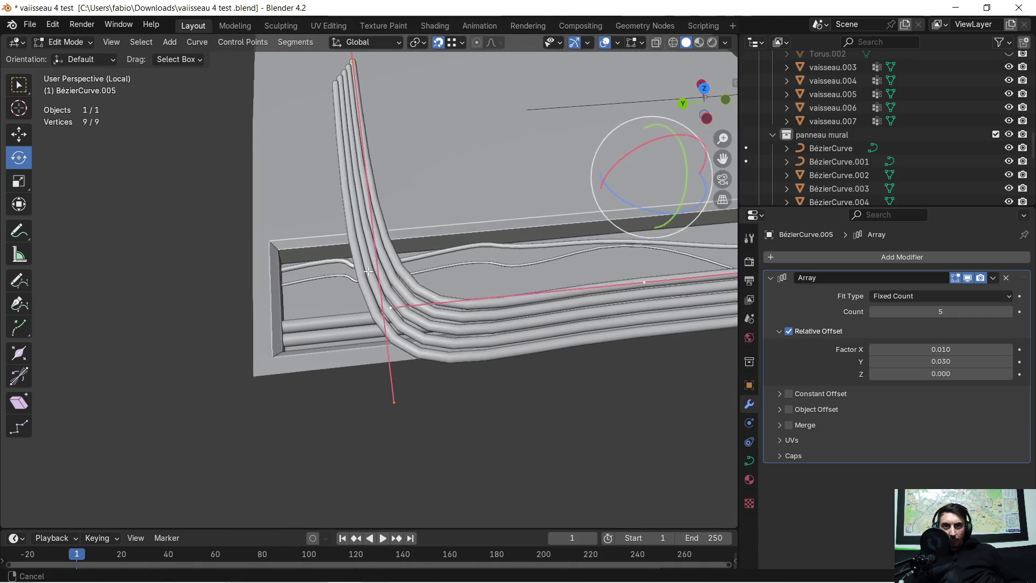
scroll(389, 269, "up", 3)
Widen the array's relative X spacing to 0.02 so the five pipes lie side by side
left_click(932, 348)
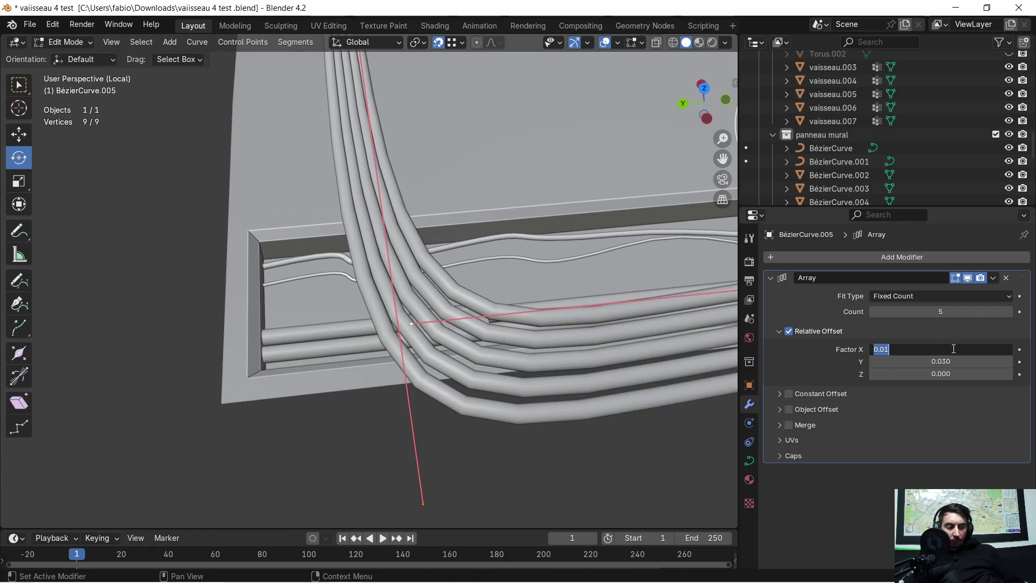
type("2")
key("Return")
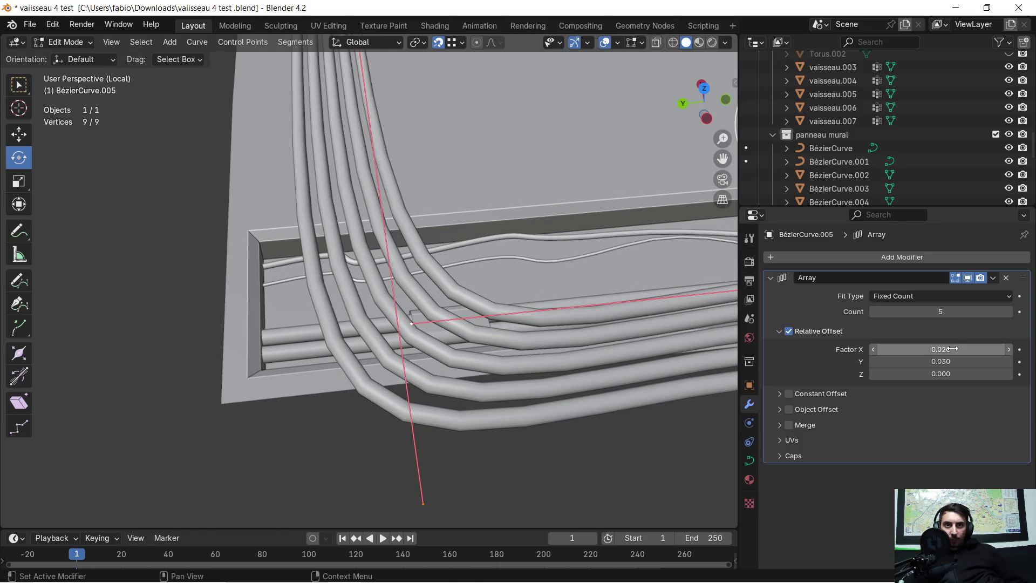
scroll(465, 227, "down", 4)
mouse_move(464, 226)
middle_mouse_down()
mouse_move(486, 205)
mouse_move(463, 197)
mouse_move(471, 203)
middle_mouse_up()
mouse_move(487, 264)
middle_mouse_down()
mouse_move(492, 213)
mouse_move(490, 241)
mouse_move(496, 221)
mouse_move(536, 241)
mouse_move(526, 213)
mouse_move(637, 256)
mouse_move(455, 242)
mouse_move(463, 197)
mouse_move(475, 221)
middle_mouse_up()
left_click(397, 284)
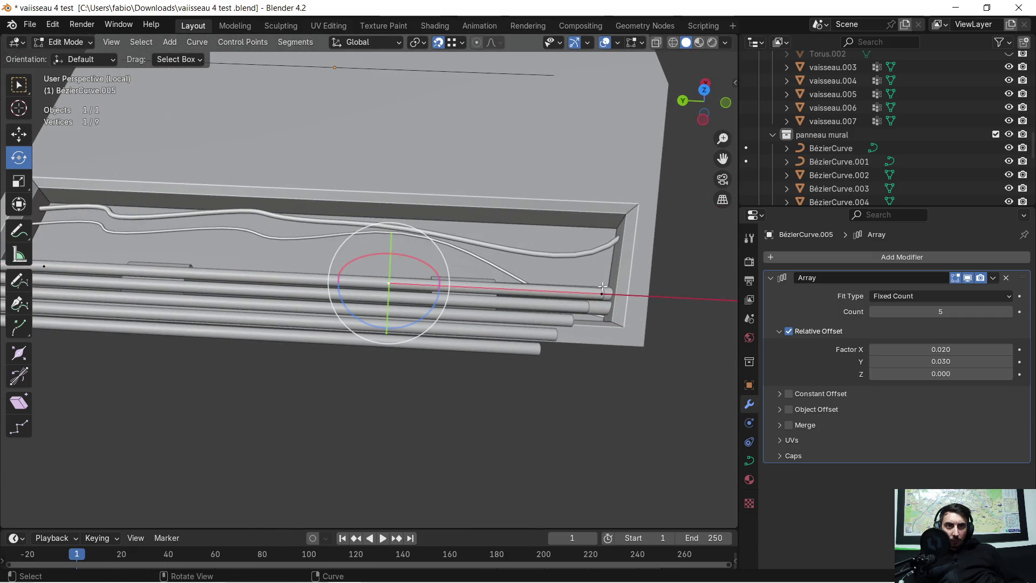
Move the curve's end point -1.1336 m along Y, deselect it, and return to Object Mode
mouse_move(608, 292)
middle_mouse_down()
mouse_move(606, 340)
mouse_move(610, 308)
middle_mouse_up()
key("g")
key("y")
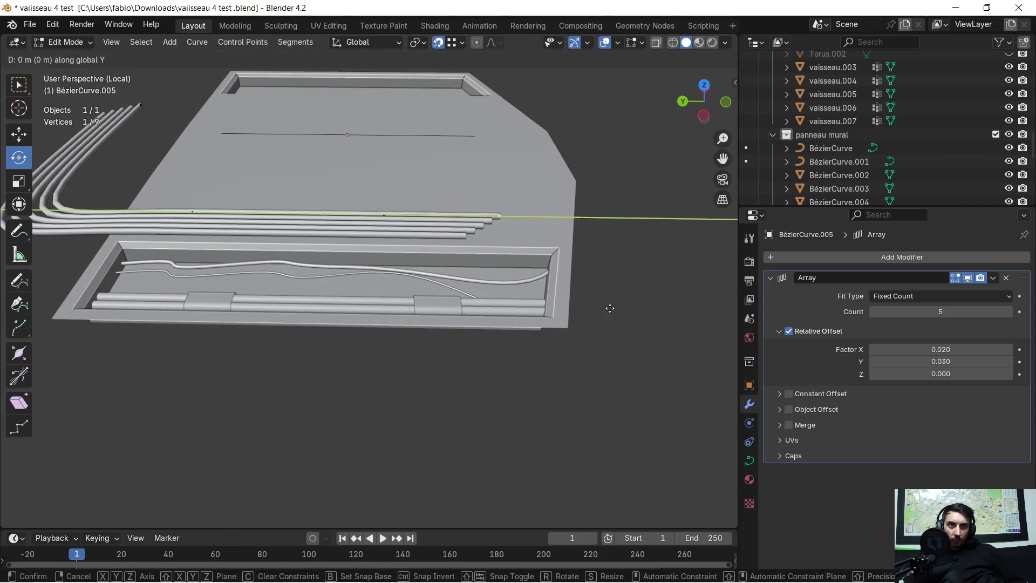
left_click(48, 308)
mouse_move(65, 306)
middle_mouse_down()
mouse_move(157, 246)
mouse_move(55, 190)
mouse_move(200, 176)
mouse_move(220, 225)
mouse_move(355, 182)
middle_mouse_up()
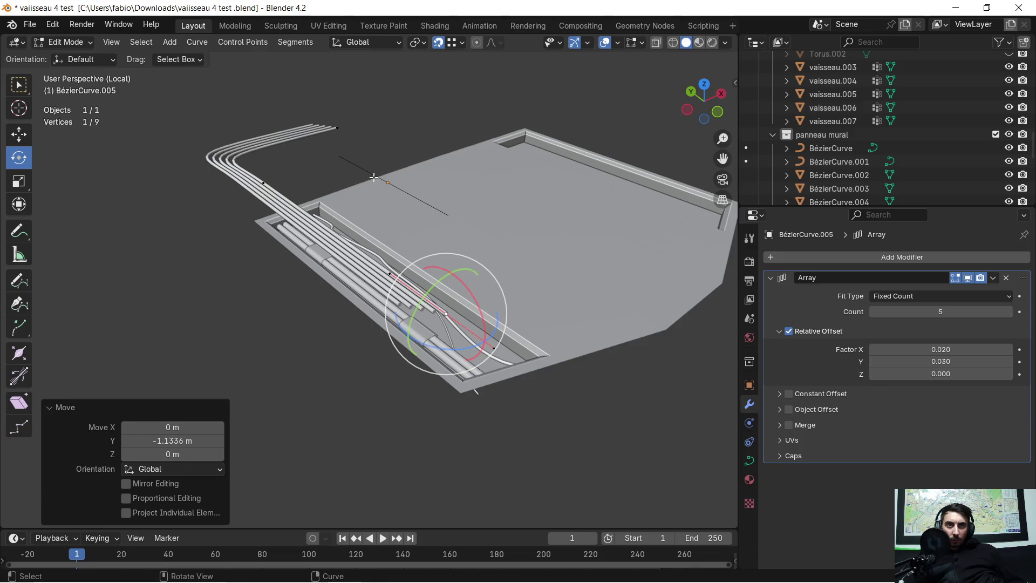
left_click(391, 182)
middle_click_drag(412, 207, 378, 199)
key("z")
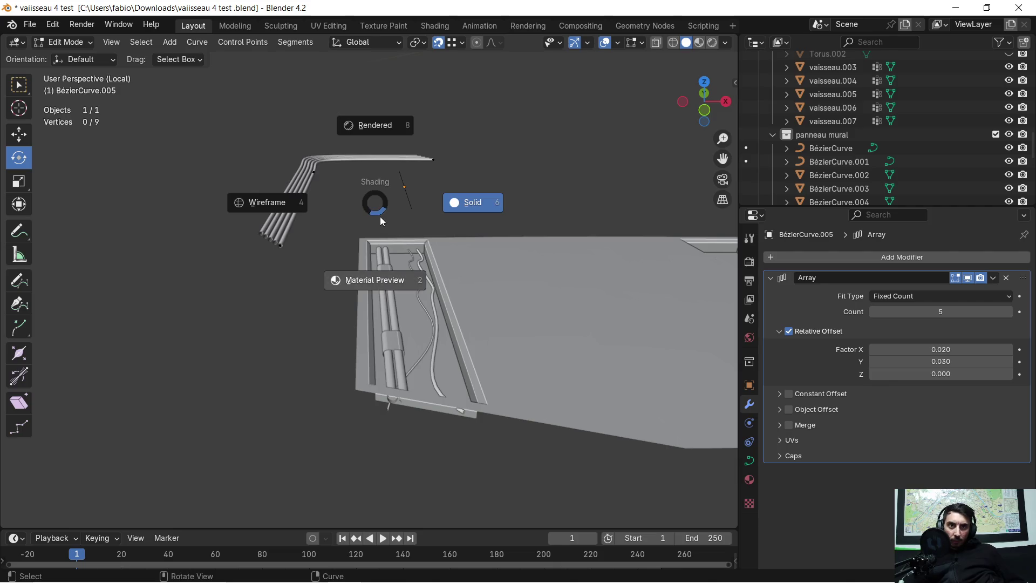
key("Tab")
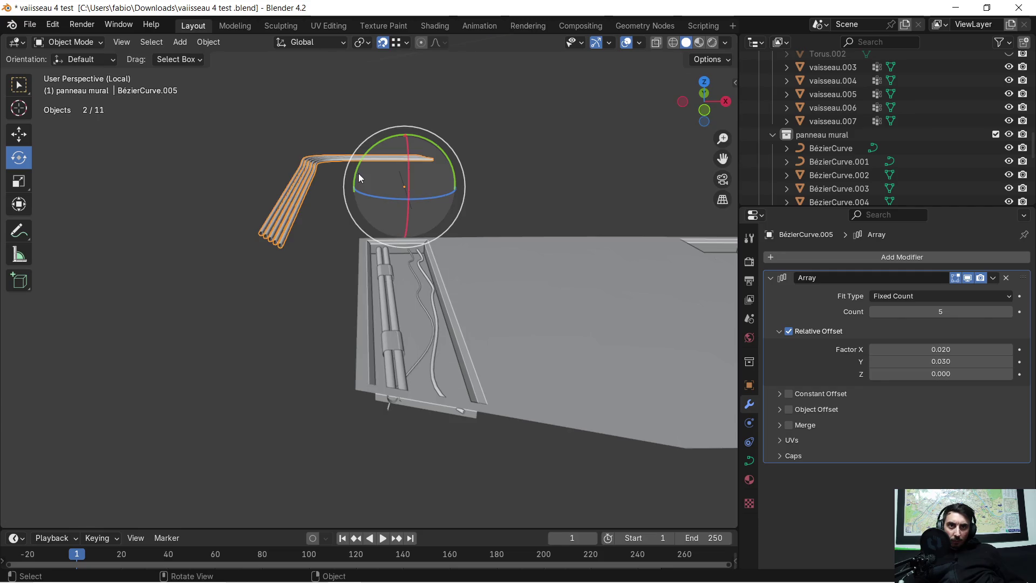
Delete the stray BézierCurve.006 object
middle_click_drag(358, 173, 402, 189)
left_click(402, 186)
key("x")
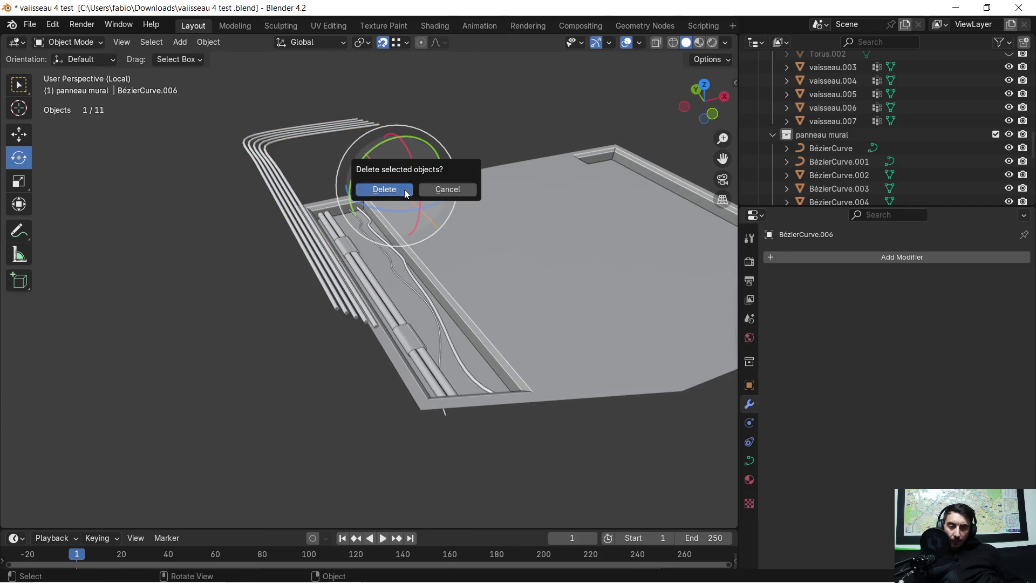
left_click(404, 189)
middle_click_drag(438, 208, 402, 190)
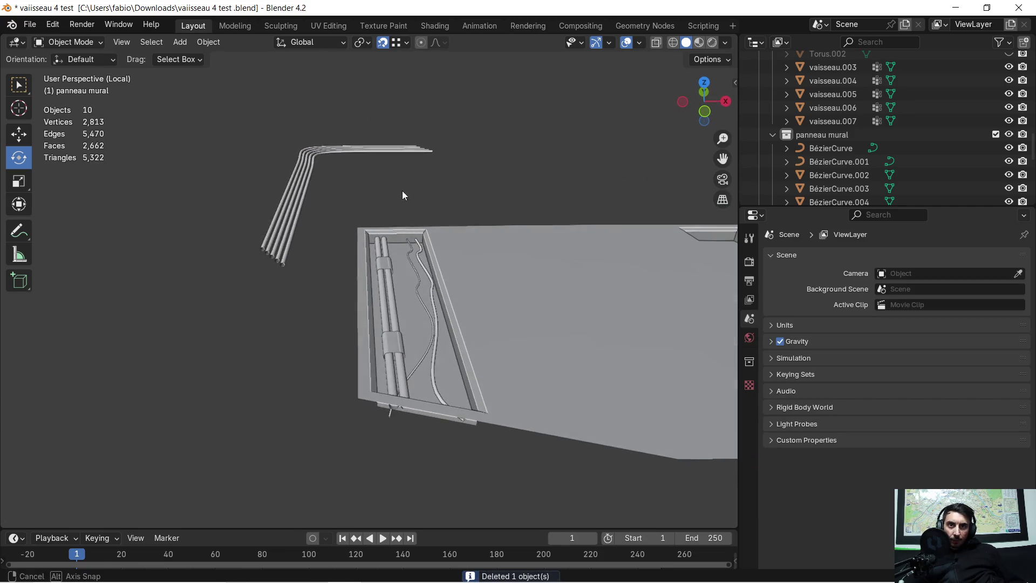
Move BézierCurve.005 by Z -1.5549 m, X 1.3899 m, then Z -0.095 m into the tray
left_click(295, 196)
key("g")
key("z")
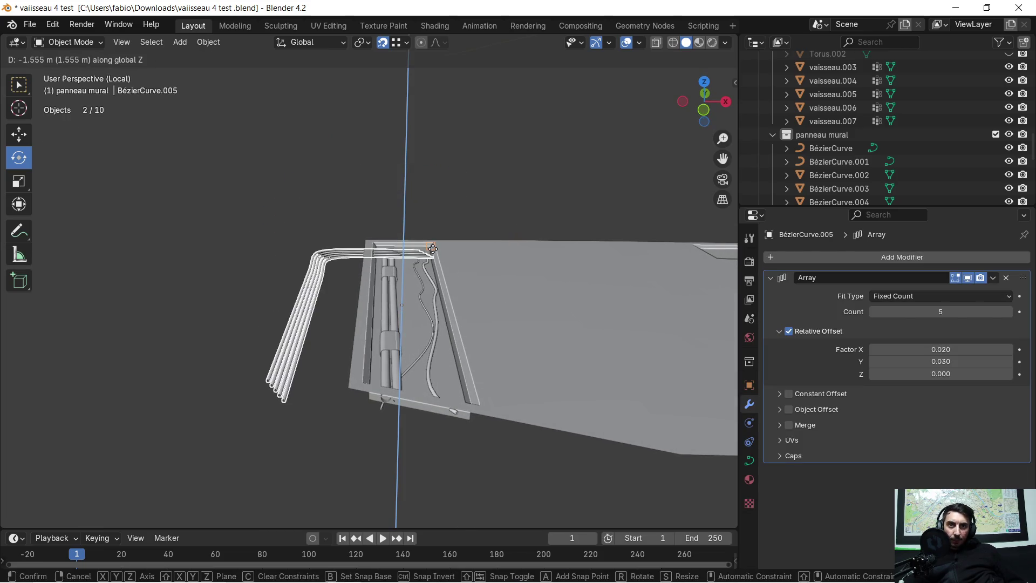
left_click(434, 253)
key("g")
key("x")
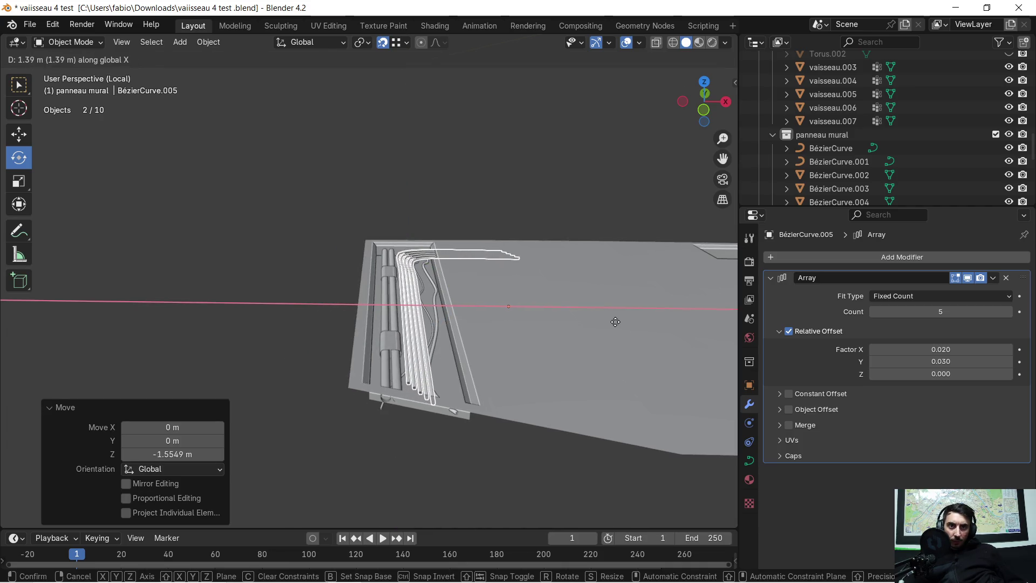
left_click(615, 322)
mouse_move(616, 321)
middle_mouse_down()
mouse_move(558, 318)
mouse_move(529, 352)
mouse_move(514, 315)
mouse_move(522, 300)
middle_mouse_up()
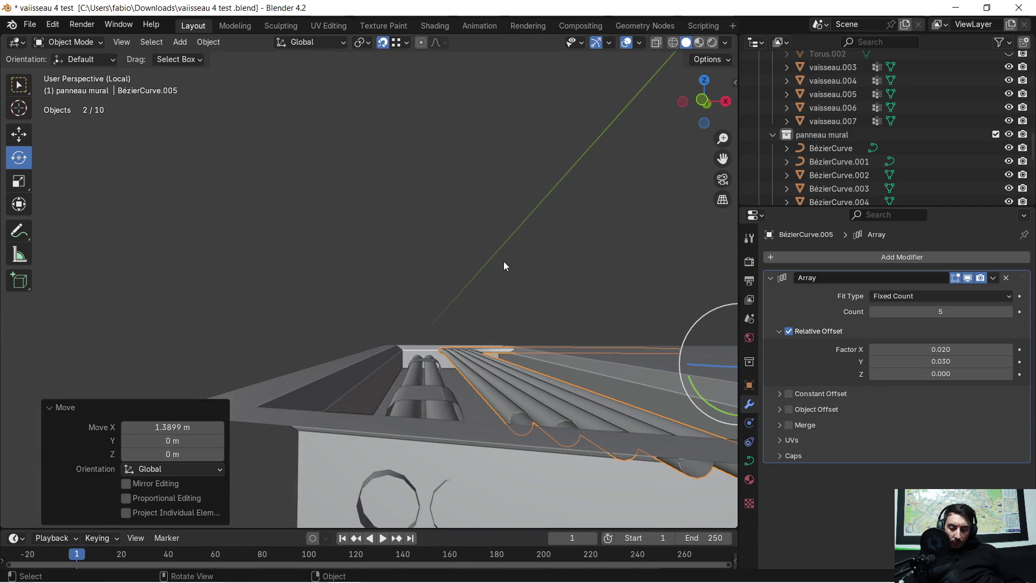
key("g")
key("z")
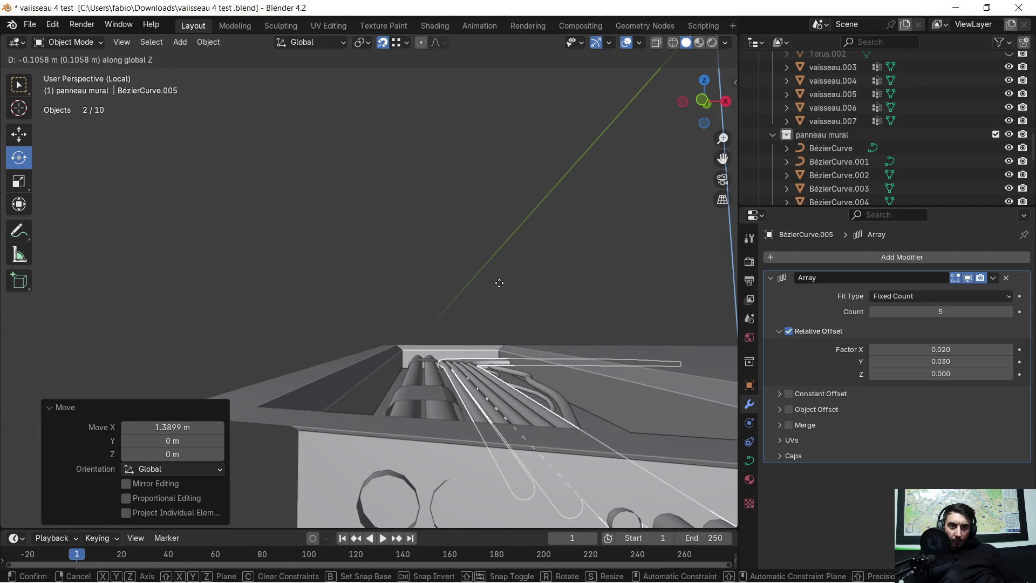
left_click(500, 281)
mouse_move(499, 281)
middle_mouse_down()
mouse_move(451, 355)
mouse_move(519, 374)
mouse_move(636, 363)
mouse_move(637, 349)
mouse_move(406, 354)
mouse_move(283, 413)
mouse_move(438, 296)
mouse_move(490, 318)
mouse_move(648, 283)
mouse_move(270, 294)
mouse_move(438, 312)
mouse_move(377, 280)
mouse_move(351, 245)
mouse_move(402, 315)
mouse_move(493, 369)
mouse_move(367, 244)
mouse_move(377, 310)
mouse_move(425, 296)
mouse_move(450, 309)
mouse_move(499, 354)
mouse_move(416, 303)
mouse_move(523, 393)
middle_mouse_up()
key("Tab")
Shift a point of BézierCurve.005 -0.1775 m along Y to bend the bundle's end inside the tray
left_click(455, 331)
key("g")
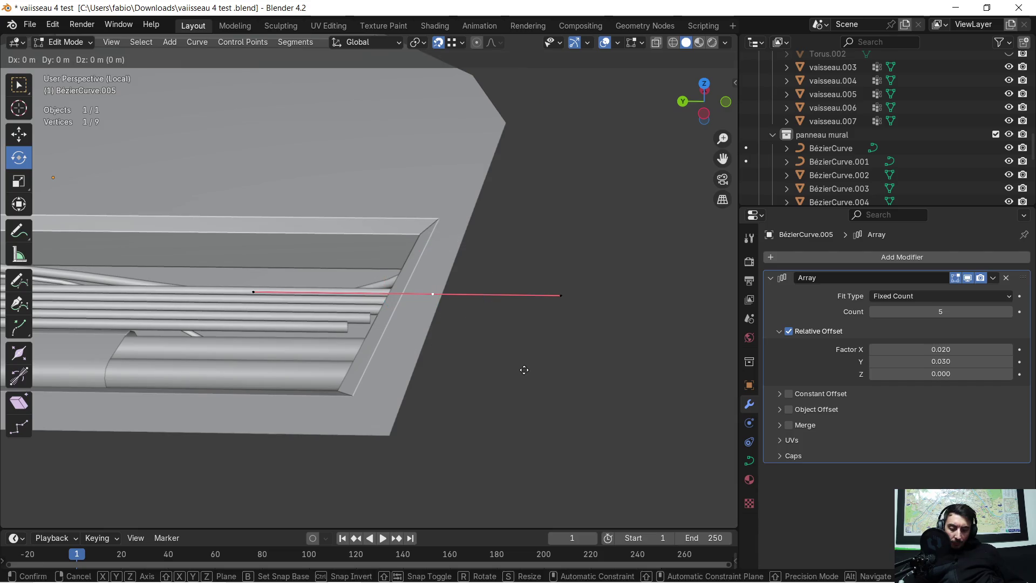
key("y")
left_click(569, 375)
mouse_move(526, 368)
middle_mouse_down()
mouse_move(273, 275)
mouse_move(528, 373)
middle_mouse_up()
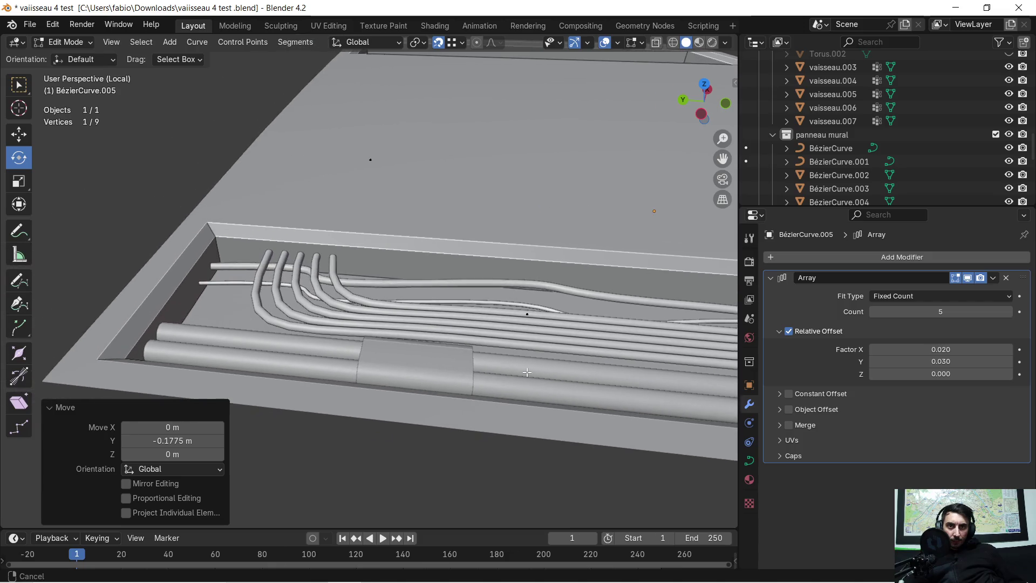
mouse_move(134, 313)
middle_mouse_down()
mouse_move(335, 363)
mouse_move(479, 369)
mouse_move(429, 409)
mouse_move(433, 347)
mouse_move(382, 341)
middle_mouse_up()
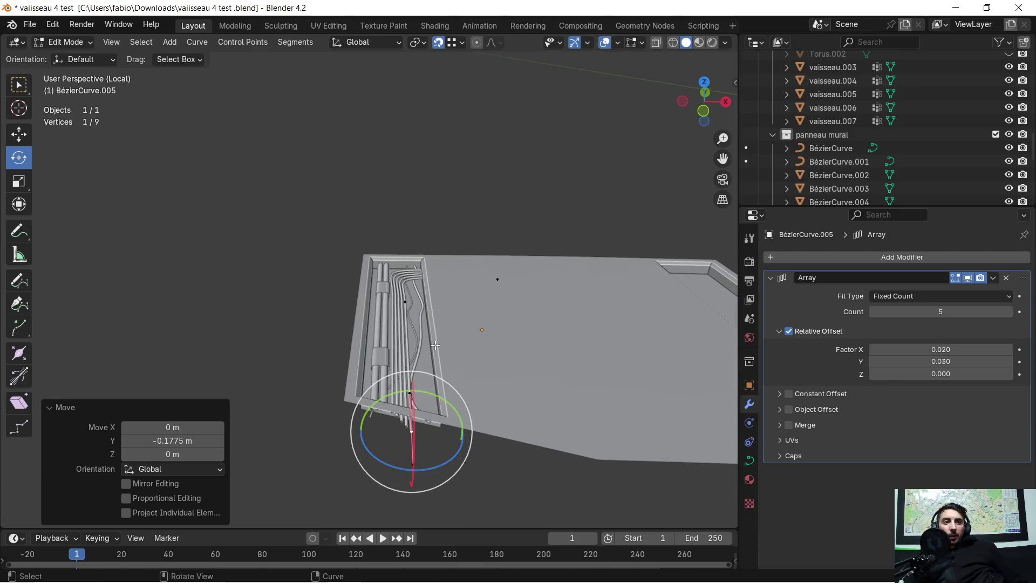
left_click(993, 278)
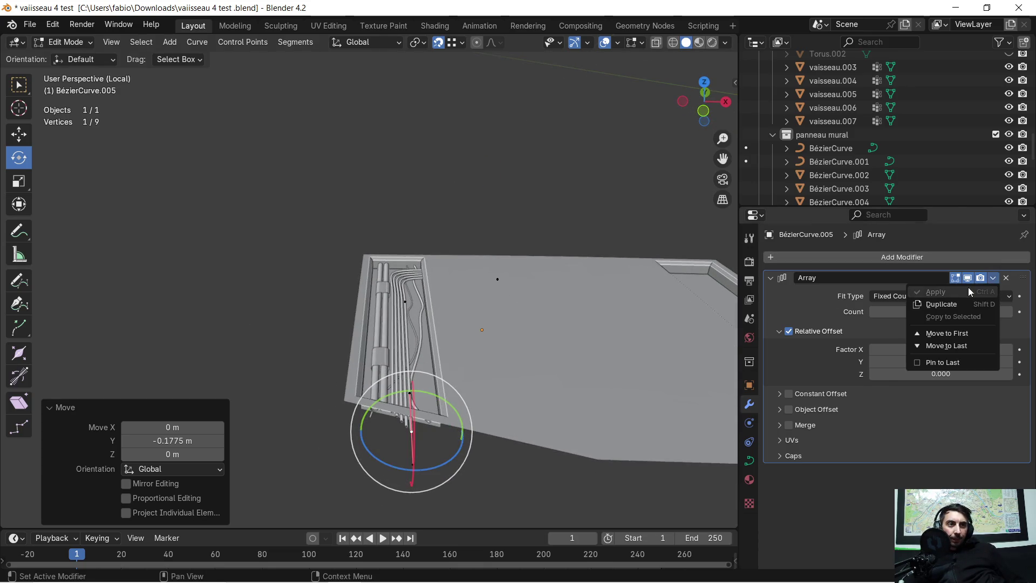
Back in Object Mode, attempt to apply the Array modifier on BézierCurve.005
key("Tab")
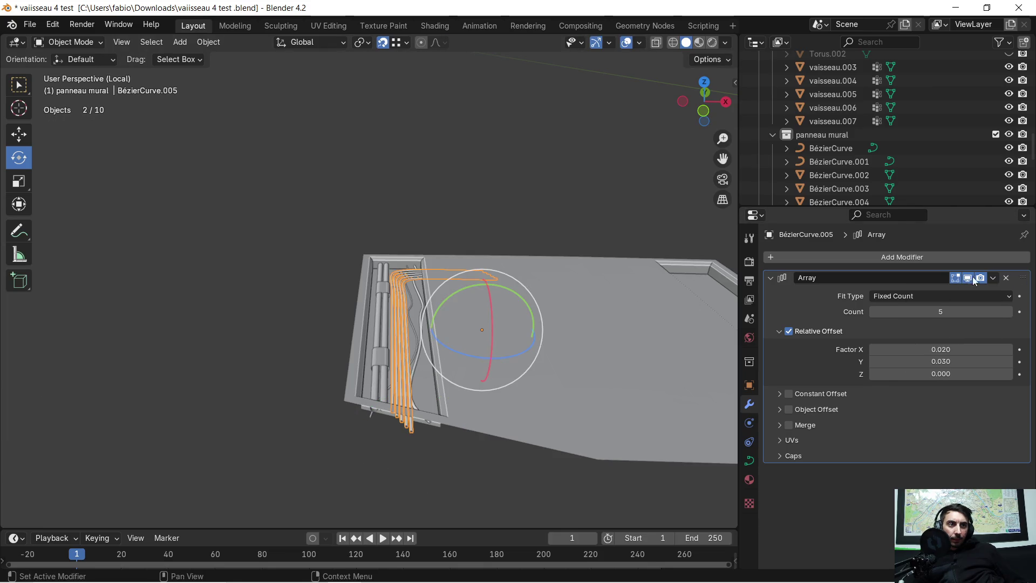
left_click(994, 277)
left_click(950, 291)
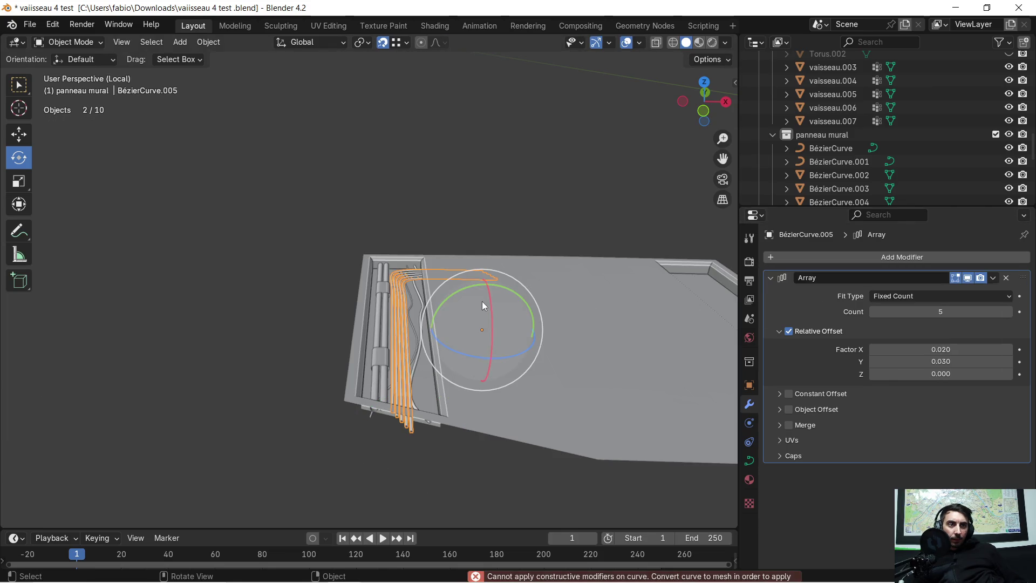
scroll(496, 295, "up", 4)
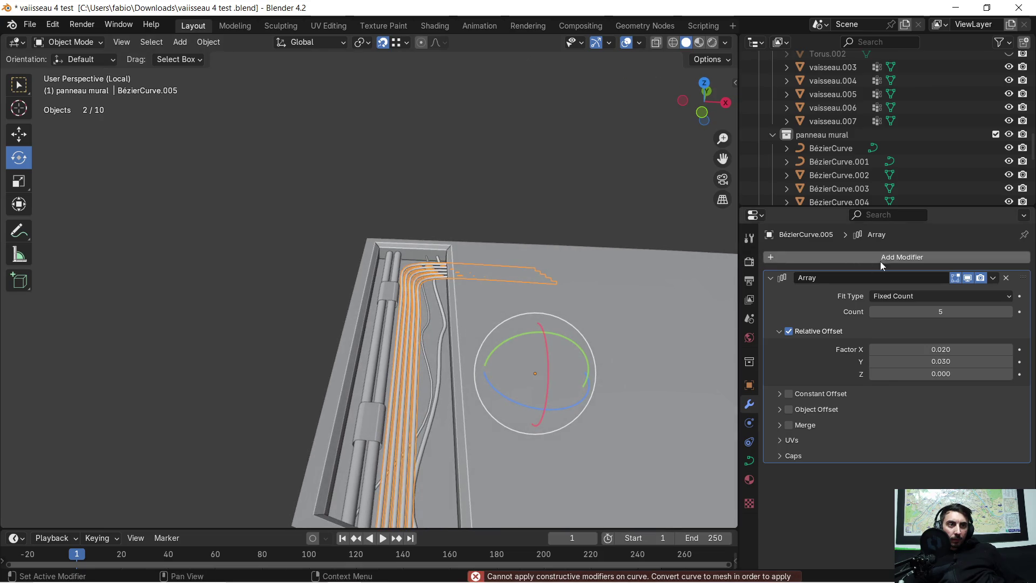
left_click(996, 279)
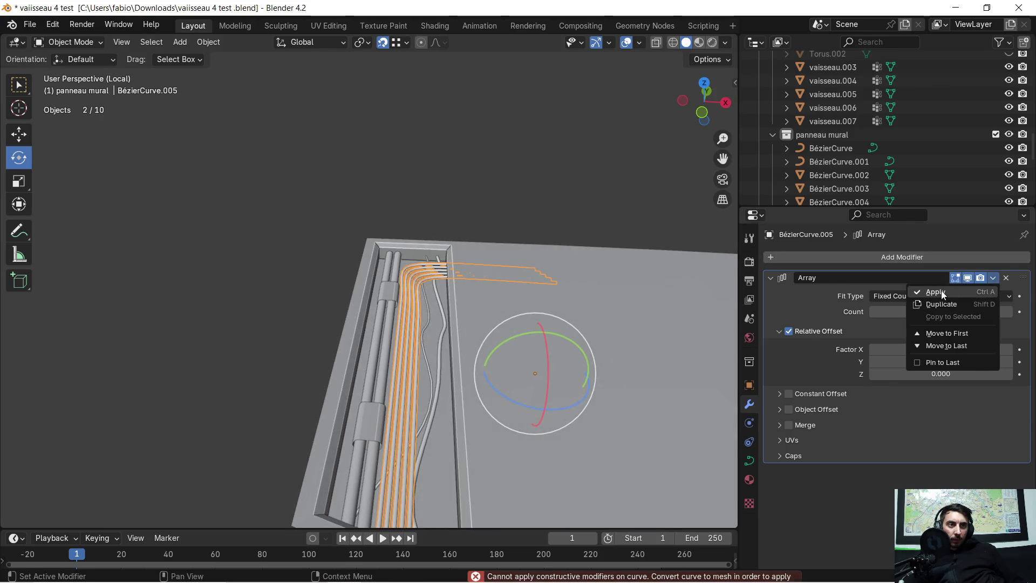
left_click(941, 292)
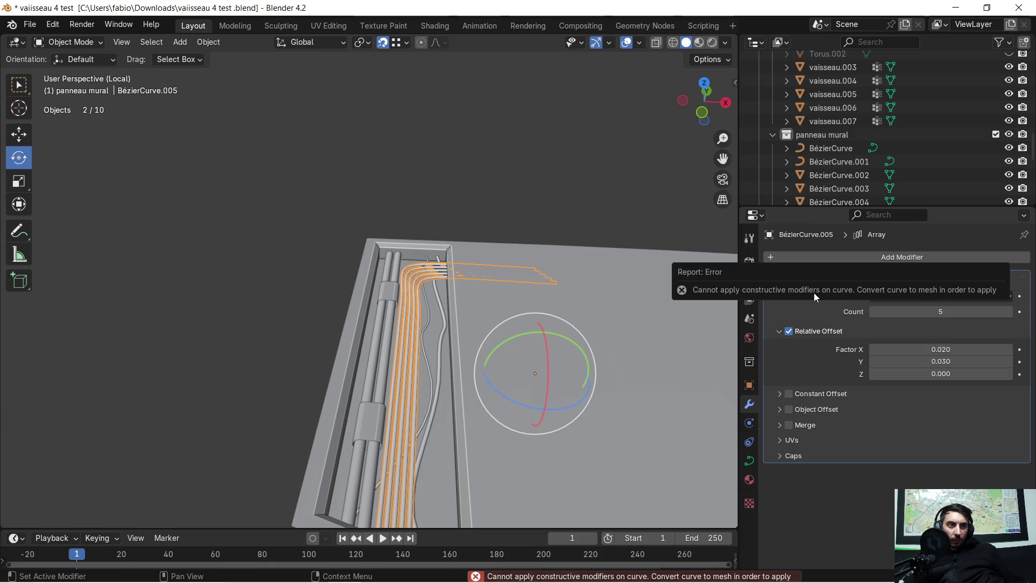
Convert BézierCurve.005 to a mesh, baking the five pipes into 1,500 vertices
right_click(402, 325)
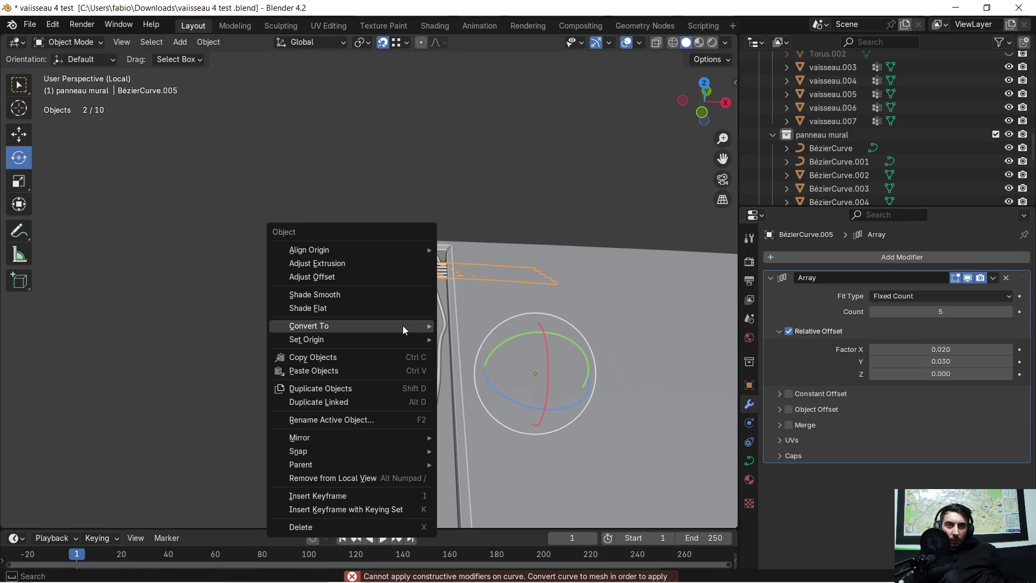
mouse_move(402, 325)
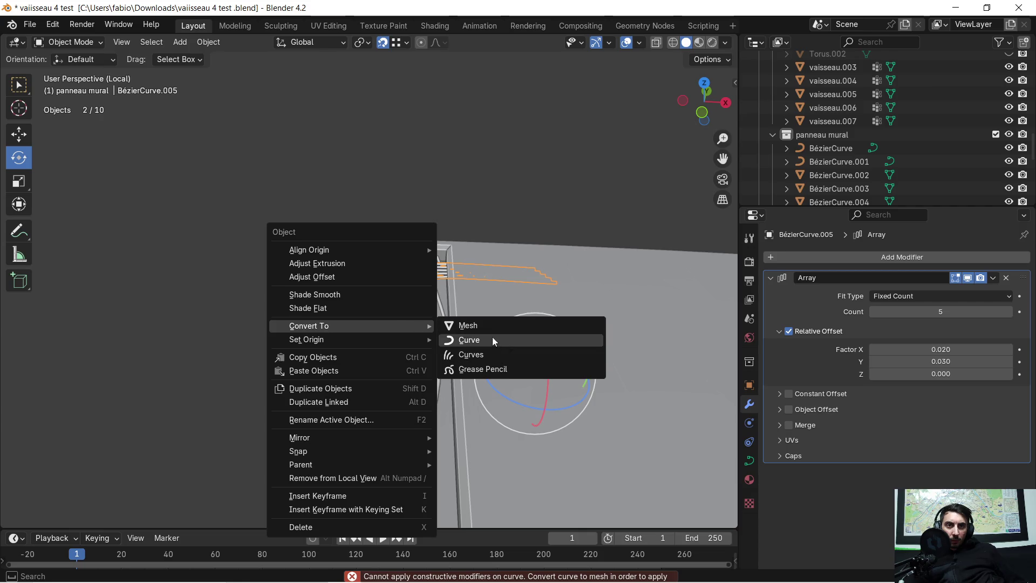
left_click(484, 326)
middle_click_drag(566, 322, 506, 321)
mouse_move(421, 459)
middle_mouse_down()
mouse_move(400, 494)
mouse_move(405, 428)
middle_mouse_up()
scroll(404, 460, "up", 2)
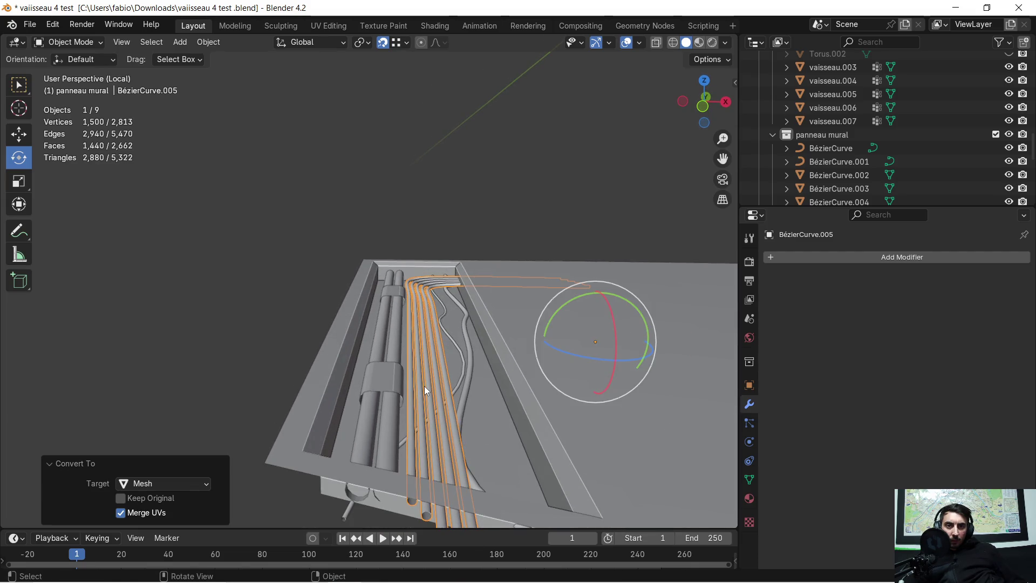
Select the cable objects with BézierCurve.002 active and join them with Ctrl+J
middle_click_drag(424, 386, 422, 386)
left_click(454, 386, "shift")
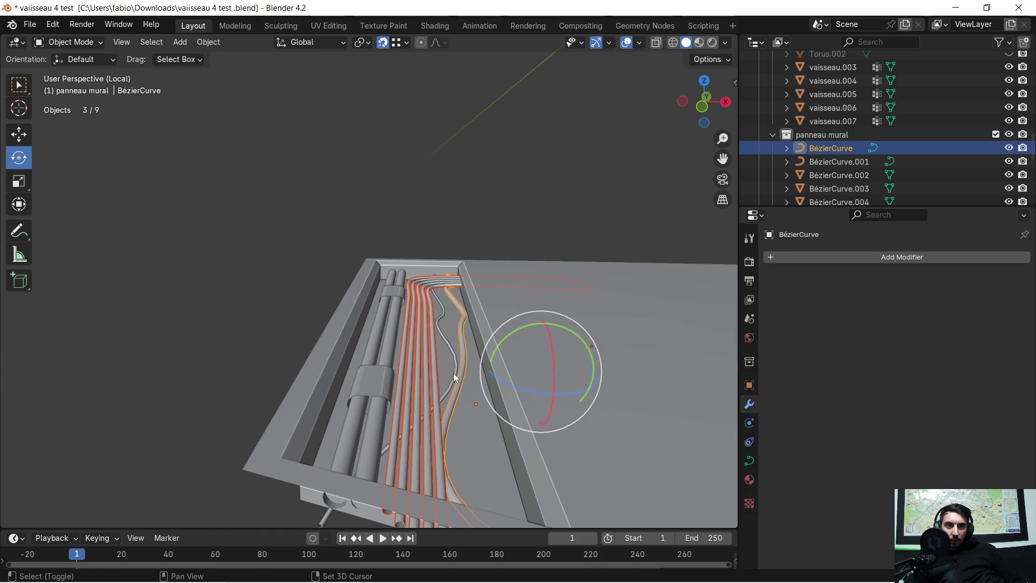
left_click(415, 377, "shift")
left_click(384, 378, "shift")
left_click(389, 348, "shift")
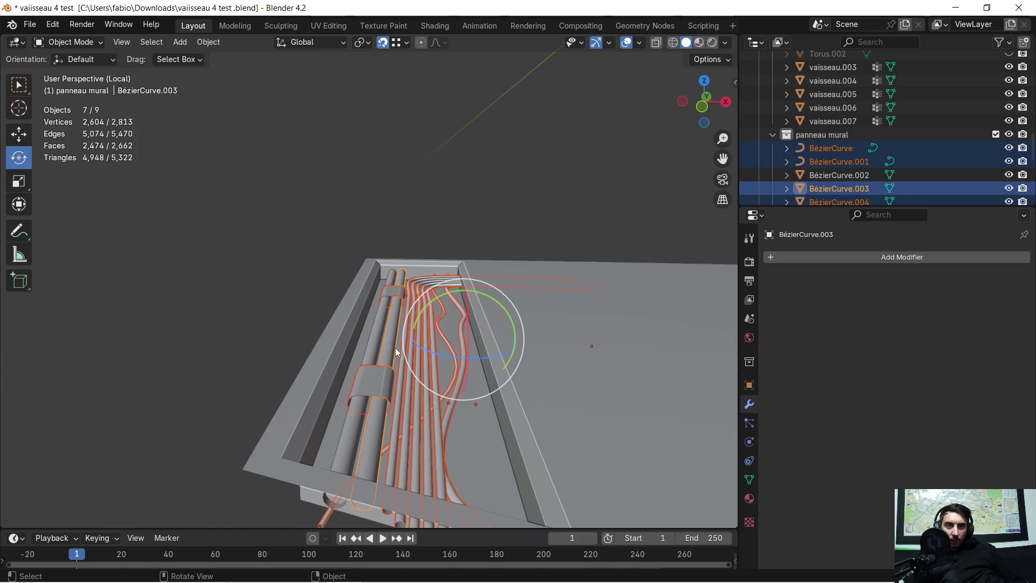
left_click(383, 347, "shift")
middle_click_drag(391, 348, 416, 361)
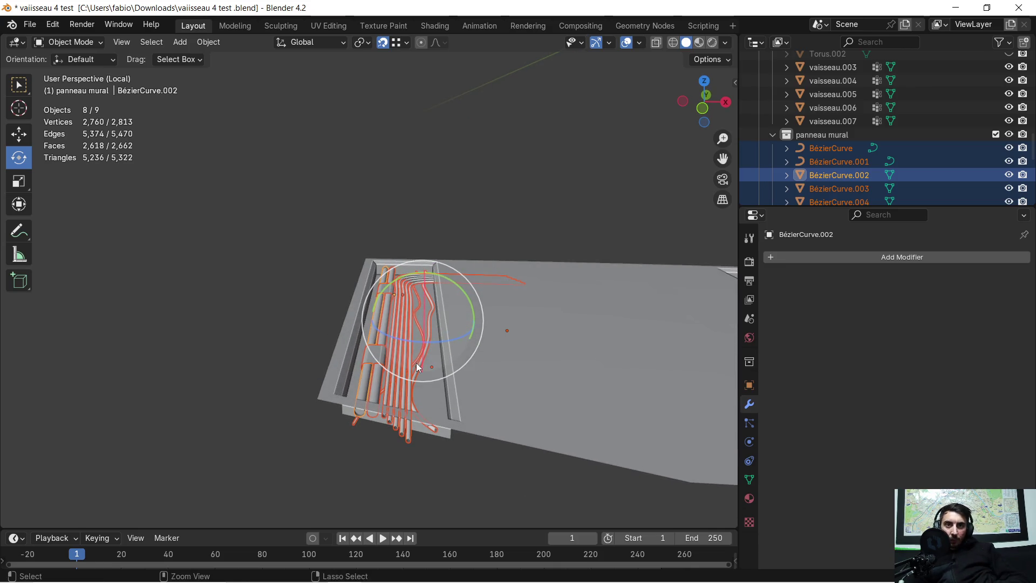
key("ctrl+j")
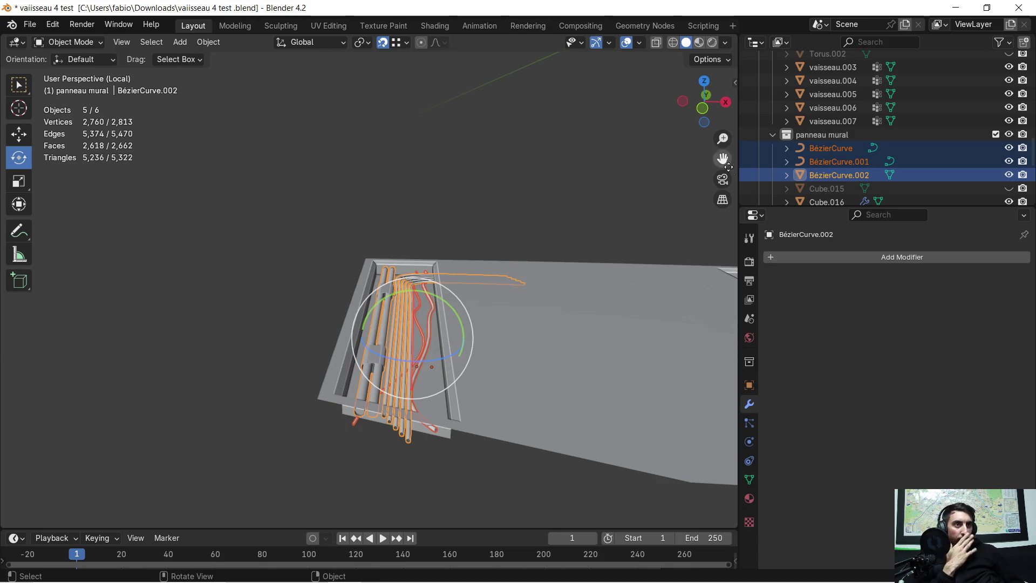
Convert BézierCurve and BézierCurve.001 into meshes
scroll(519, 265, "up", 3)
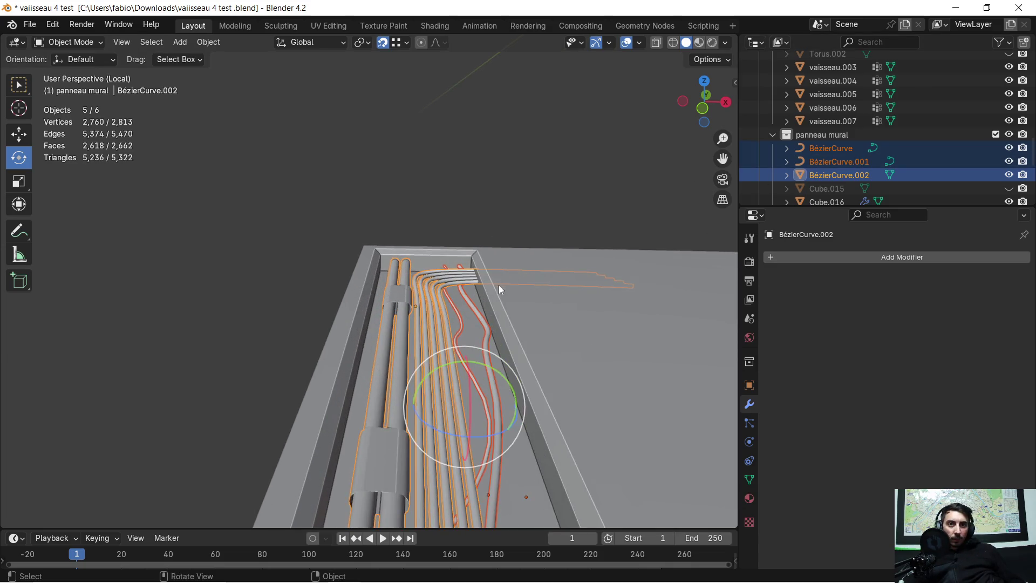
mouse_move(461, 331)
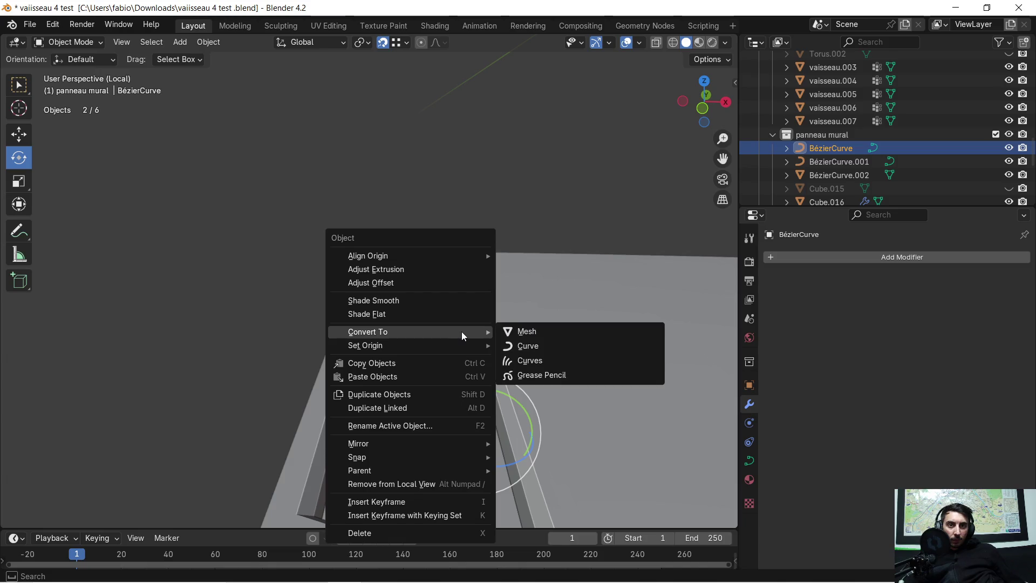
left_click(509, 333)
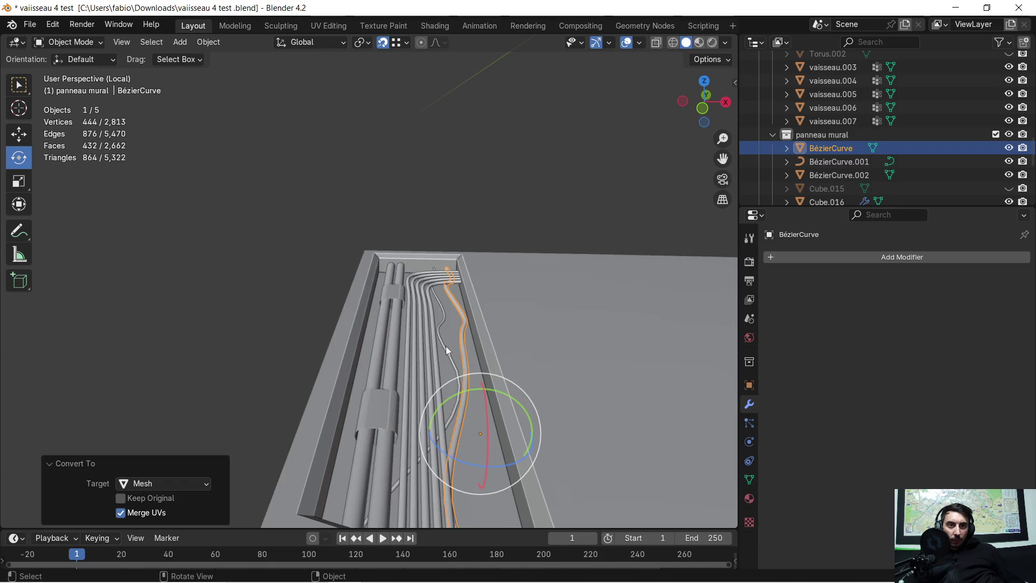
left_click(445, 345, "shift")
right_click(446, 345)
mouse_move(446, 346)
left_click(496, 346)
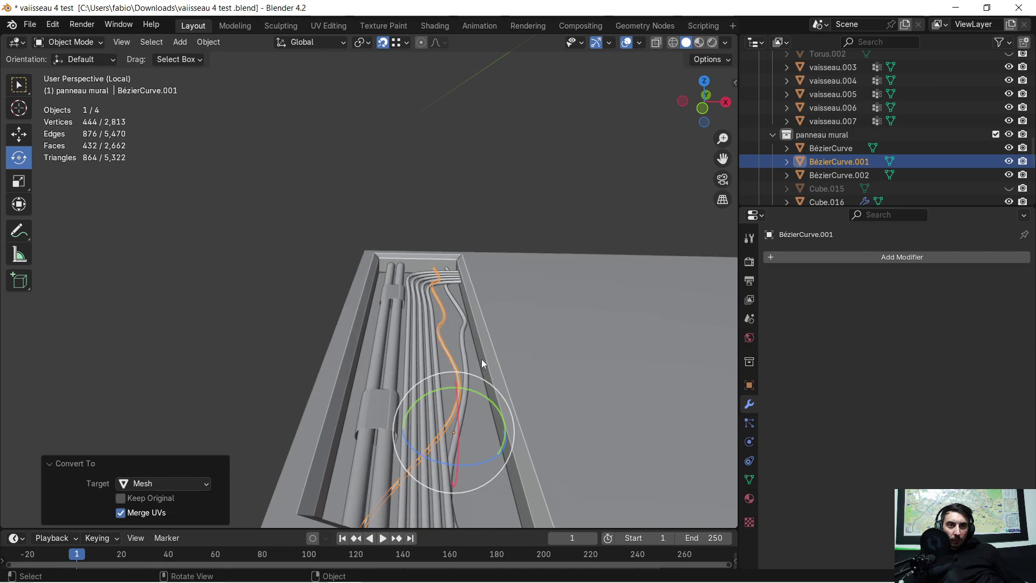
Join BézierCurve and BézierCurve.001 into BézierCurve.002, then deselect everything
left_click(445, 371, "shift")
left_click(432, 372, "shift")
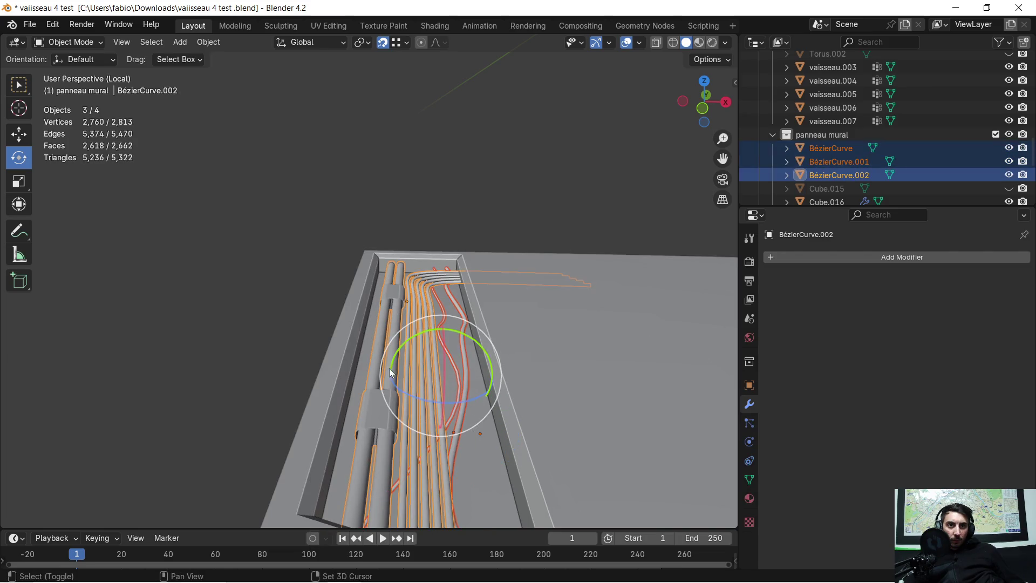
left_click(373, 402, "shift")
left_click(376, 379, "shift")
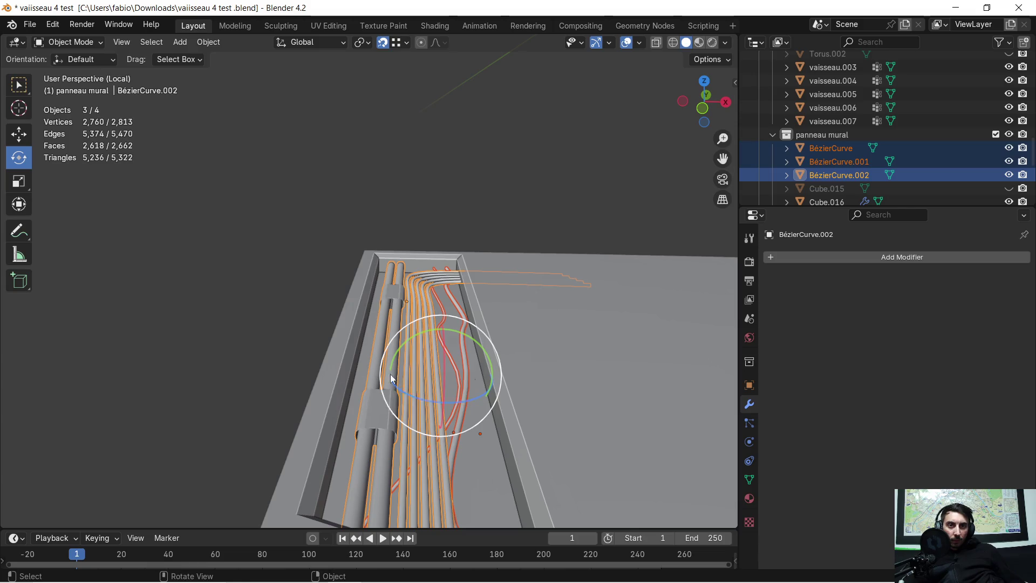
key("ctrl+j")
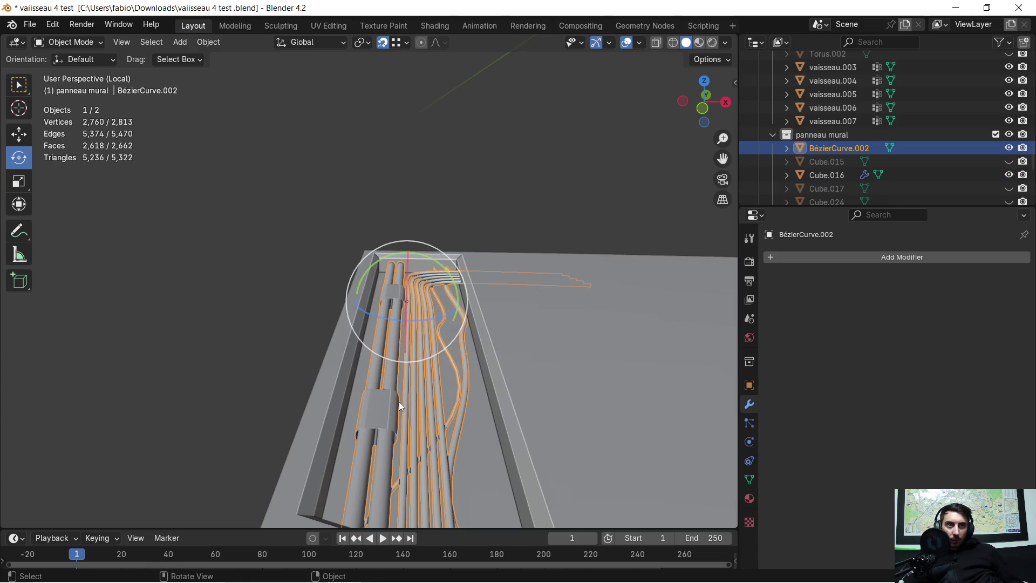
scroll(415, 380, "down", 3)
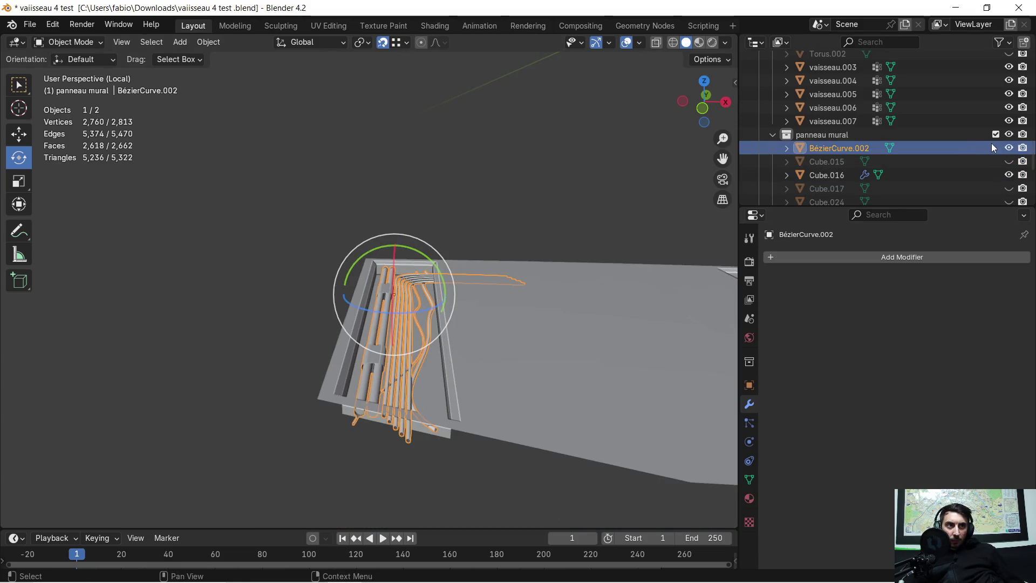
key("alt+a")
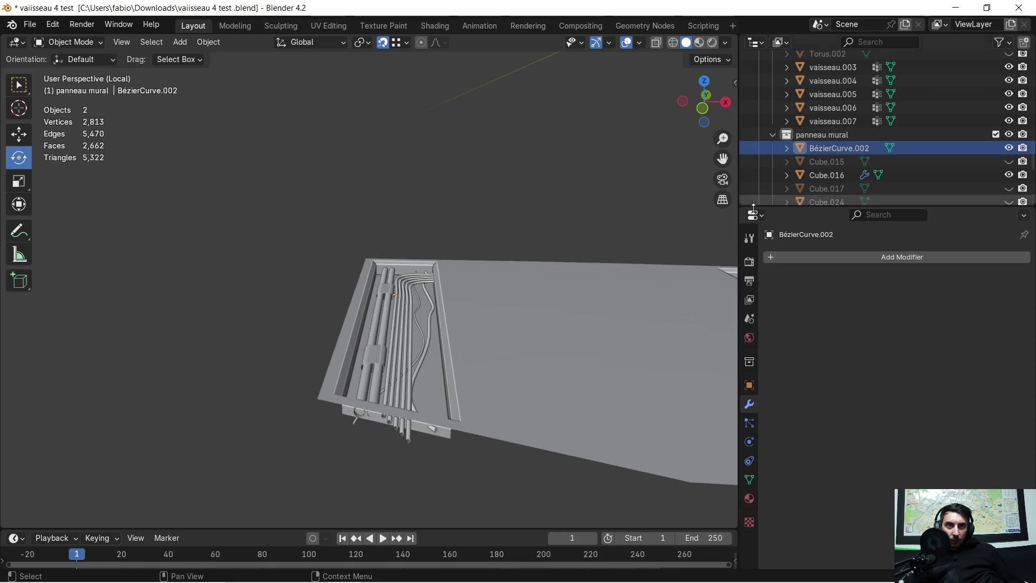
left_click(790, 258)
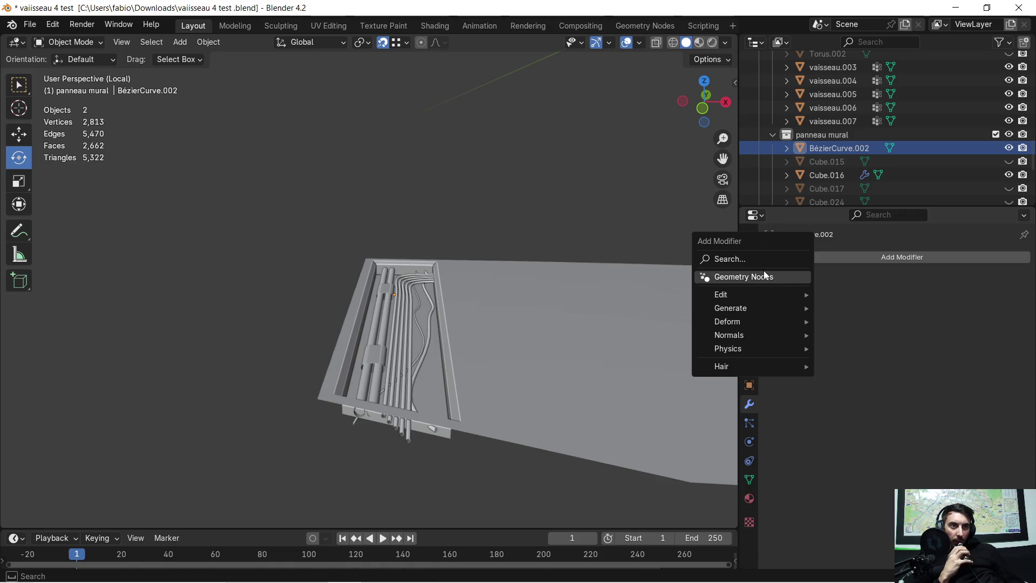
Add a Mirror modifier to BézierCurve.002 to copy the cables across the panel
left_click(755, 259)
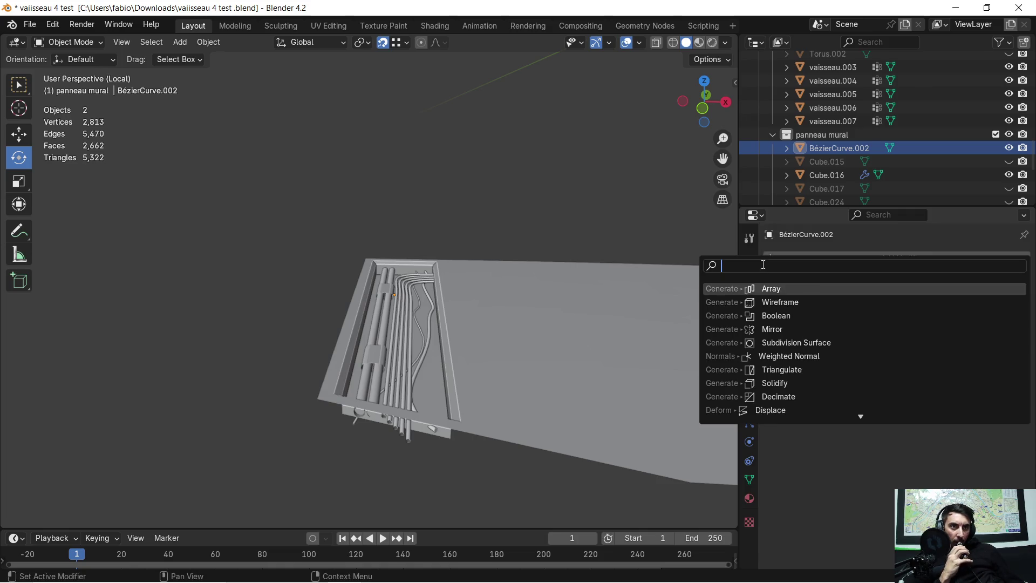
left_click(804, 328)
mouse_move(505, 343)
middle_mouse_down()
mouse_move(520, 333)
mouse_move(369, 328)
mouse_move(434, 293)
mouse_move(387, 302)
middle_mouse_up()
scroll(377, 311, "down", 5)
Set the cable object's origin to the 3D cursor
right_click(338, 303)
mouse_move(338, 303)
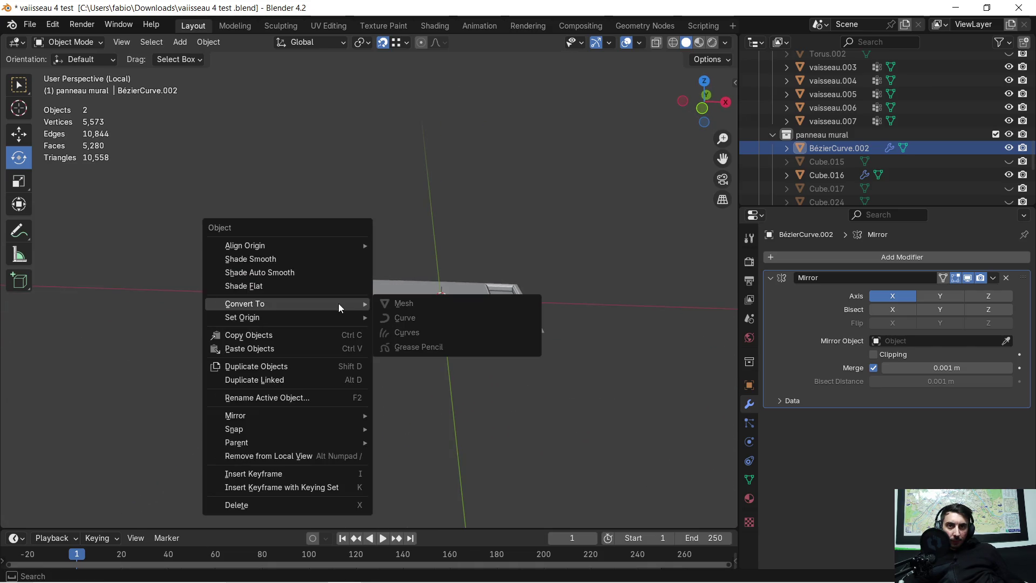
mouse_move(303, 317)
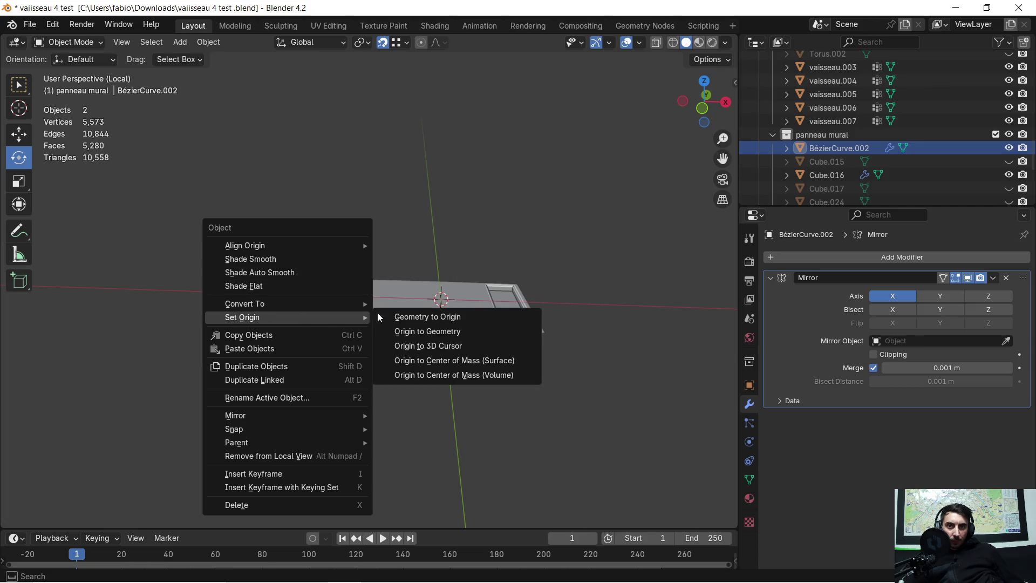
left_click(449, 345)
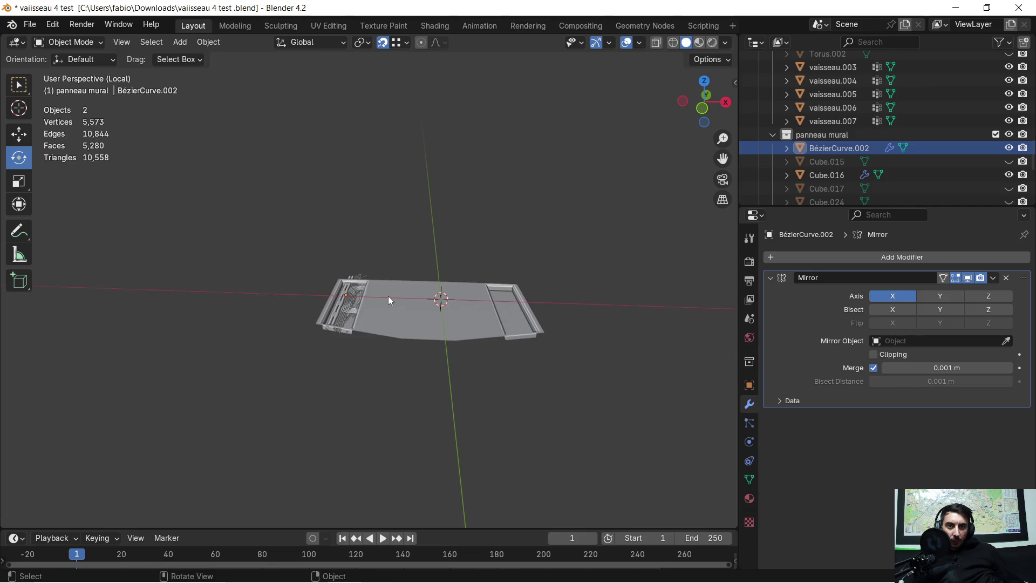
scroll(388, 298, "up", 5)
left_click(312, 331)
right_click(311, 333)
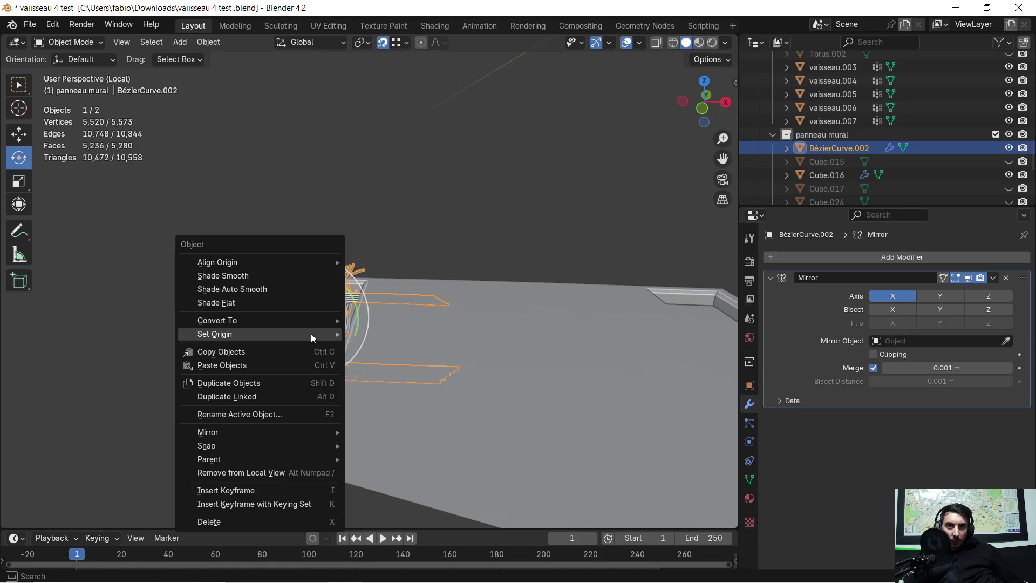
mouse_move(326, 335)
left_click(435, 357)
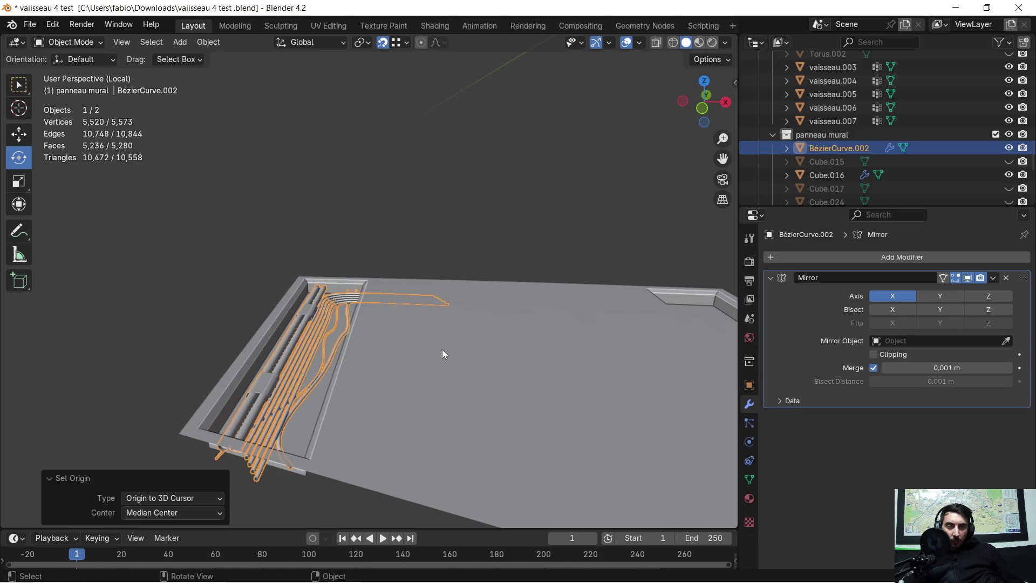
key("r")
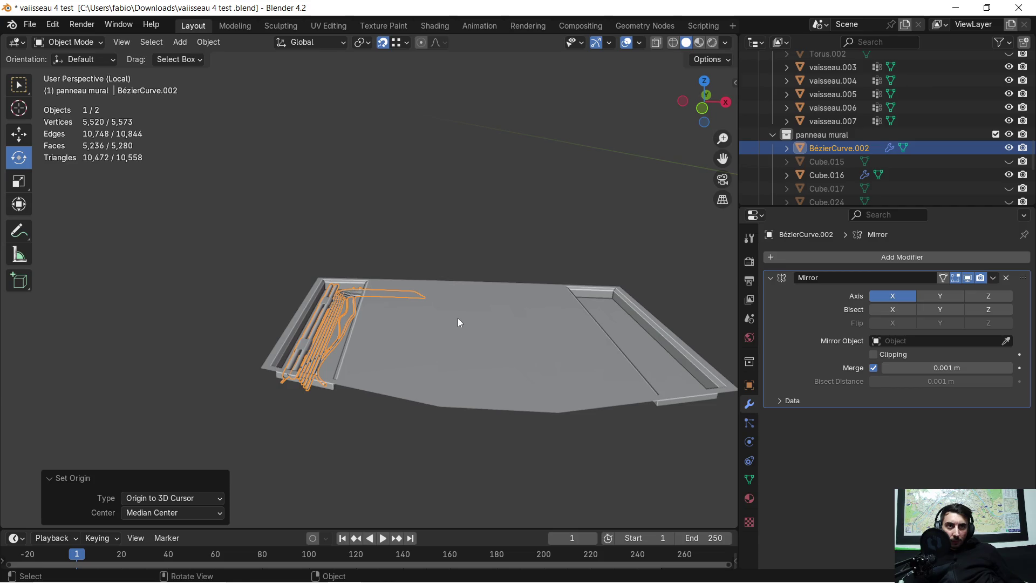
right_click(426, 314)
mouse_move(426, 319)
middle_mouse_down()
mouse_move(456, 333)
mouse_move(430, 347)
mouse_move(450, 324)
mouse_move(423, 319)
mouse_move(422, 300)
mouse_move(407, 316)
mouse_move(416, 310)
middle_mouse_up()
scroll(422, 299, "down", 5)
scroll(388, 302, "up", 5)
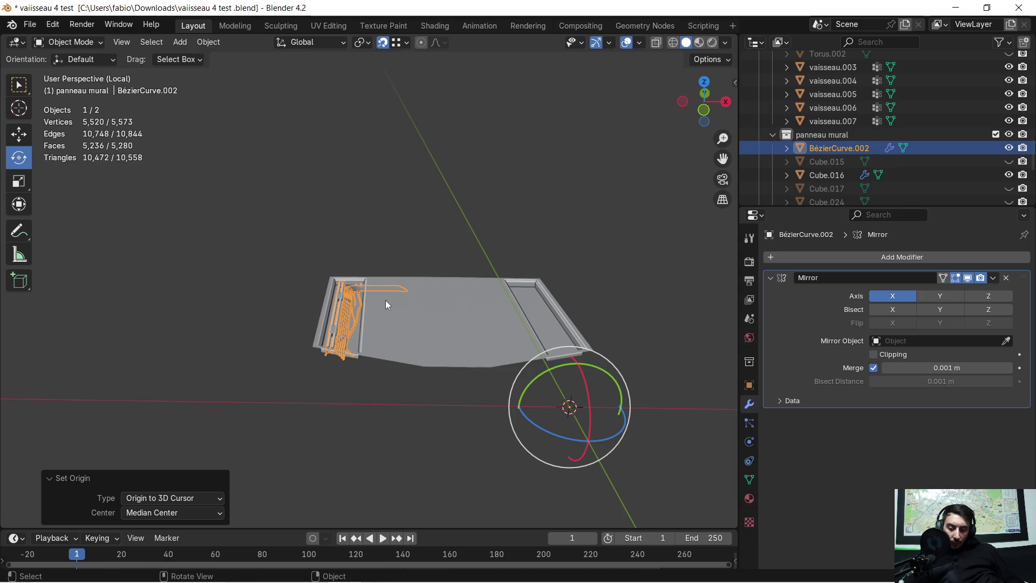
Apply rotation and scale to BézierCurve.002, then deselect it
key("ctrl+a")
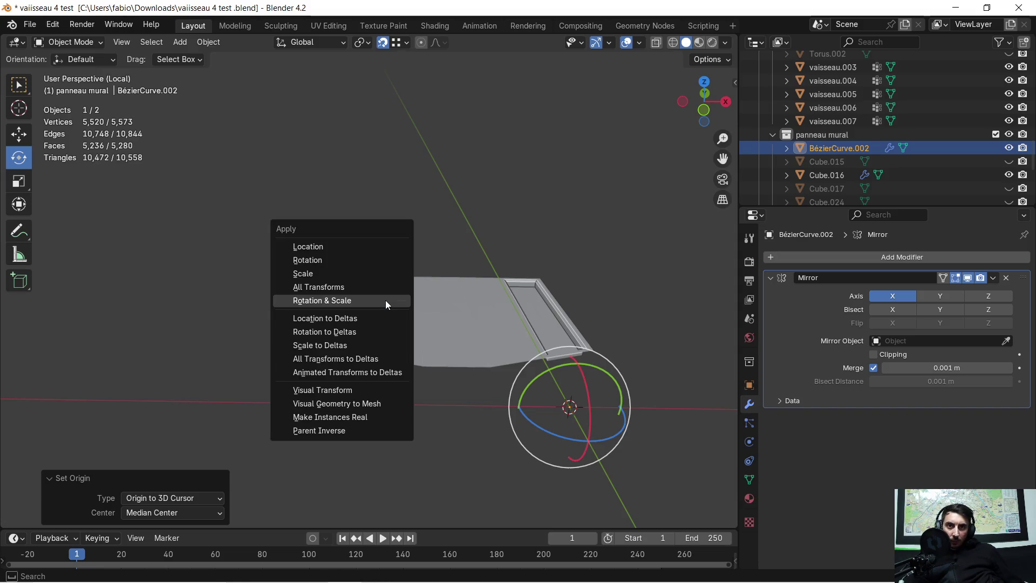
left_click(385, 300)
scroll(445, 303, "up", 5)
mouse_move(549, 348)
middle_mouse_down()
mouse_move(335, 260)
mouse_move(442, 273)
middle_mouse_up()
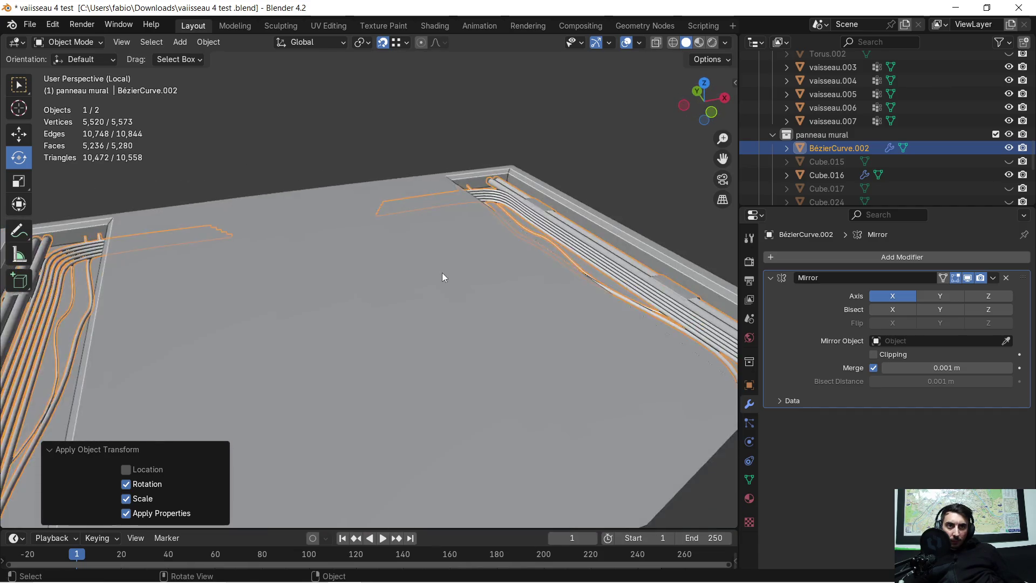
scroll(442, 273, "down", 5)
left_click(474, 365)
mouse_move(473, 364)
middle_mouse_down()
mouse_move(430, 351)
mouse_move(452, 354)
mouse_move(442, 342)
mouse_move(747, 180)
middle_mouse_up()
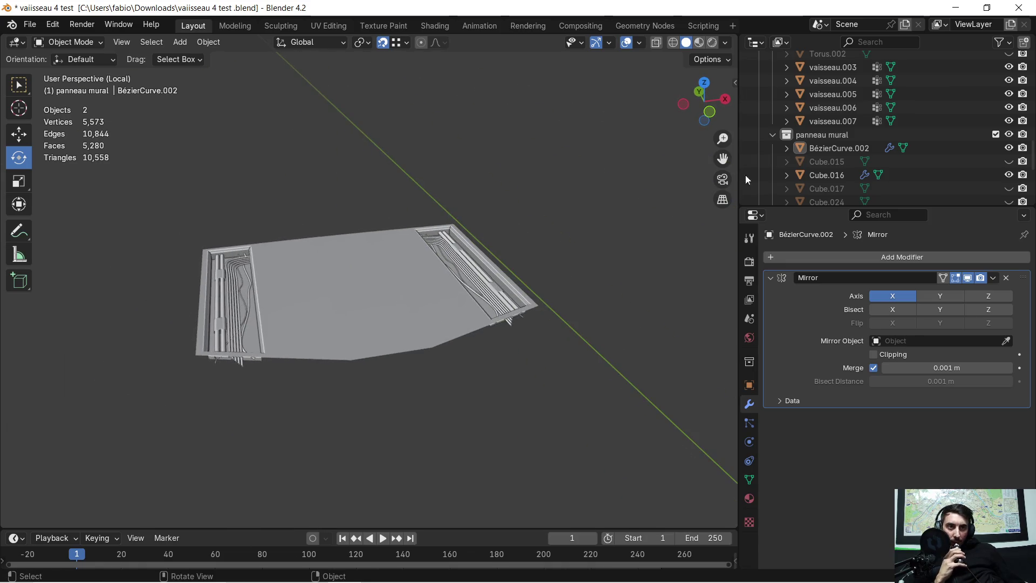
Select the grille object and orbit and zoom around it in isolation
scroll(870, 134, "down", 2)
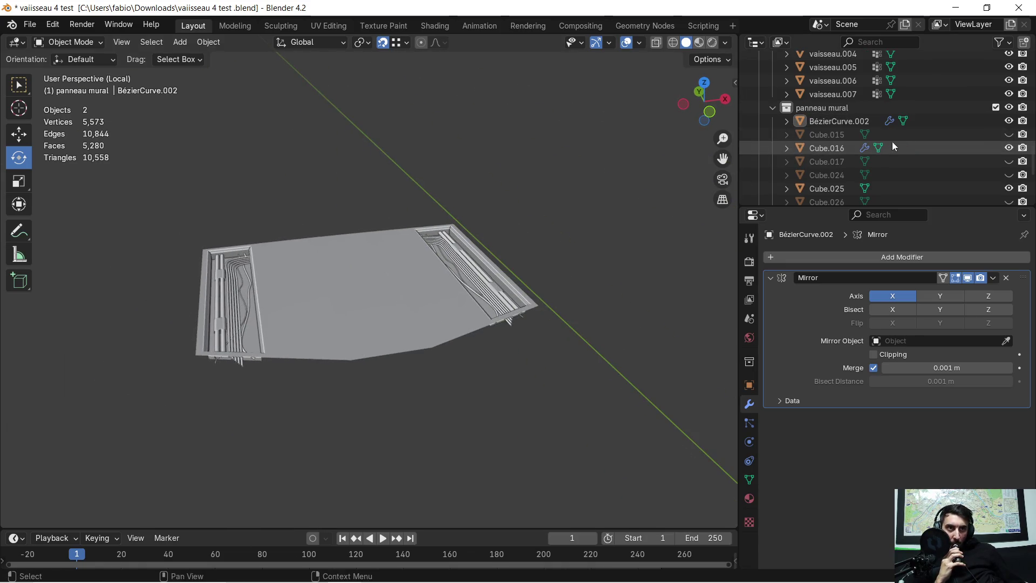
scroll(892, 142, "down", 8)
scroll(883, 154, "up", 10)
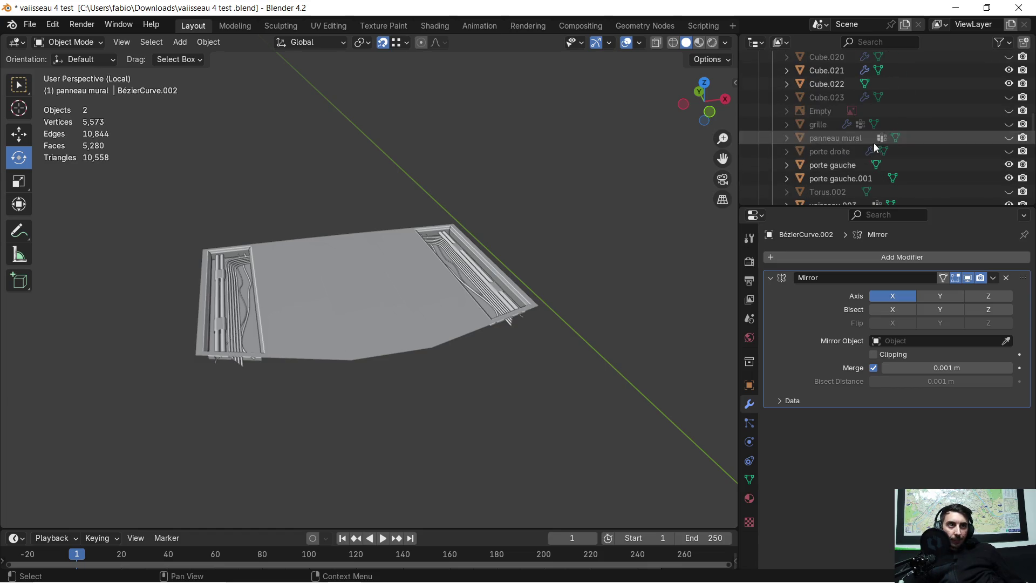
scroll(1014, 153, "up", 2)
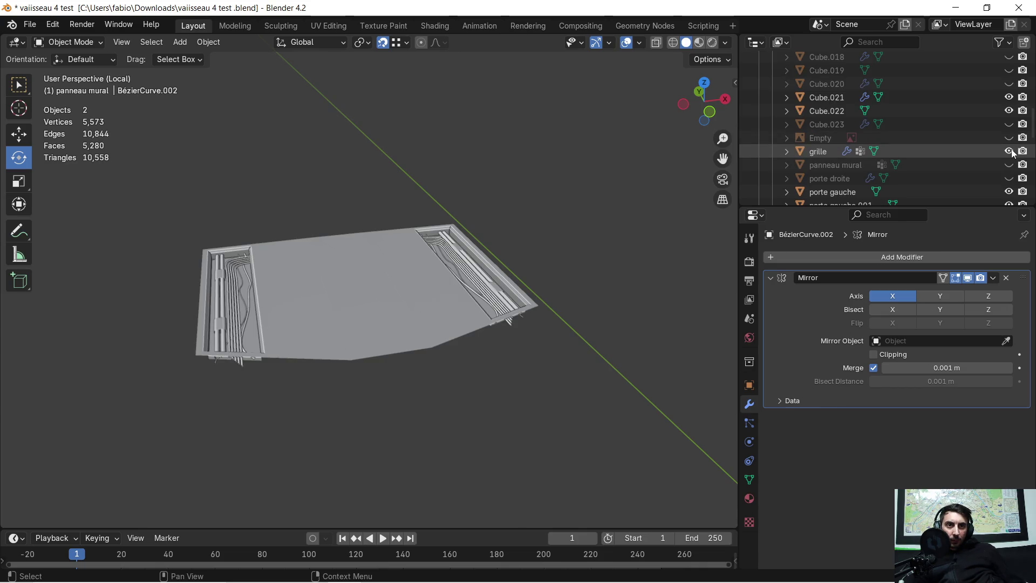
left_click(985, 154)
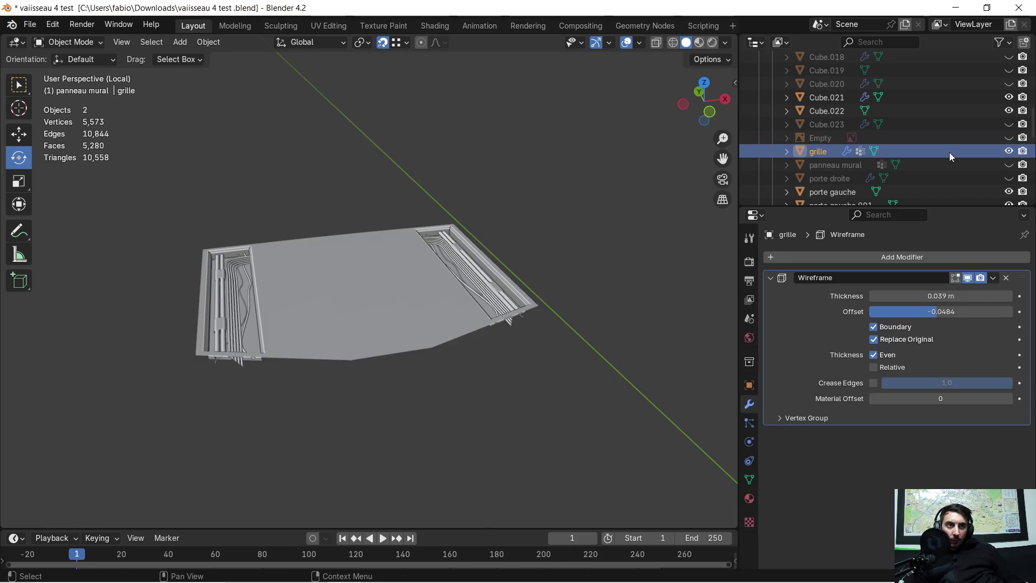
scroll(451, 161, "down", 10)
scroll(448, 184, "up", 6)
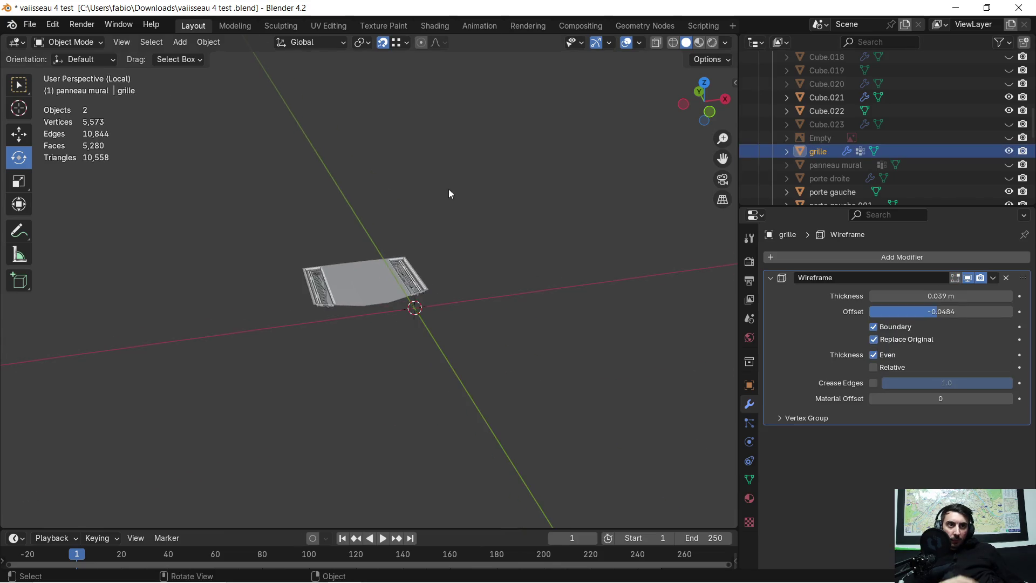
mouse_move(453, 197)
middle_mouse_down()
mouse_move(358, 208)
mouse_move(285, 167)
mouse_move(299, 157)
mouse_move(354, 185)
mouse_move(436, 319)
mouse_move(450, 298)
mouse_move(482, 339)
mouse_move(487, 320)
middle_mouse_up()
scroll(431, 323, "up", 5)
scroll(468, 304, "down", 5)
scroll(467, 305, "down", 8)
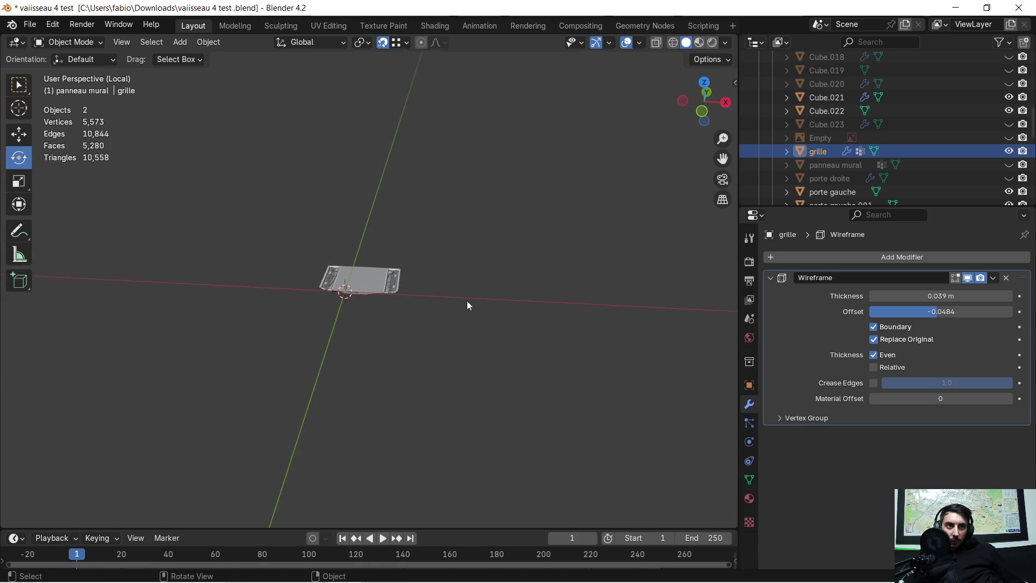
scroll(455, 289, "up", 3)
scroll(452, 289, "up", 5)
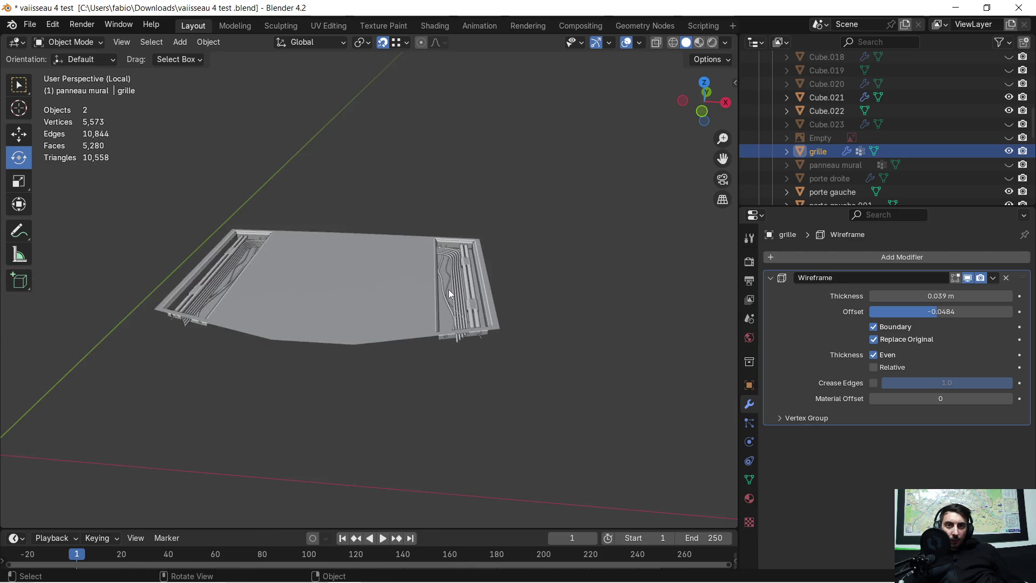
Leave local view and select floor vaisseau.007, looking down on both grilles
key("KP_Divide")
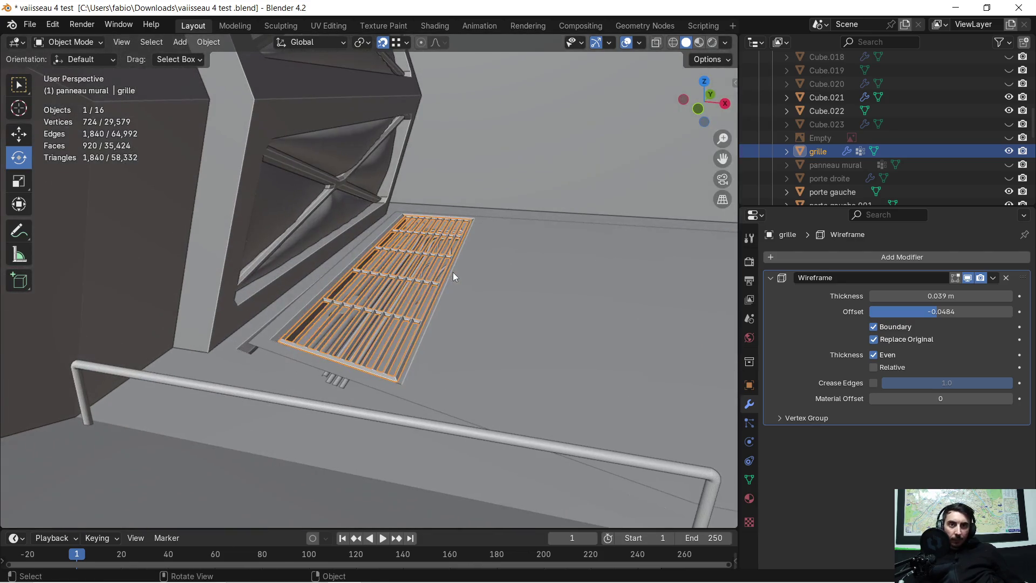
scroll(448, 281, "up", 2)
scroll(447, 286, "down", 2)
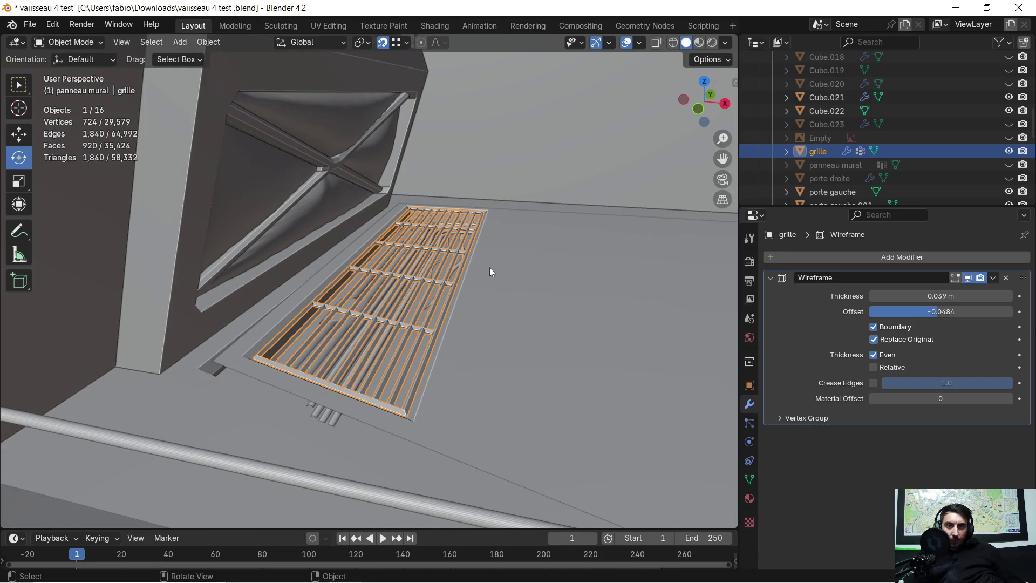
left_click(549, 264)
mouse_move(549, 265)
middle_mouse_down()
mouse_move(493, 337)
mouse_move(535, 319)
mouse_move(493, 335)
mouse_move(532, 264)
mouse_move(508, 290)
mouse_move(504, 318)
mouse_move(528, 304)
mouse_move(521, 312)
mouse_move(557, 305)
mouse_move(438, 298)
mouse_move(493, 282)
mouse_move(452, 303)
mouse_move(439, 289)
mouse_move(440, 318)
middle_mouse_up()
scroll(507, 290, "down", 3)
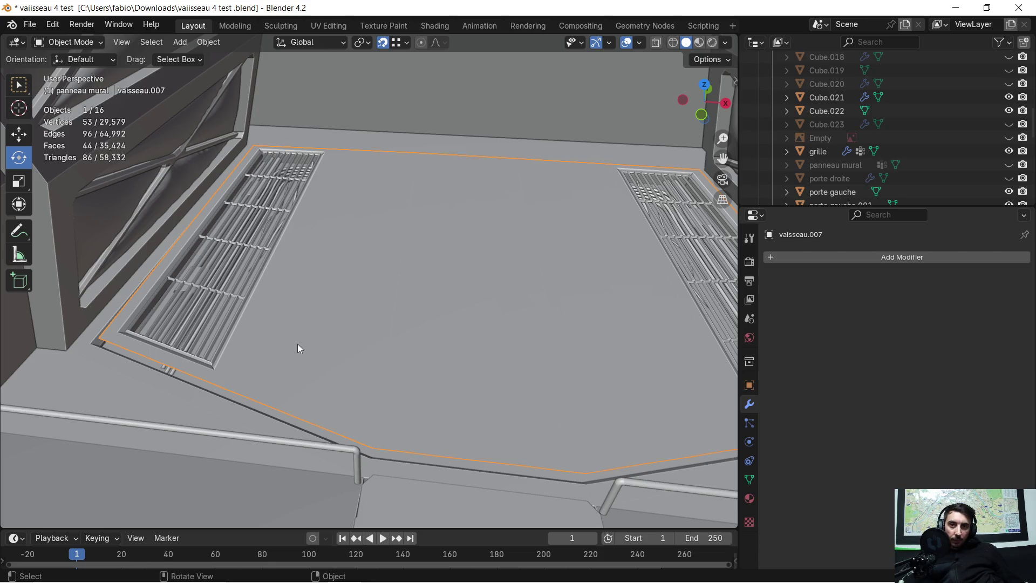
Select floor vaisseau.006, then the floor panel together with the grille
left_click(202, 387)
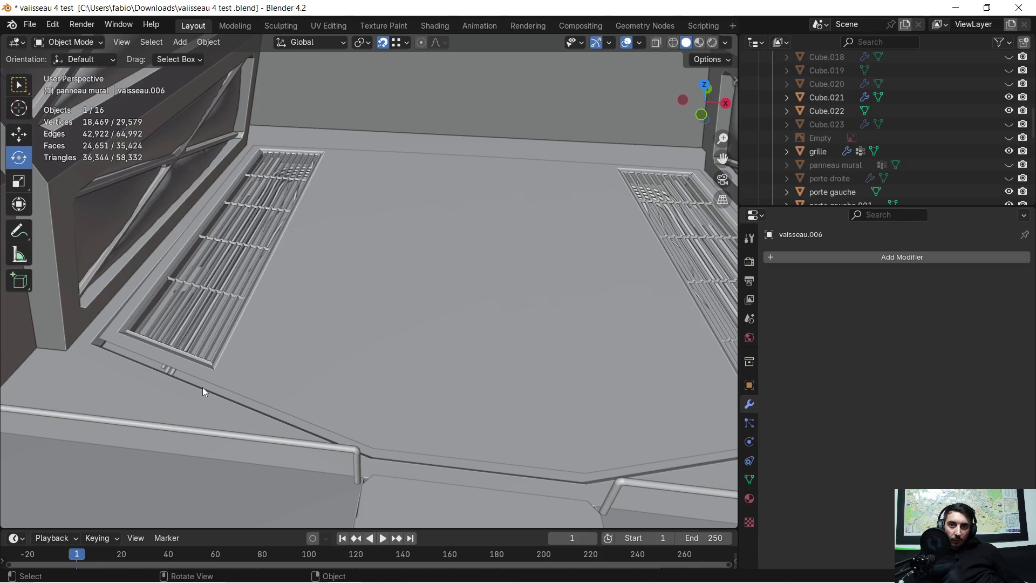
left_click(341, 286)
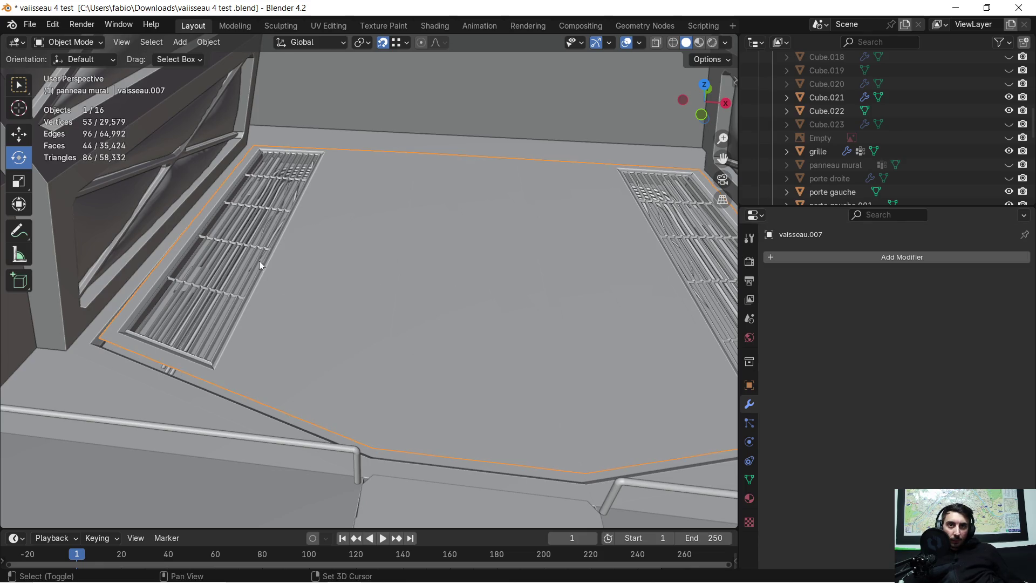
left_click(257, 256, "shift")
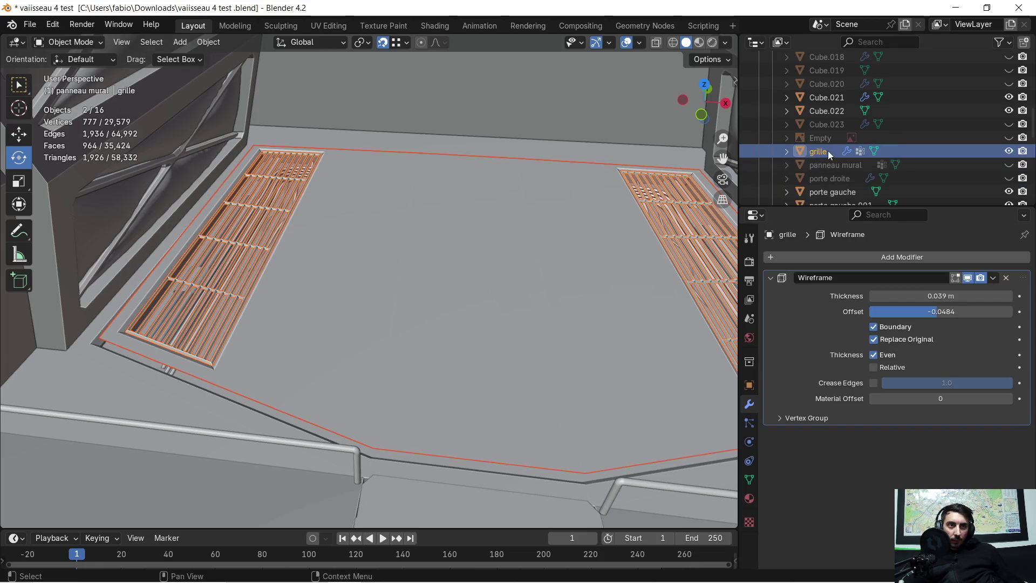
scroll(828, 151, "down", 3)
scroll(827, 150, "down", 2)
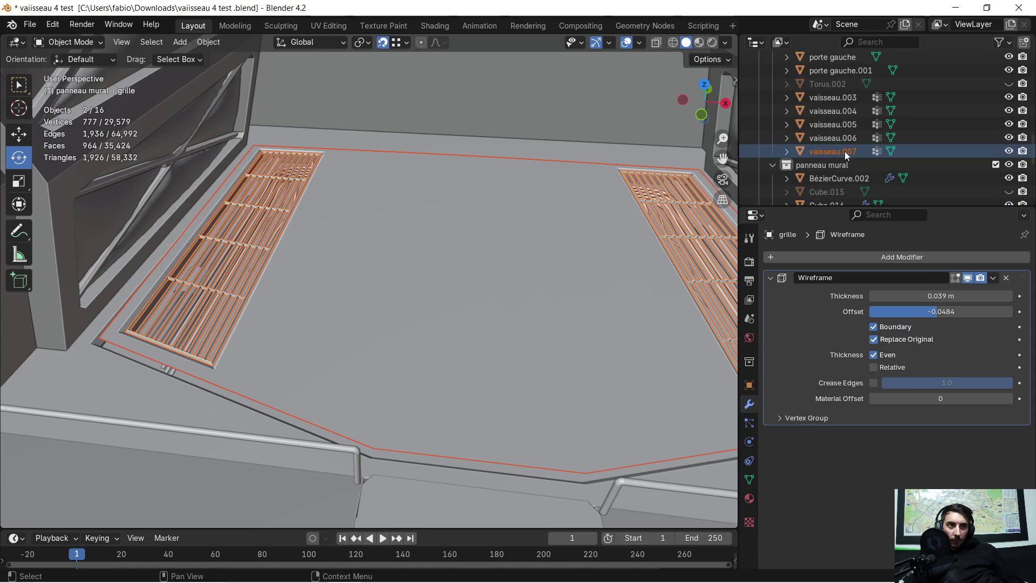
Rename vaisseau.007 to 'solle avec grille'
left_click(844, 151)
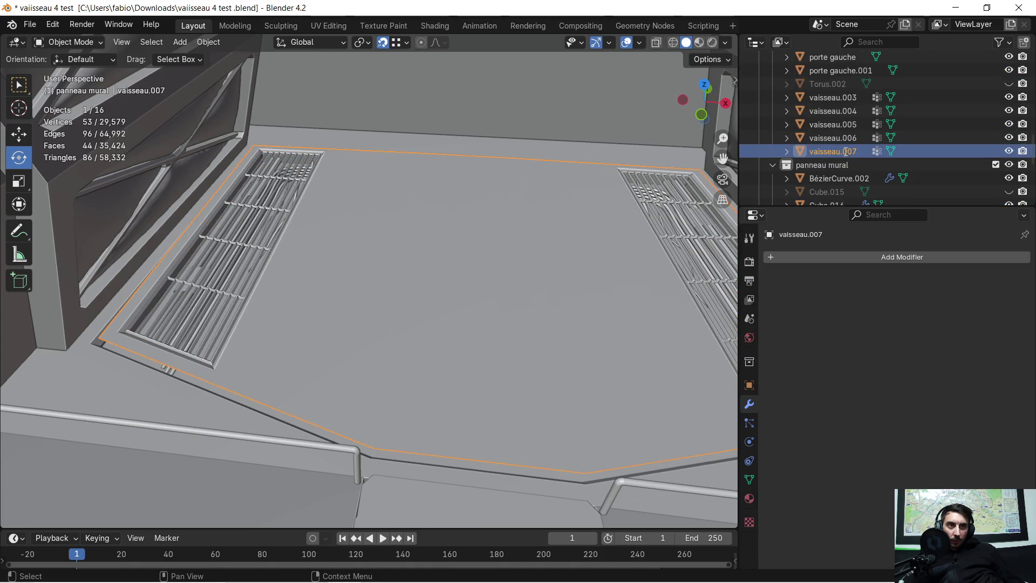
double_click(844, 151)
scroll(845, 151, "down", 1)
key("BackSpace")
type("solle avec grill")
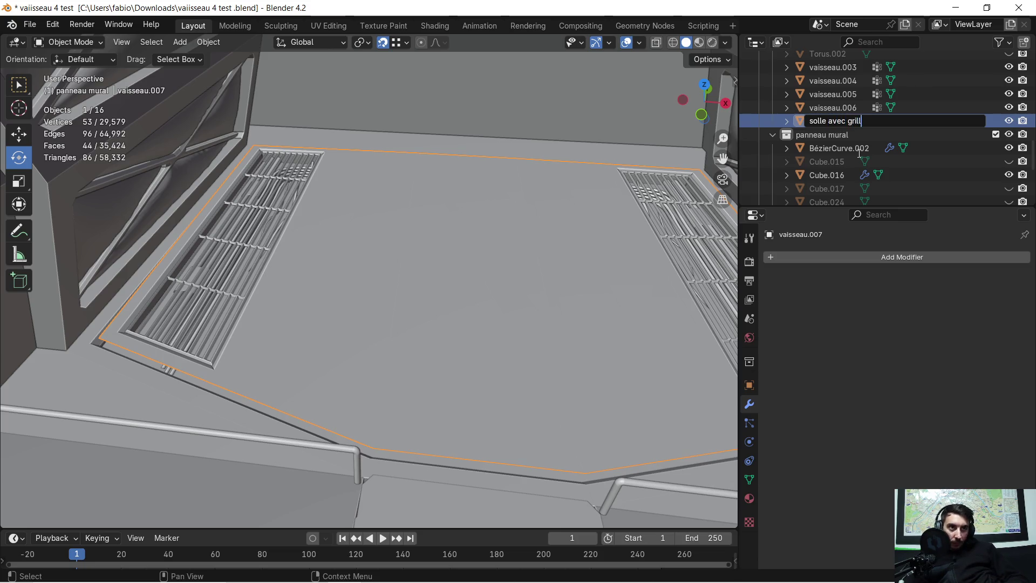
type("e")
key("Return")
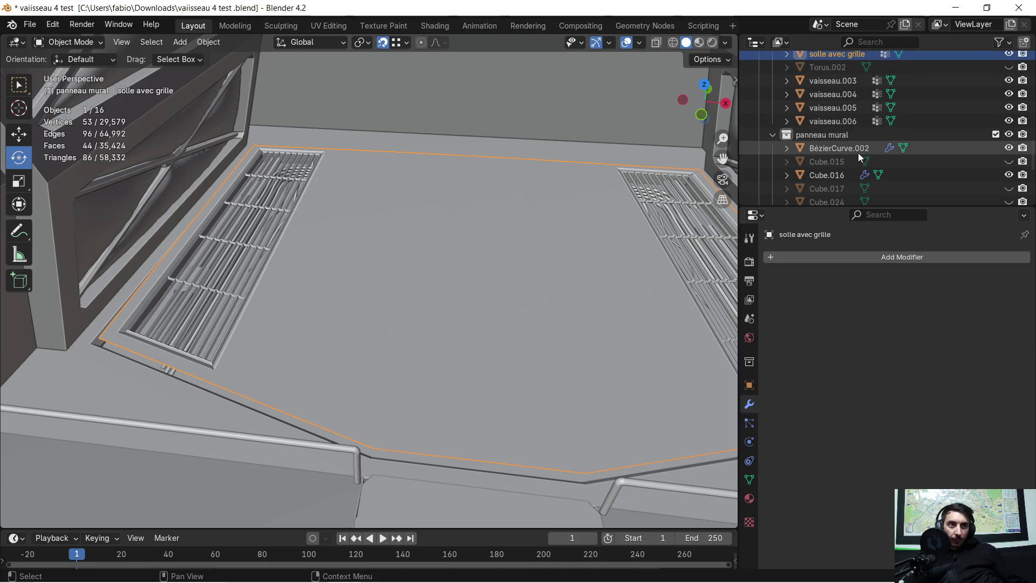
Hide solle avec grille and the grille, then edit the exposed floor vaisseau.006
middle_click_drag(295, 293, 270, 338)
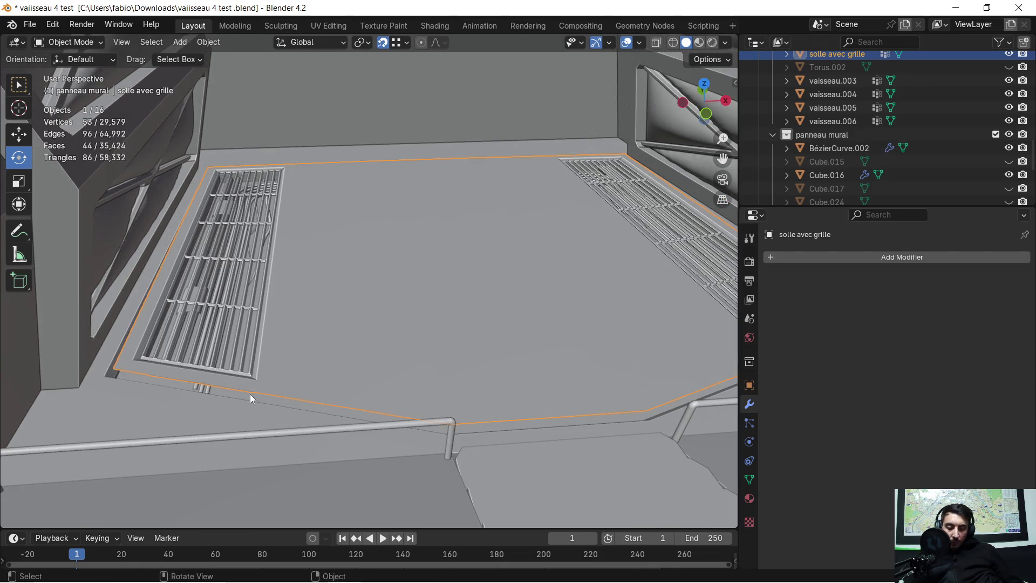
key("h")
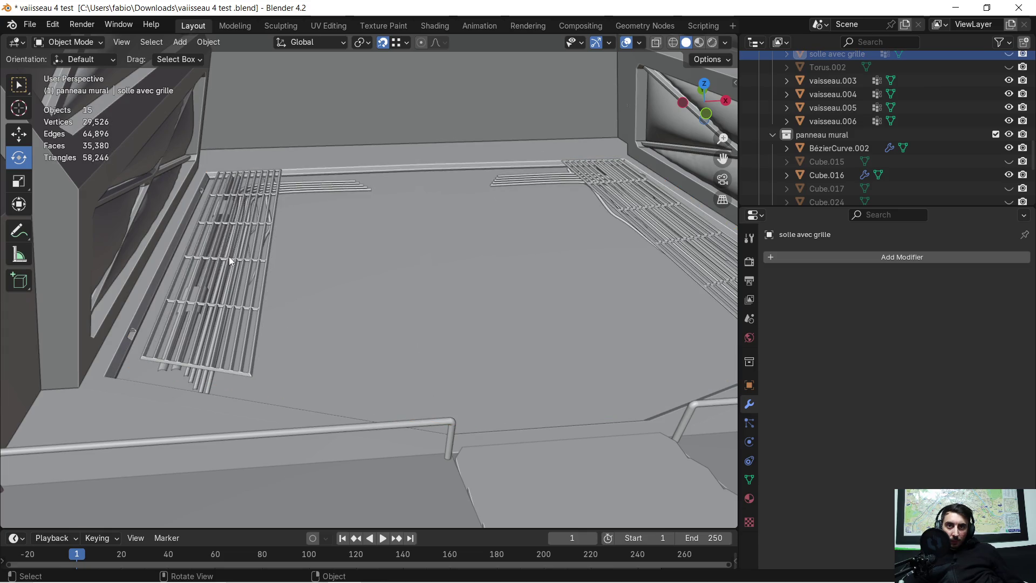
left_click(229, 261)
key("h")
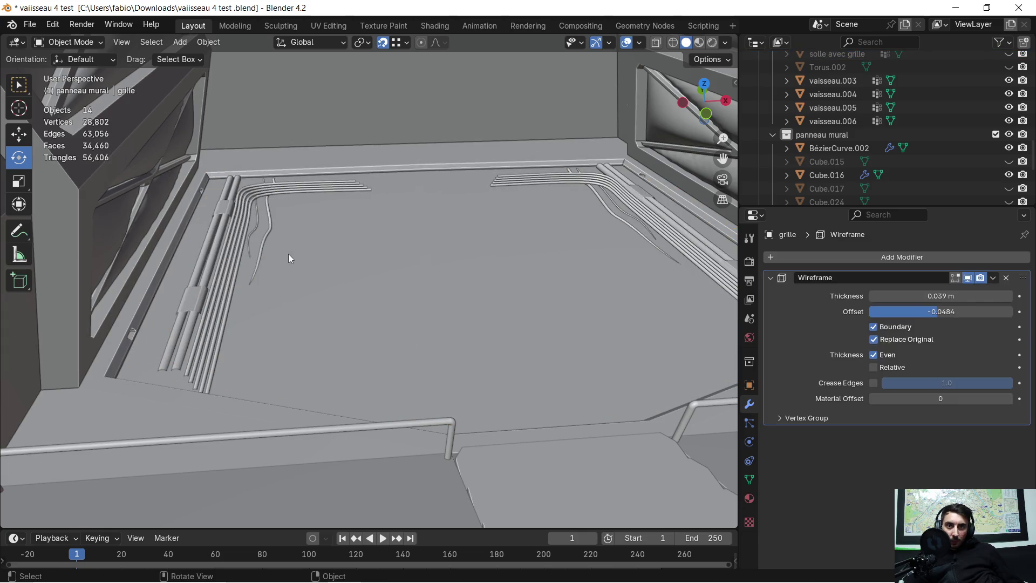
middle_click_drag(288, 257, 297, 269)
left_click(345, 290)
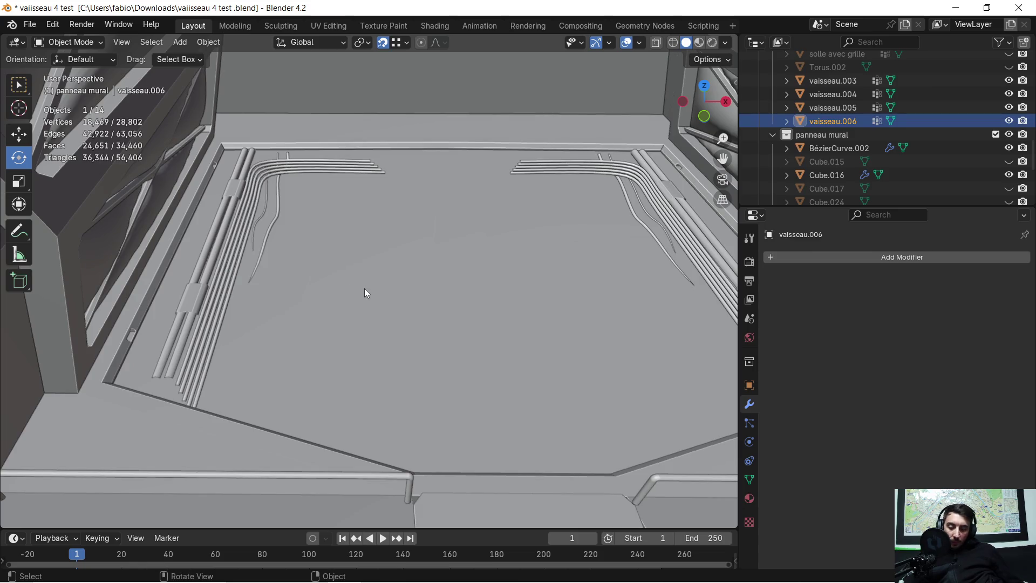
key("Tab")
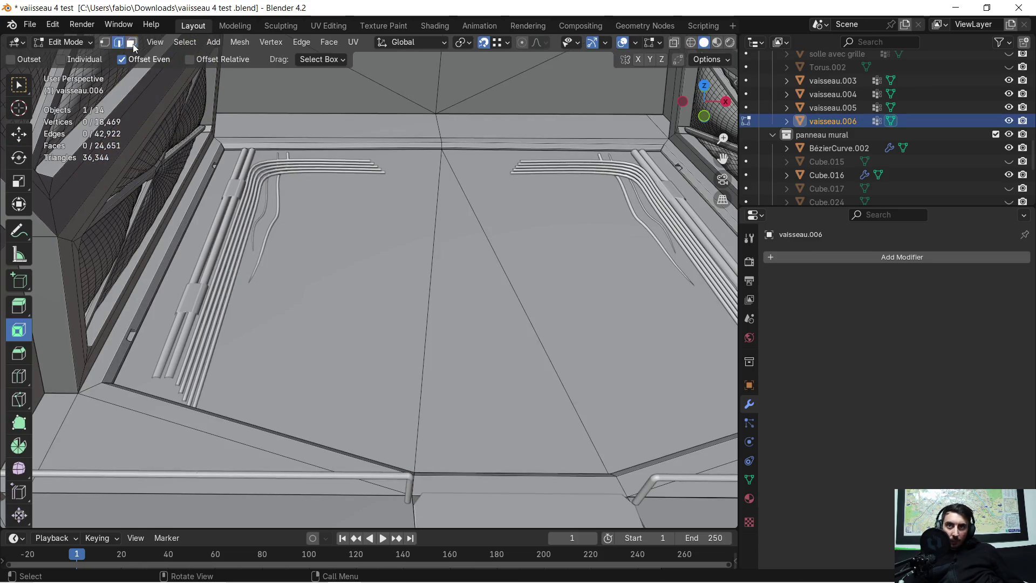
Delete the large left floor face and the triangular face on the right
left_click(382, 306)
key("x")
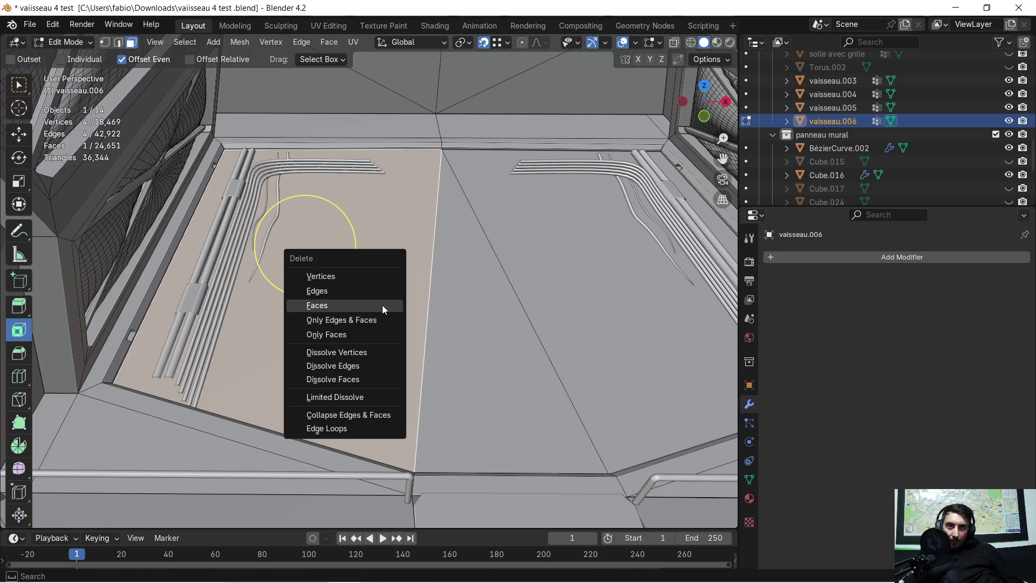
left_click(382, 304)
left_click(476, 311)
middle_click_drag(494, 316, 487, 310)
key("x")
left_click(487, 309)
Delete the large right floor face and inspect the resulting gaps
left_click(628, 258)
key("x")
left_click(568, 316)
middle_click_drag(567, 316, 528, 280)
scroll(928, 138, "down", 10)
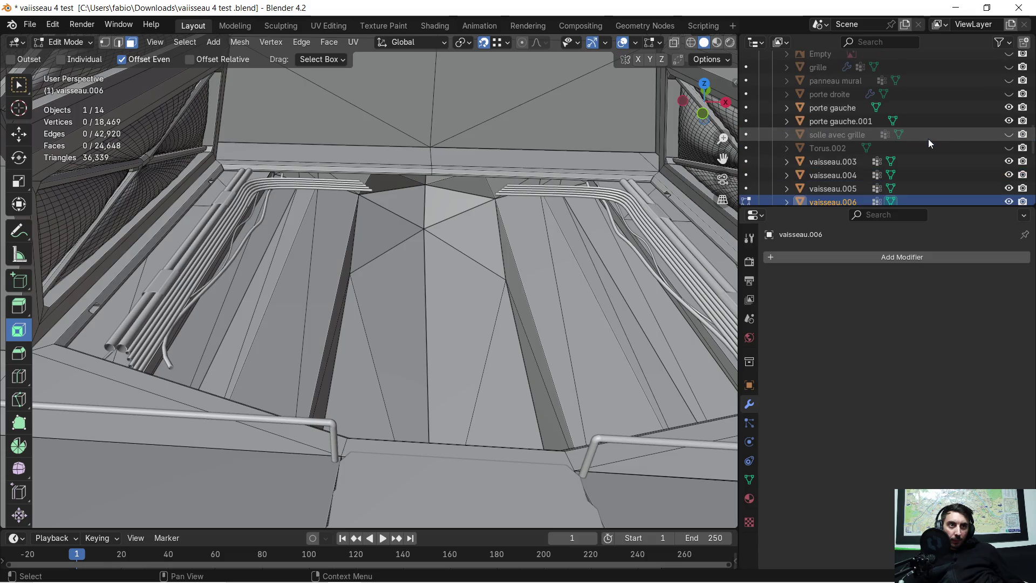
scroll(925, 139, "up", 10)
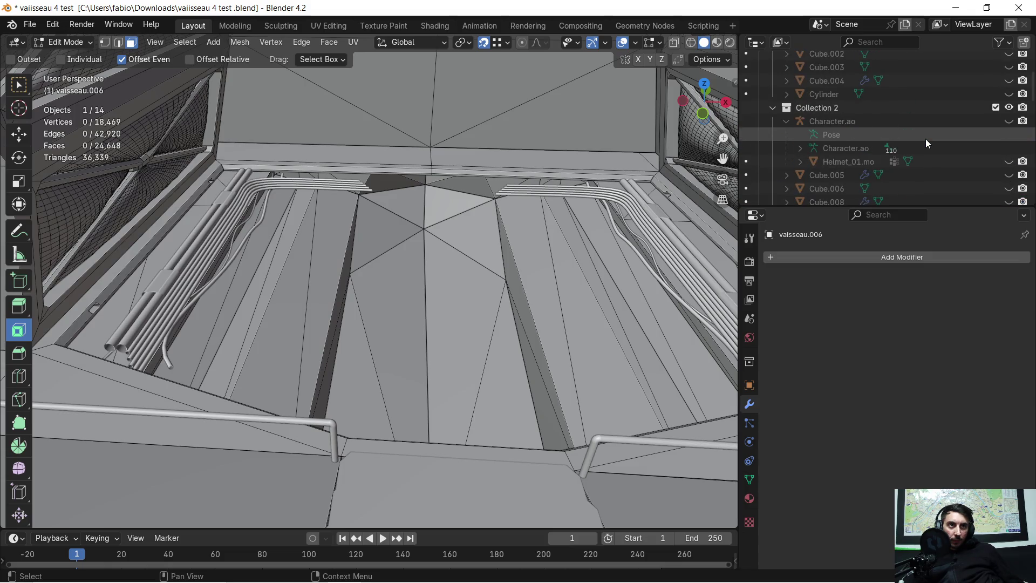
key("period")
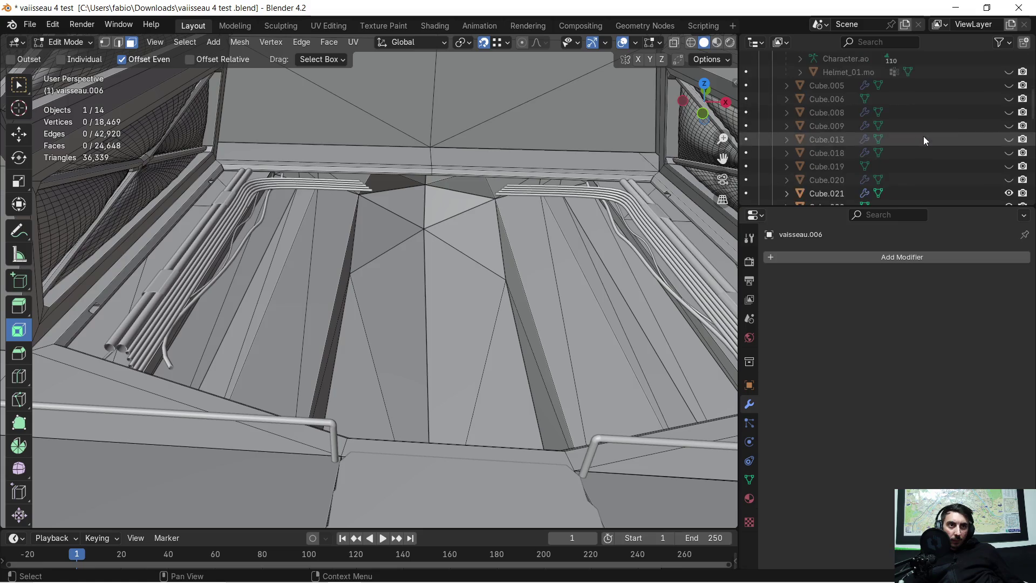
Filter the Outliner by 'gril' and make the grille object visible
scroll(905, 140, "down", 6)
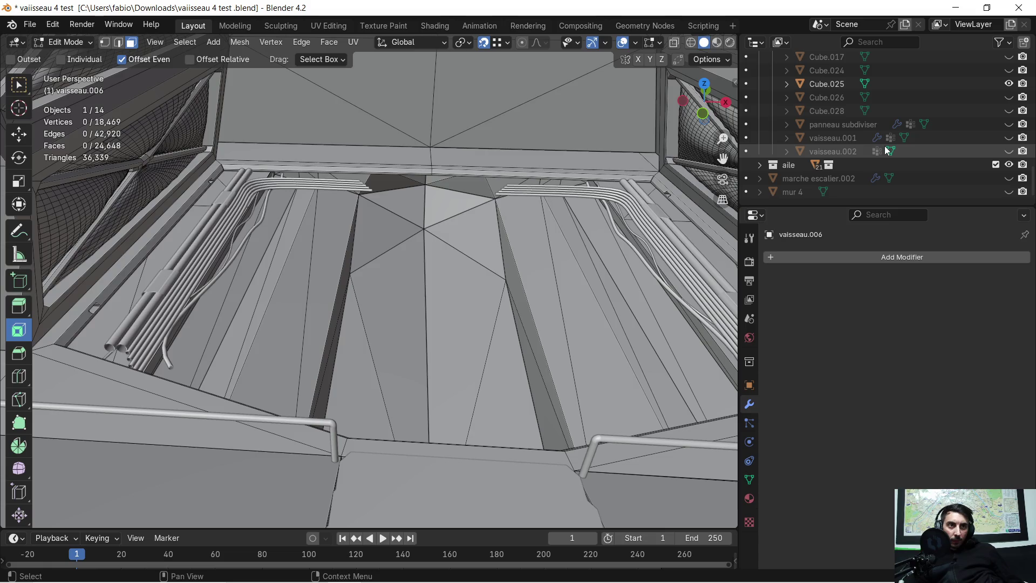
scroll(863, 124, "up", 2)
left_click(889, 43)
type("sol")
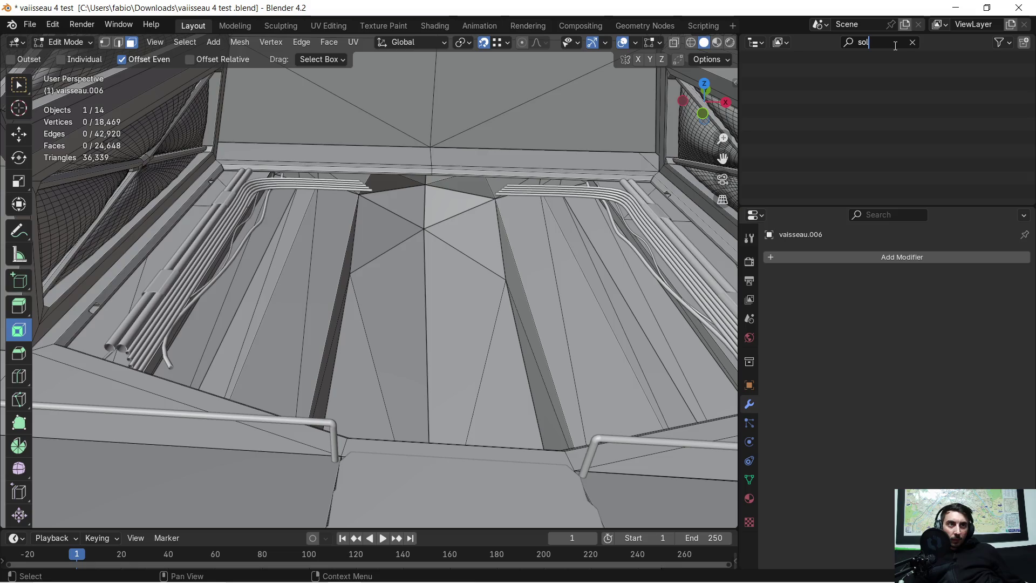
key("BackSpace")
key("BackSpace")
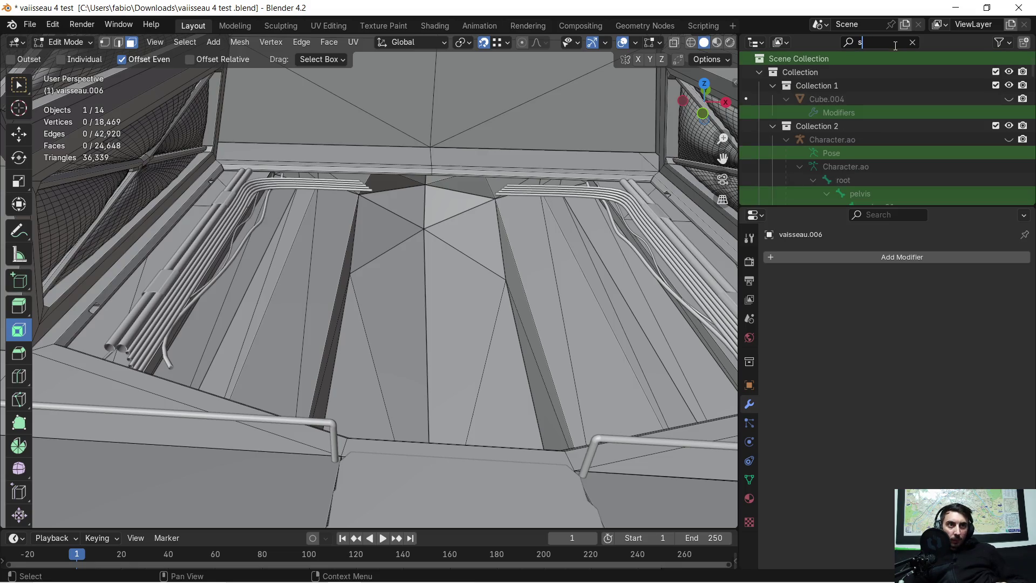
key("BackSpace")
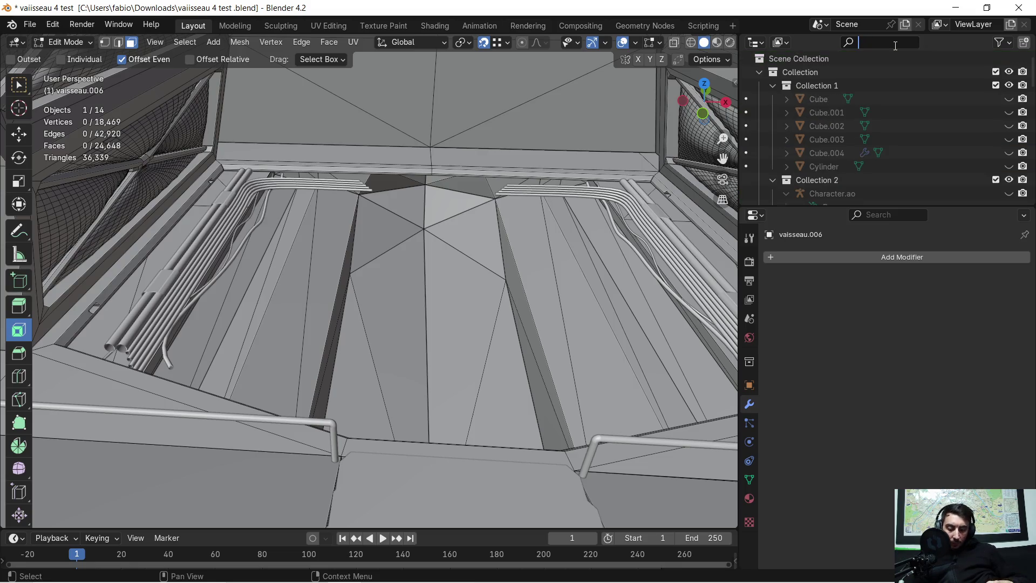
type("gril")
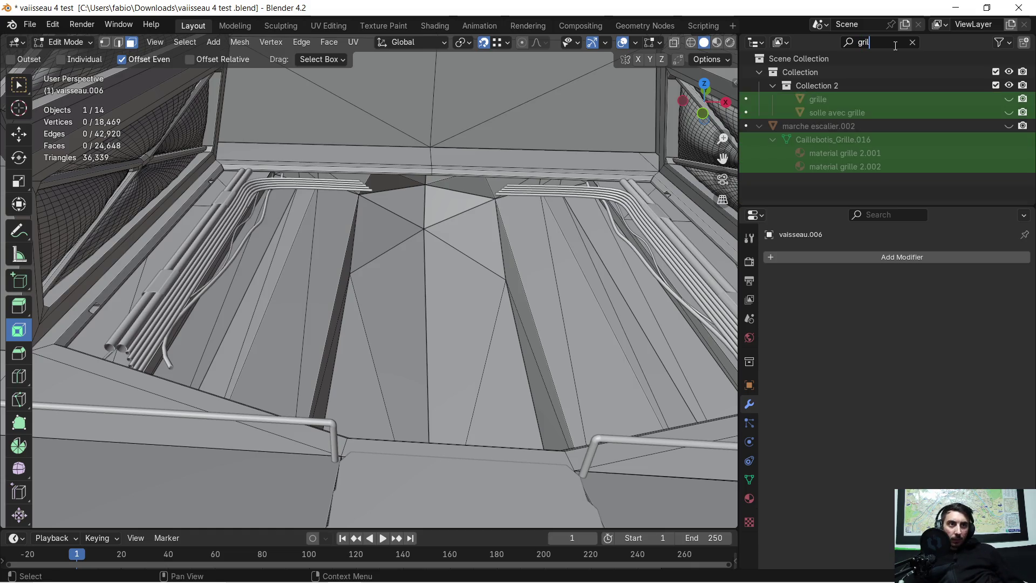
left_click(1008, 99)
Make solle avec grille visible and look closely at the floor grating
left_click(1009, 113)
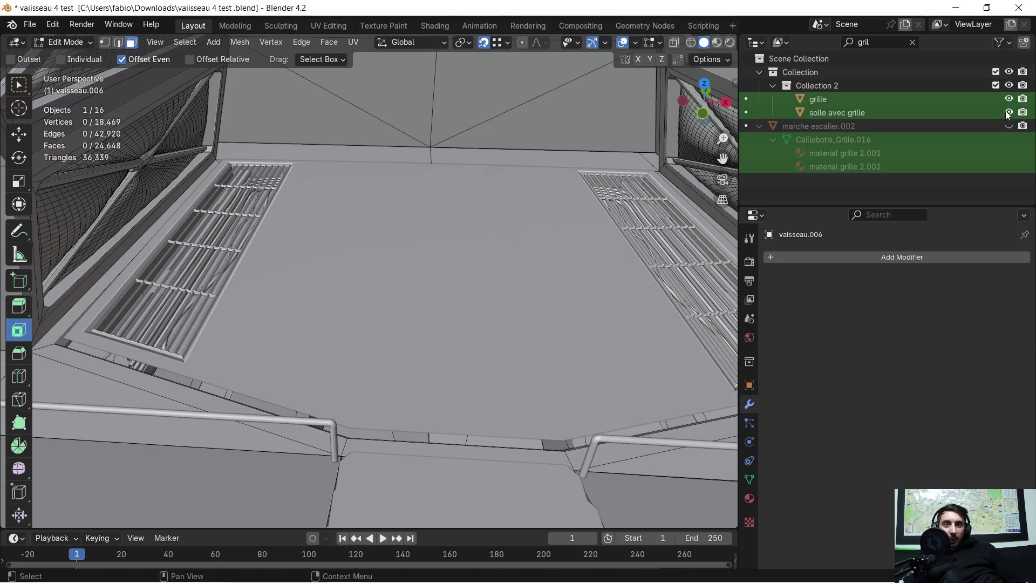
mouse_move(274, 254)
middle_mouse_down()
mouse_move(365, 233)
mouse_move(331, 233)
mouse_move(364, 222)
mouse_move(322, 224)
mouse_move(312, 238)
mouse_move(376, 277)
middle_mouse_up()
key("c")
left_click(327, 343)
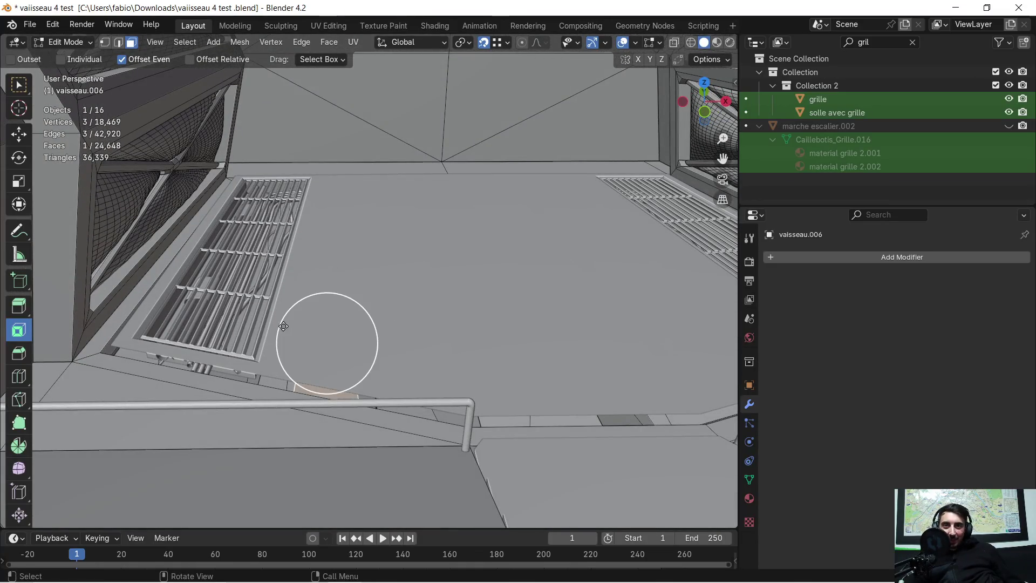
key("Escape")
key("Tab")
Select the grille together with the BézierCurve.002 cables and enter Edit Mode
left_click(308, 315)
mouse_move(296, 313)
middle_mouse_down()
mouse_move(236, 317)
mouse_move(298, 312)
mouse_move(274, 326)
middle_mouse_up()
left_click(274, 326)
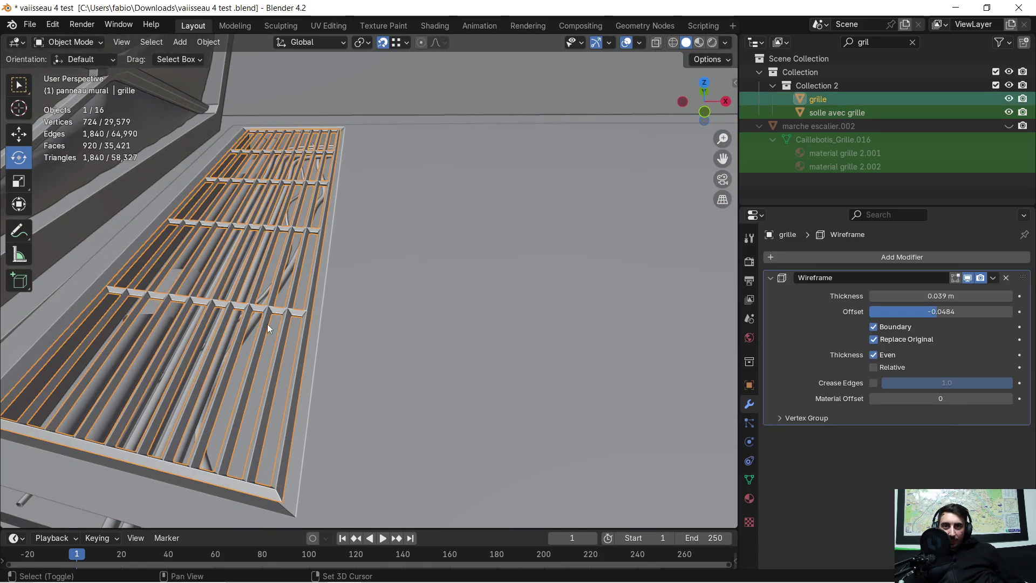
left_click(287, 276, "shift")
mouse_move(287, 274)
middle_mouse_down()
mouse_move(249, 325)
mouse_move(268, 315)
middle_mouse_up()
key("Tab")
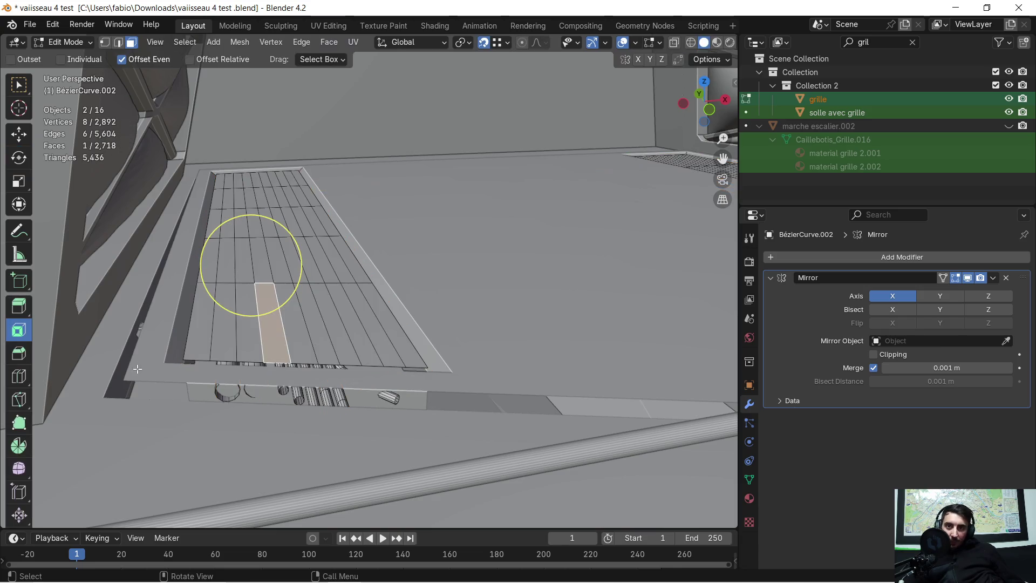
Switch to vertex select, add solle avec grille to editing, and undo a trial Z move
left_click(105, 43)
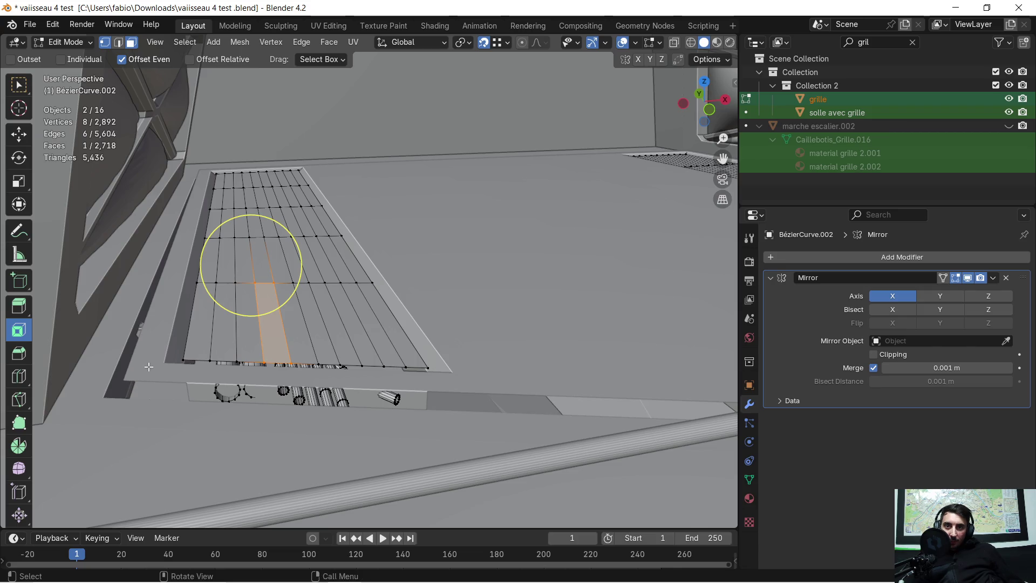
key("Tab")
left_click(153, 369, "shift")
key("Tab")
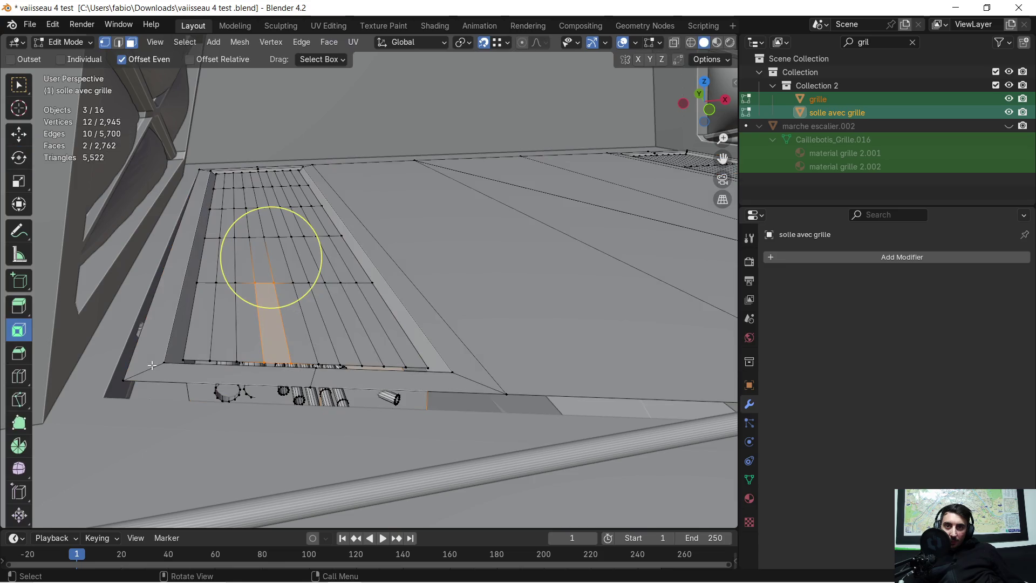
key("g")
key("z")
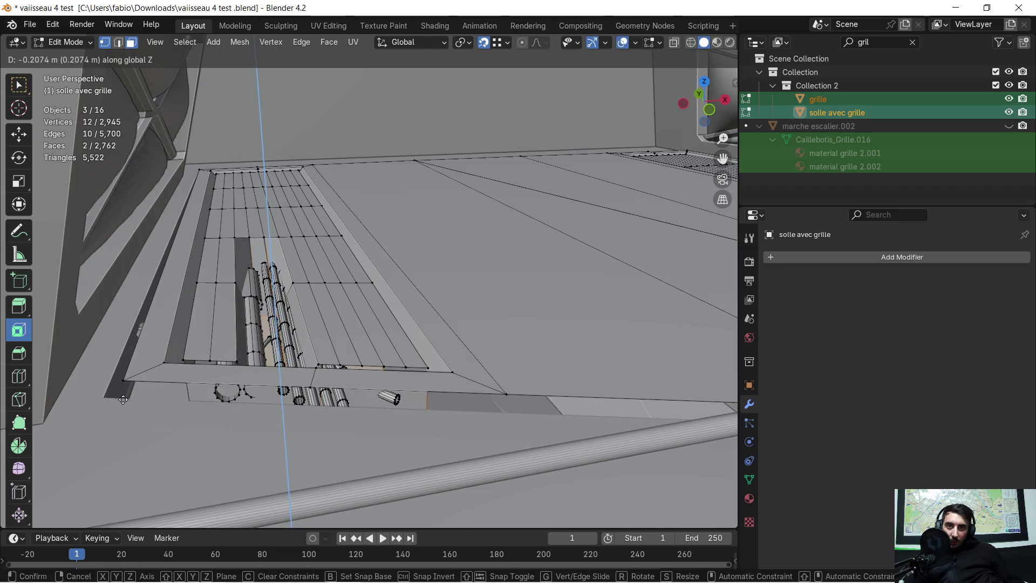
left_click(123, 404)
key("ctrl+z")
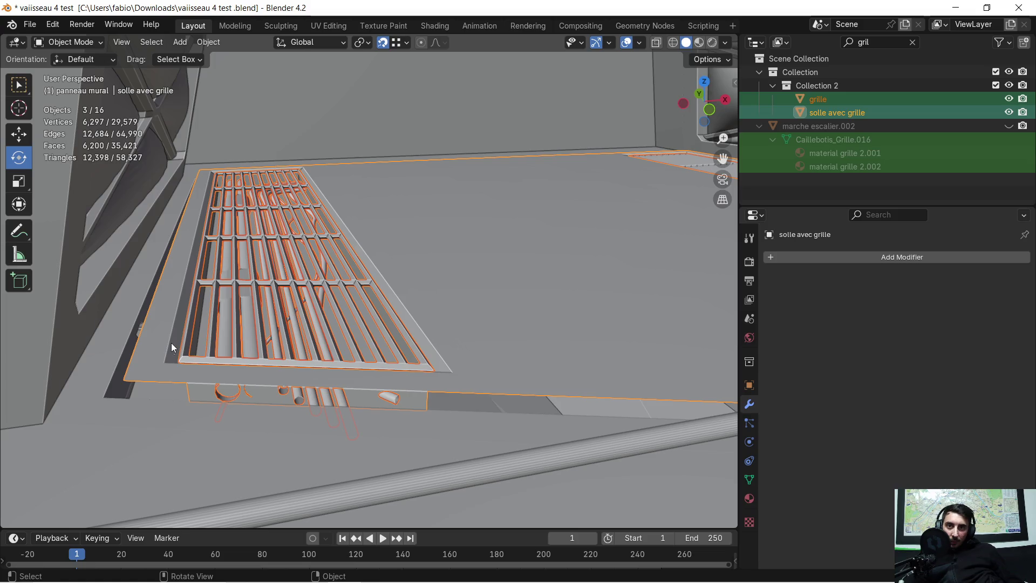
Lower the selected floor objects slightly along Z, then select their entire mesh
key("g")
key("z")
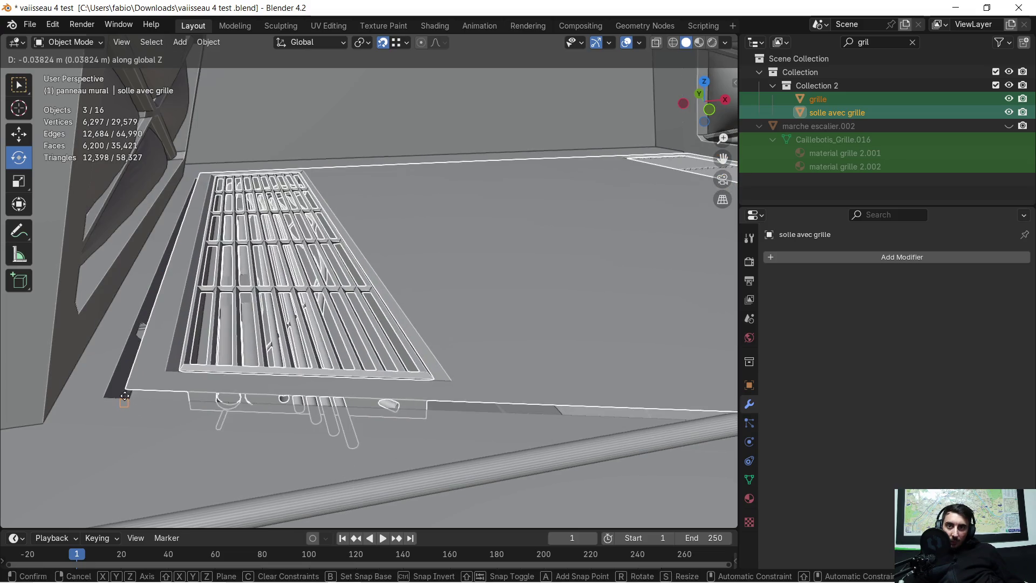
left_click(130, 394)
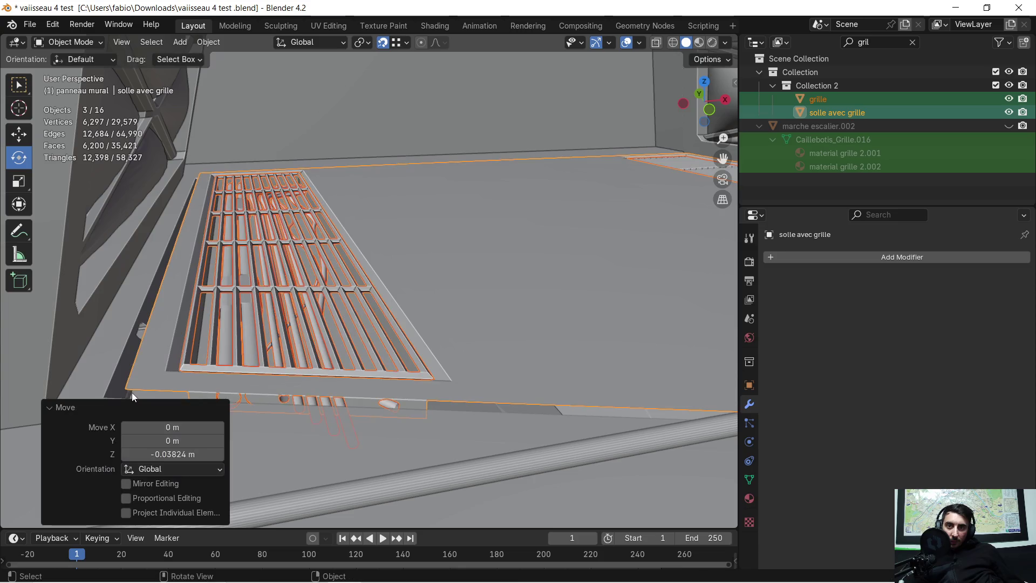
key("Tab")
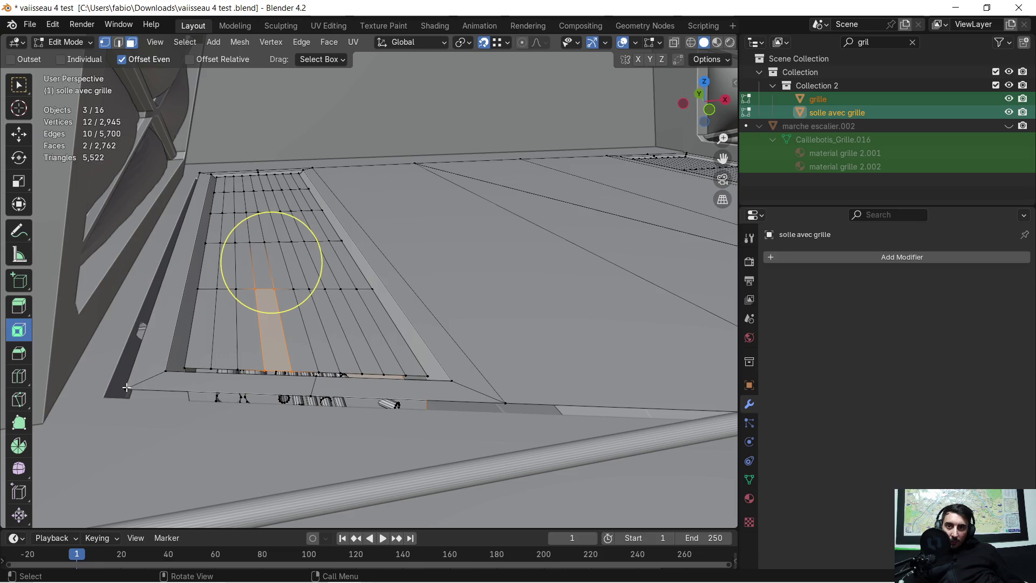
key("a")
left_click(126, 389, "shift")
left_click(125, 389, "shift")
Drop the whole mesh 0.047 m along Z and return to Object Mode
key("g")
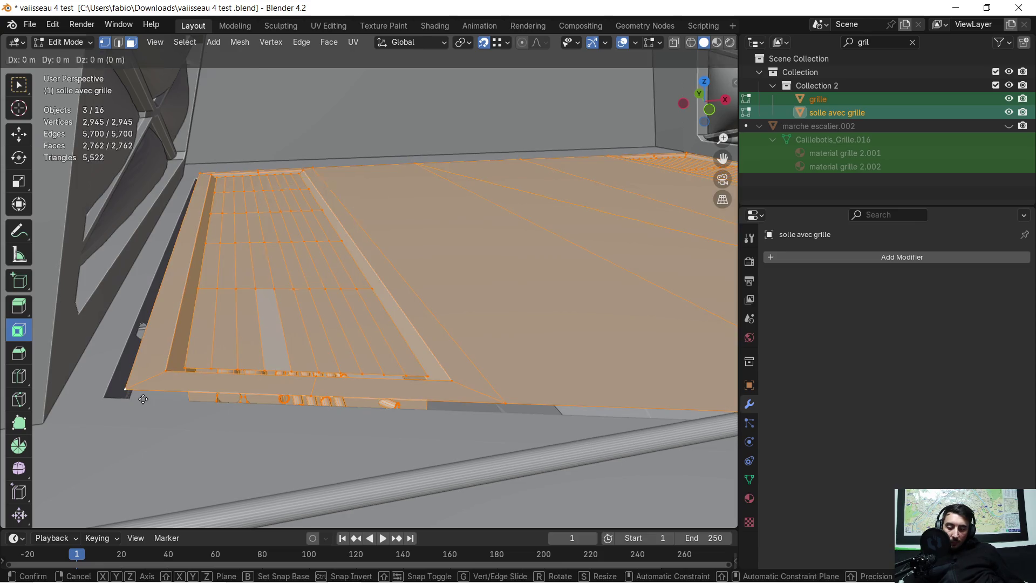
key("z")
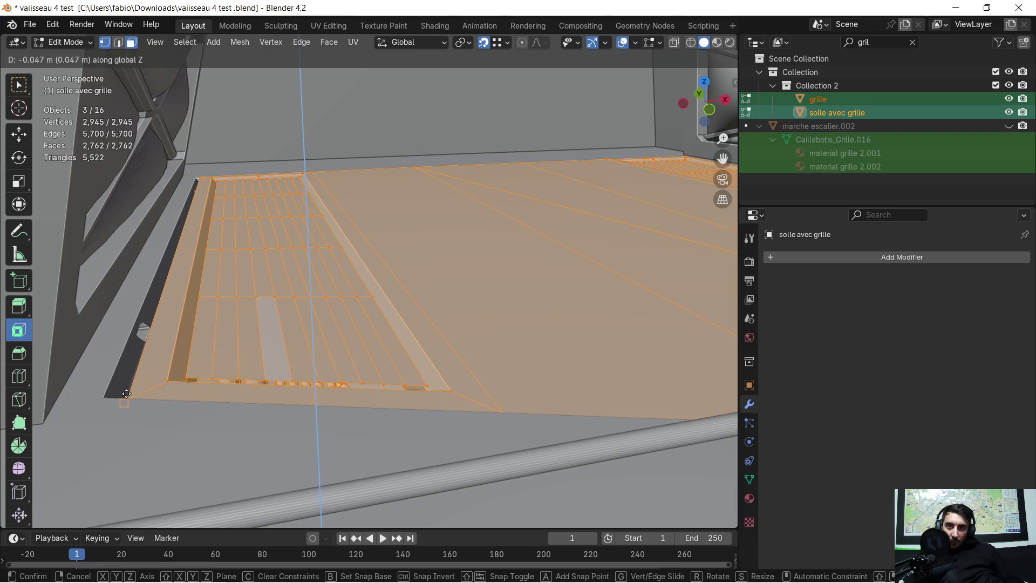
left_click(127, 393)
mouse_move(436, 292)
middle_mouse_down()
mouse_move(462, 288)
mouse_move(431, 312)
mouse_move(370, 322)
mouse_move(377, 309)
mouse_move(355, 311)
mouse_move(520, 288)
mouse_move(443, 277)
mouse_move(241, 343)
mouse_move(273, 347)
mouse_move(293, 366)
mouse_move(286, 375)
mouse_move(254, 368)
mouse_move(278, 389)
mouse_move(281, 421)
mouse_move(263, 420)
middle_mouse_up()
key("Tab")
key("Tab")
key("c")
scroll(264, 420, "down", 4)
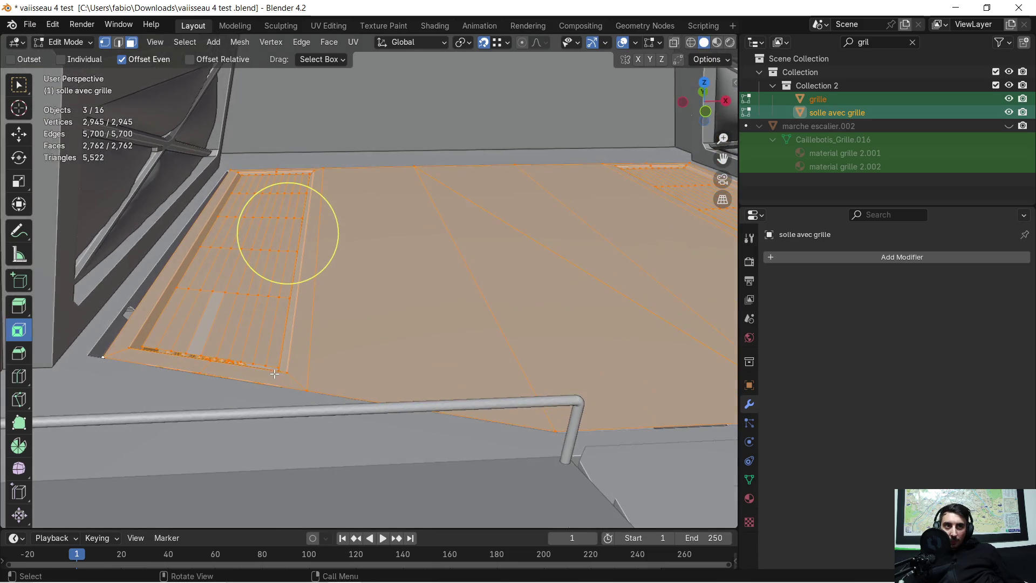
key("Tab")
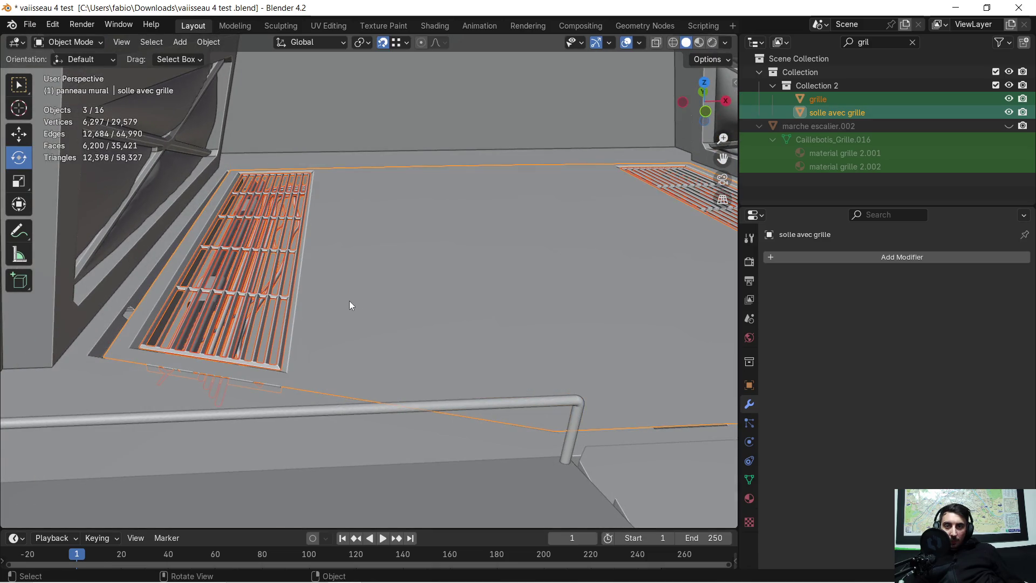
scroll(352, 306, "up", 3)
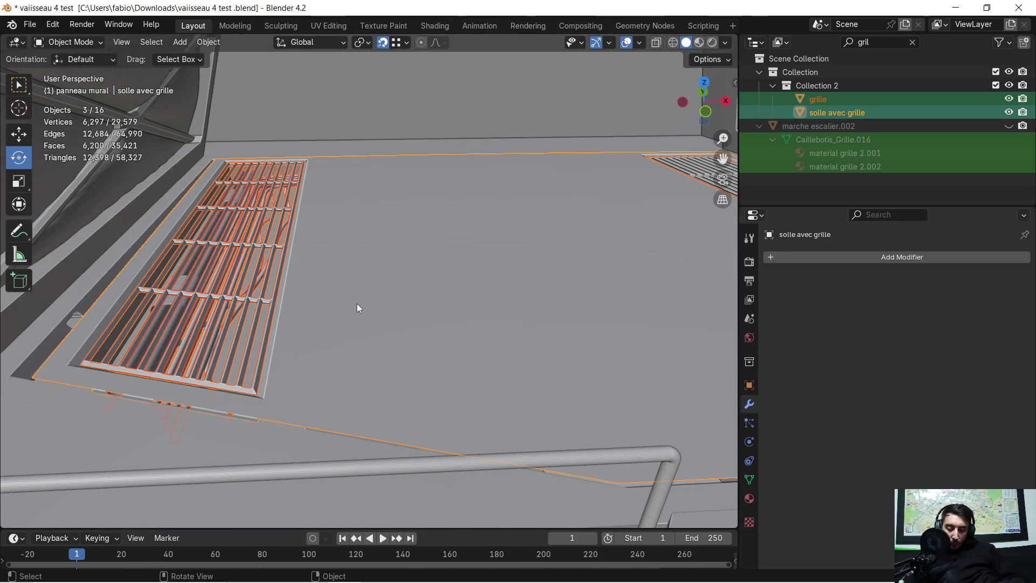
key("Delete")
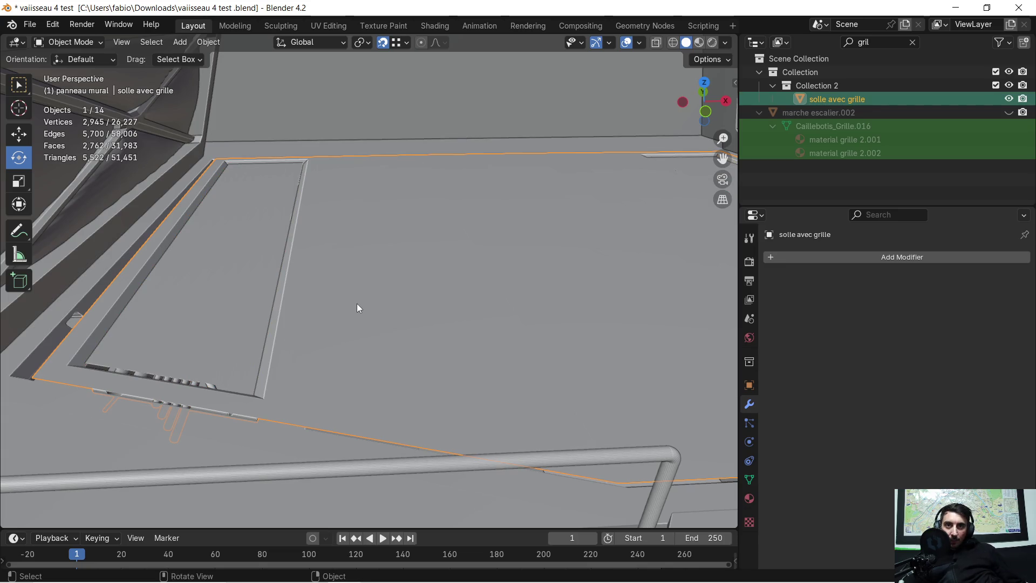
key("Tab")
key("Tab")
middle_click_drag(334, 285, 349, 286)
key("Tab")
key("Tab")
key("ctrl+z")
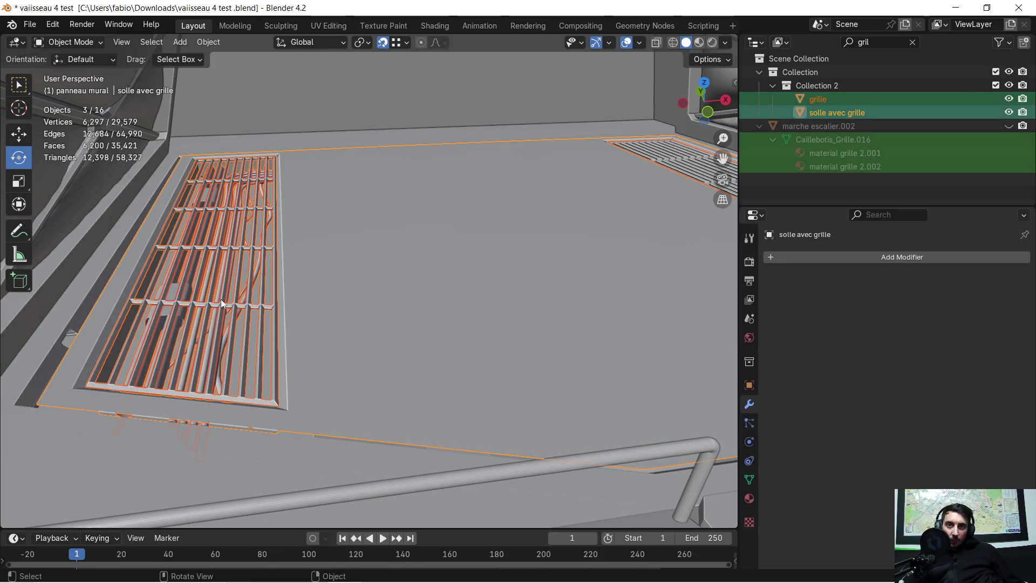
left_click(221, 299)
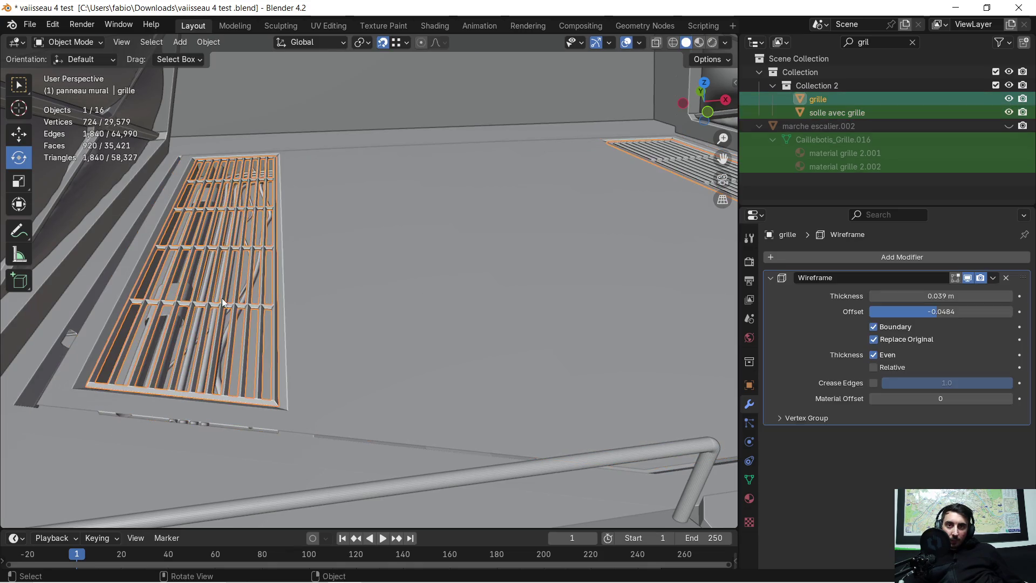
Apply the grille's Wireframe modifier and the BézierCurve.002 cables' Mirror modifier
left_click(992, 278)
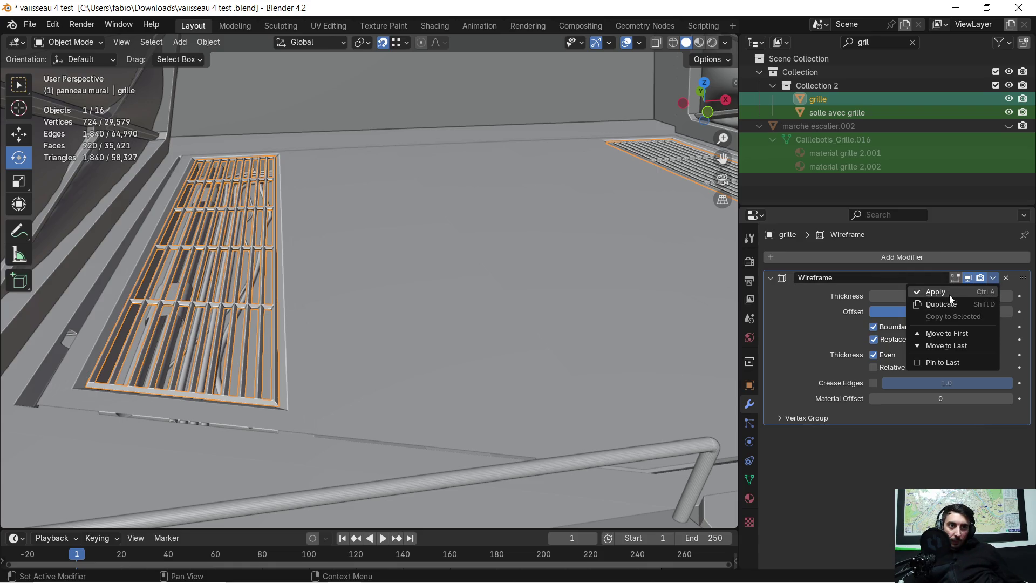
left_click(939, 291)
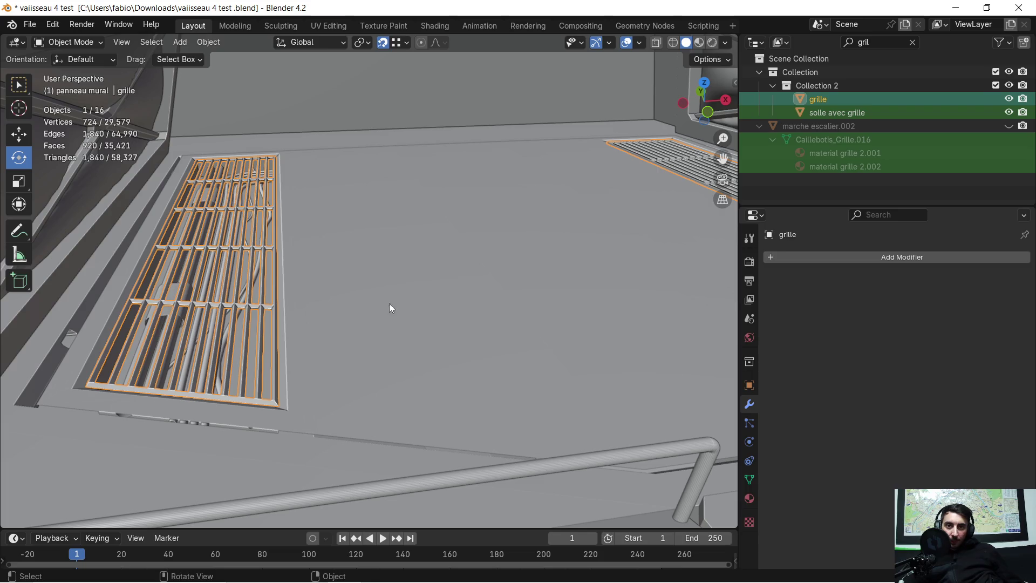
left_click(242, 292, "shift")
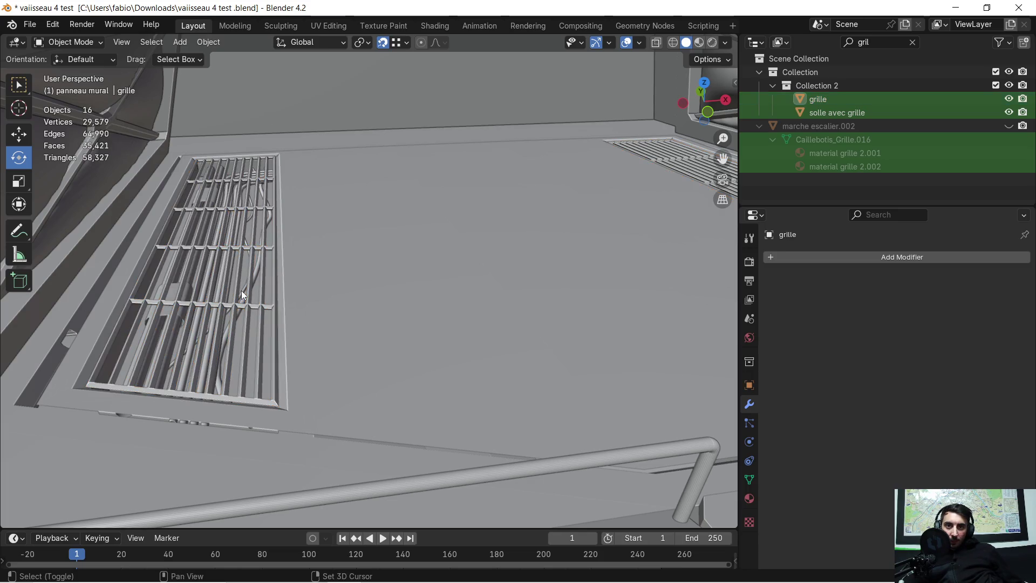
left_click(242, 293, "shift")
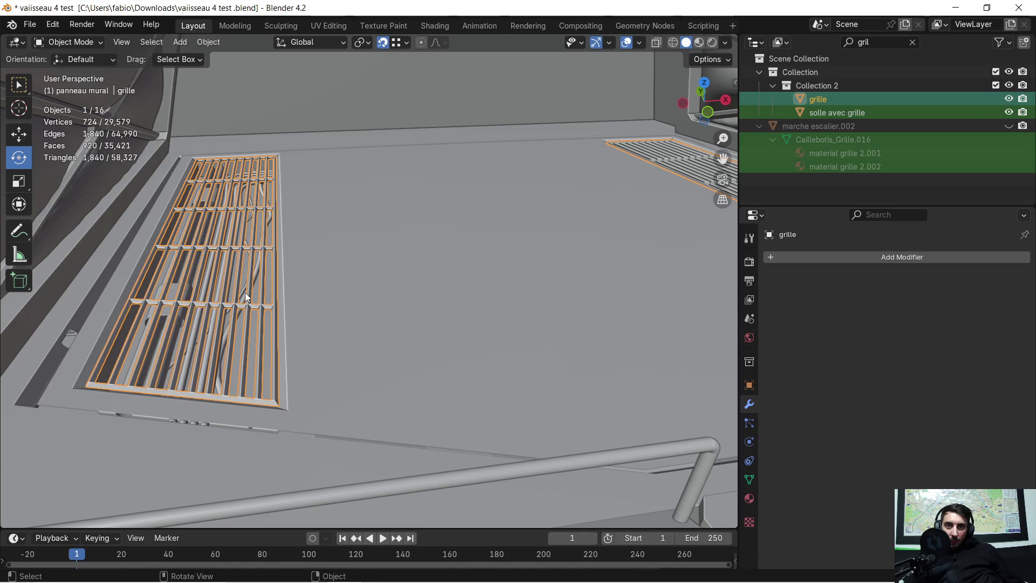
left_click(244, 294)
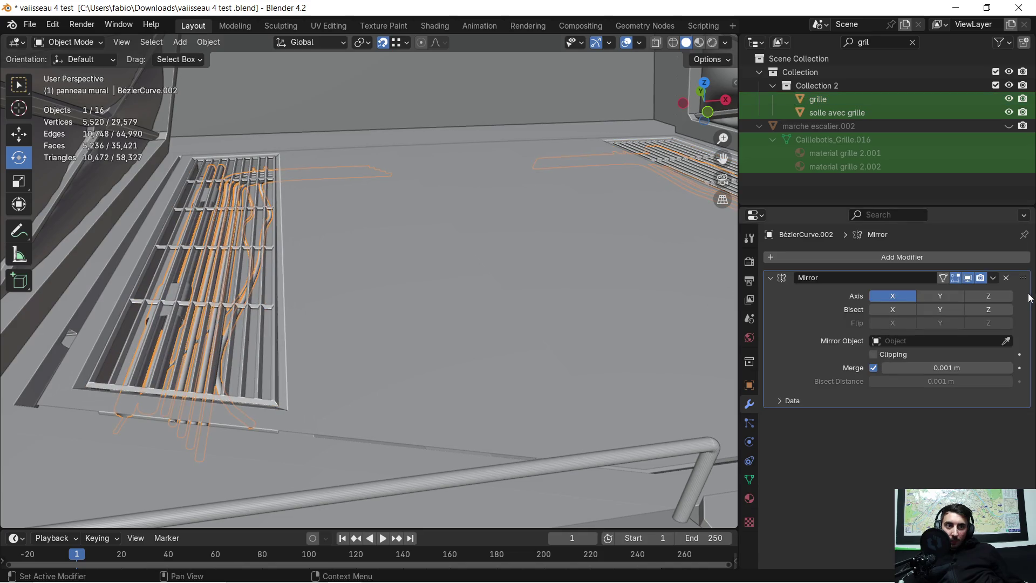
left_click(996, 283)
left_click(932, 297)
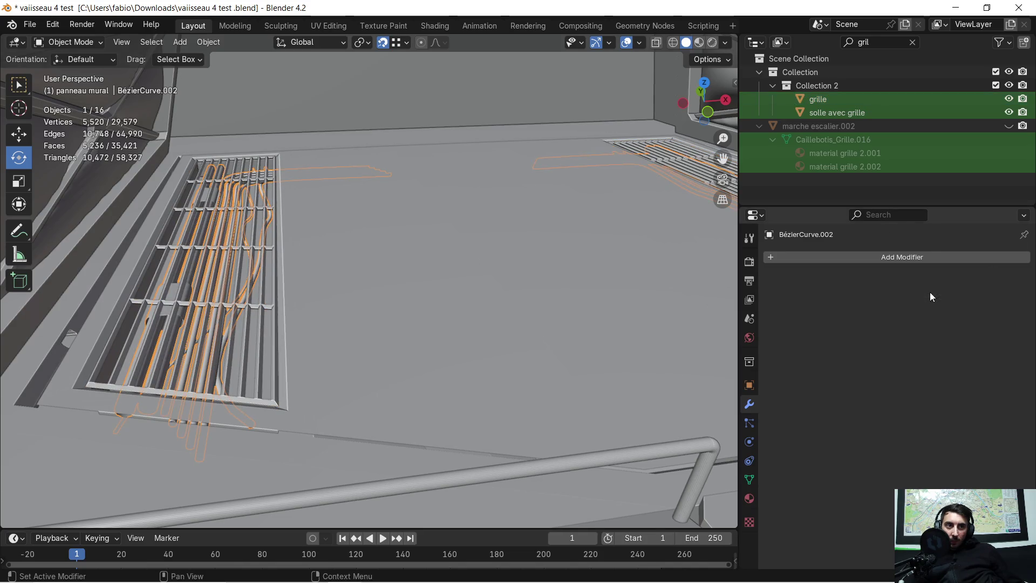
Join solle avec grille and grille into the active BézierCurve.002 object
left_click(444, 288)
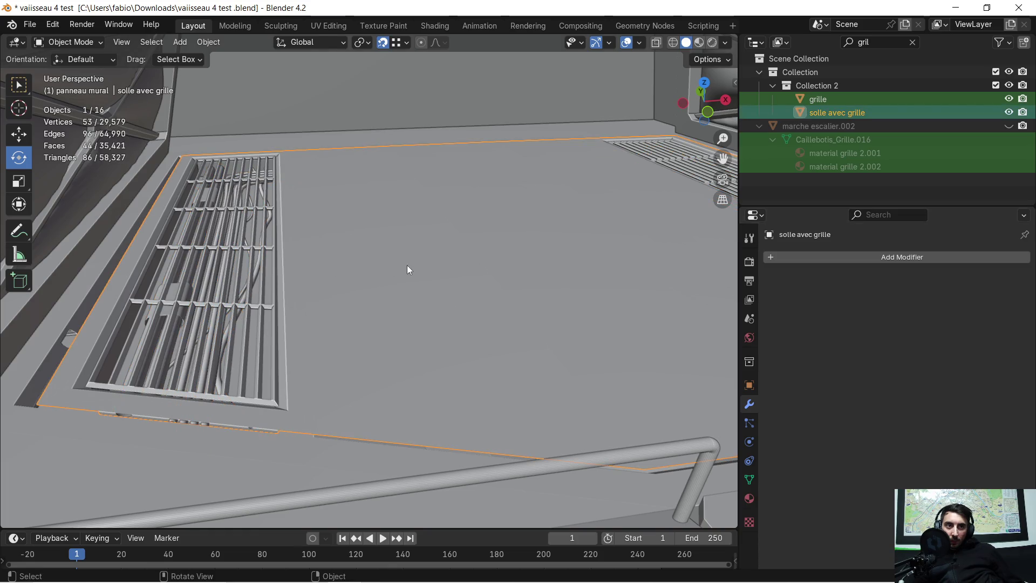
left_click(240, 298, "shift")
left_click(218, 299, "shift")
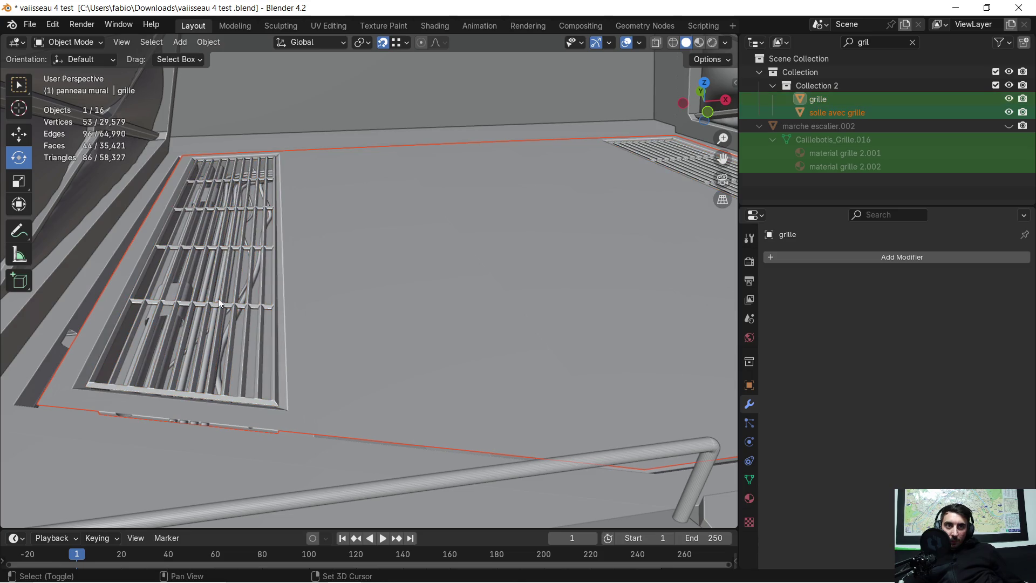
left_click(180, 295, "shift")
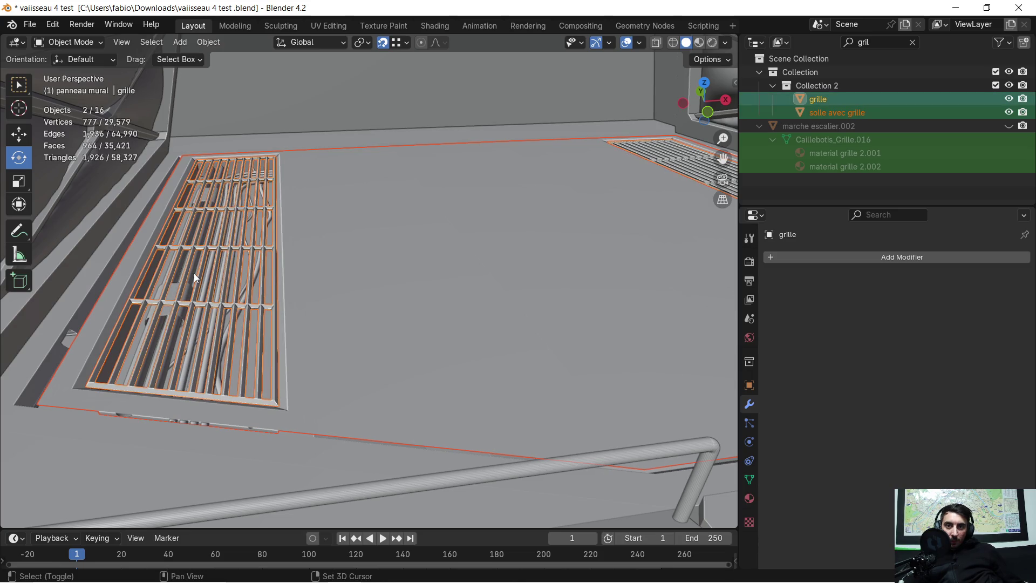
left_click(194, 275, "shift")
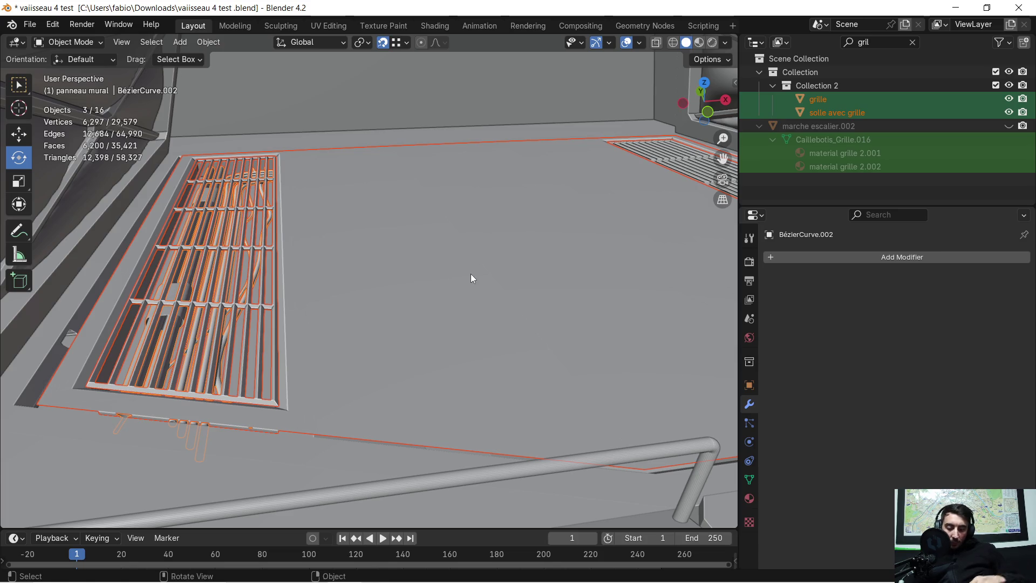
key("Delete")
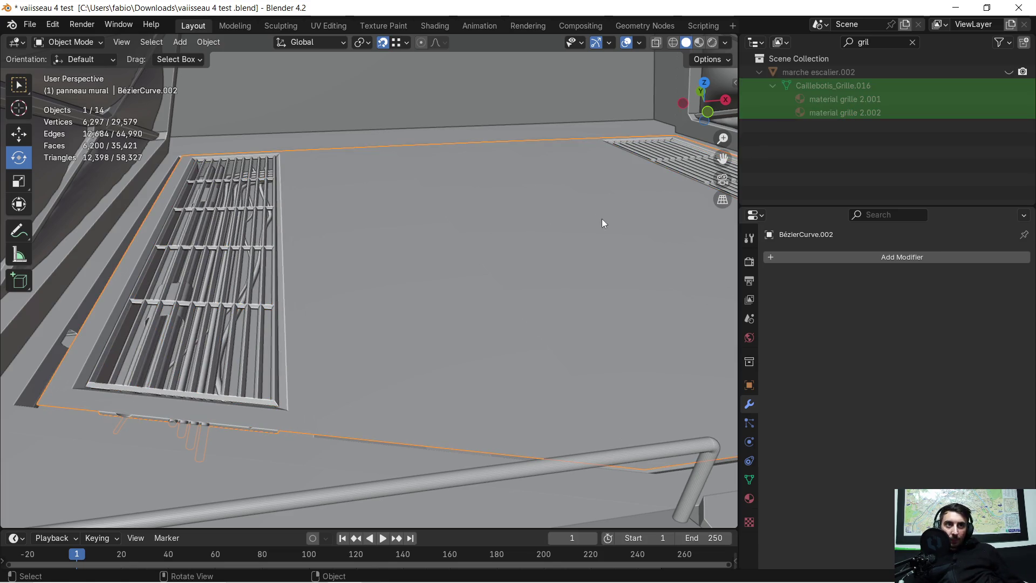
Clear the Outliner search, check vaisseau.006 and BézierCurve.002 visibility, and select the combined panel
left_click(913, 42)
scroll(888, 151, "down", 10)
scroll(917, 156, "down", 5)
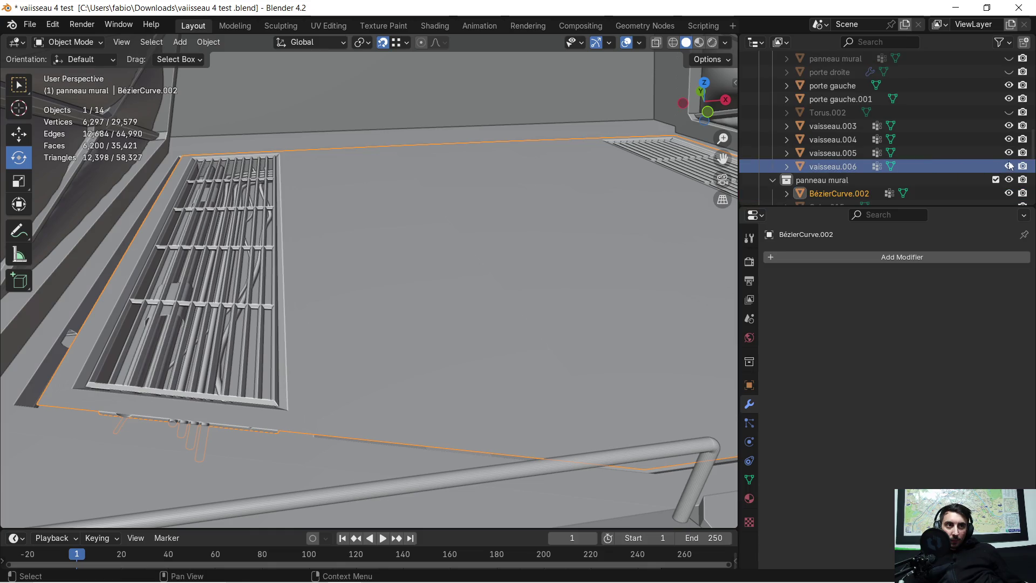
left_click(1008, 167)
left_click(1008, 166)
left_click(355, 212)
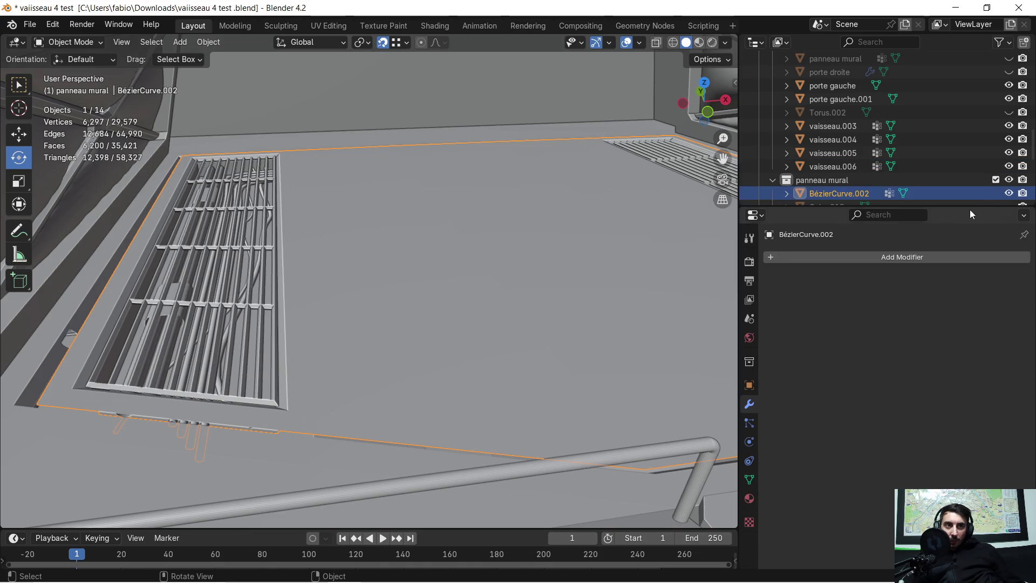
left_click(1009, 193)
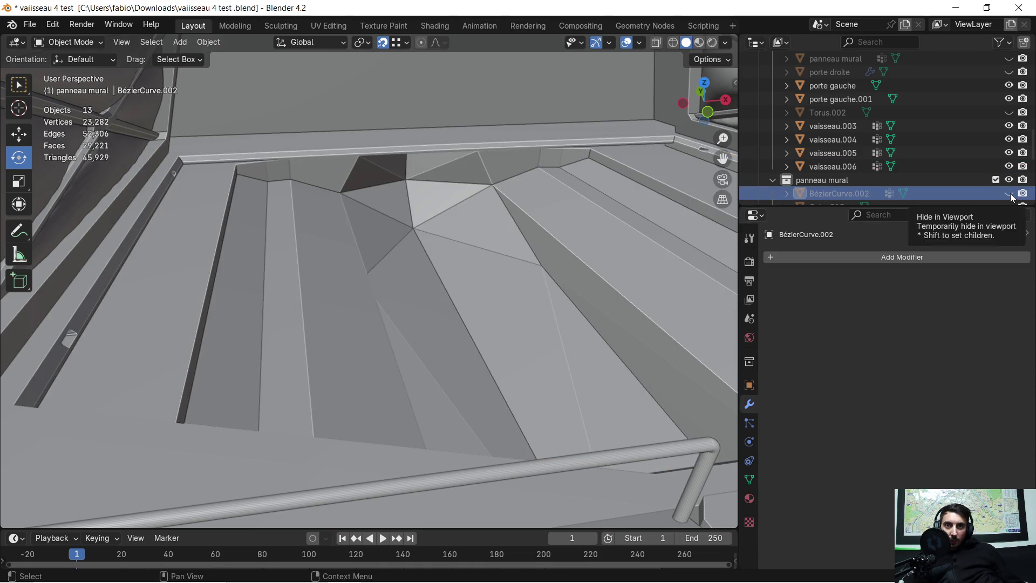
left_click(1009, 194)
left_click(349, 275)
mouse_move(220, 294)
middle_mouse_down()
mouse_move(155, 304)
mouse_move(231, 287)
mouse_move(131, 292)
mouse_move(282, 234)
mouse_move(263, 235)
mouse_move(347, 322)
mouse_move(317, 291)
mouse_move(338, 251)
mouse_move(329, 233)
middle_mouse_up()
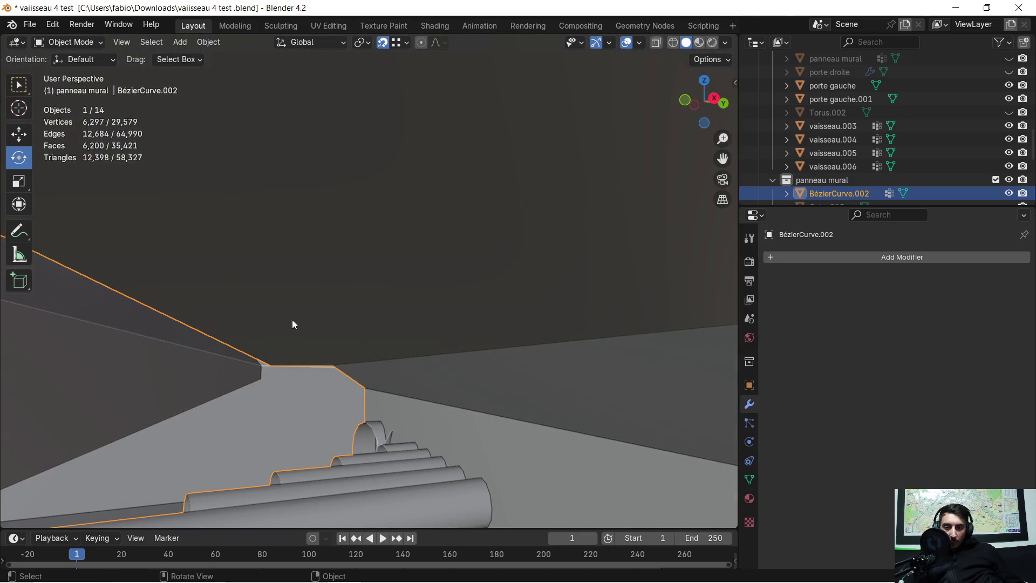
Lower the combined panel about 0.03 m along Z and add vaisseau.006 as active
key("g")
key("z")
mouse_move(284, 351)
middle_mouse_down()
mouse_move(259, 376)
mouse_move(329, 359)
mouse_move(323, 402)
mouse_move(393, 432)
mouse_move(300, 366)
middle_mouse_up()
left_click(275, 375)
left_click(163, 266, "shift")
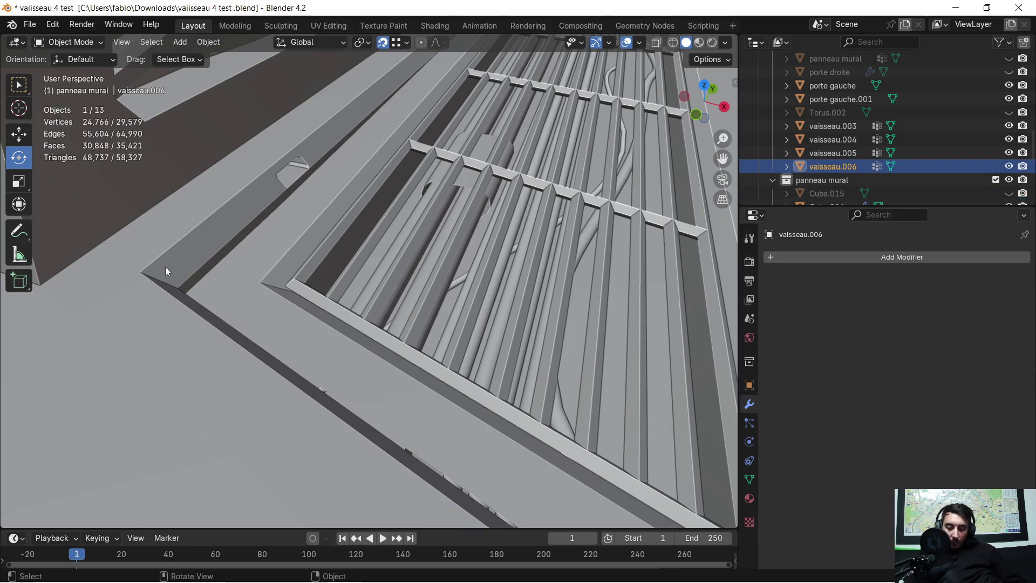
In Edit Mode, move two floor corner vertices onto the floor corner and the slatted recess corner
key("Tab")
mouse_move(174, 277)
middle_mouse_down()
mouse_move(191, 292)
mouse_move(143, 280)
mouse_move(233, 262)
mouse_move(181, 255)
mouse_move(243, 238)
mouse_move(258, 252)
middle_mouse_up()
left_click(231, 261)
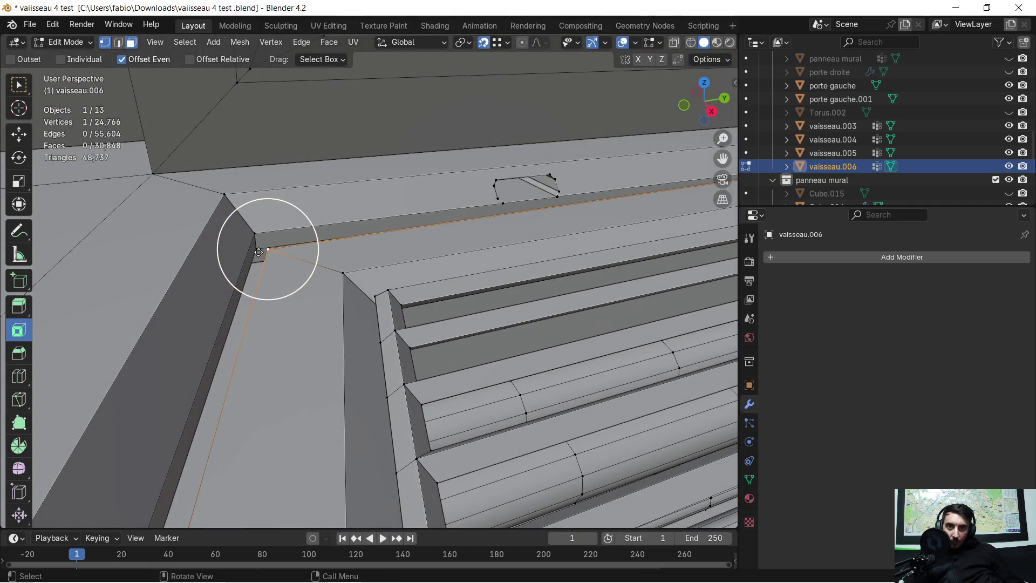
left_click_drag(257, 248, 244, 254)
mouse_move(243, 254)
middle_mouse_down()
mouse_move(343, 371)
mouse_move(351, 335)
mouse_move(358, 370)
middle_mouse_up()
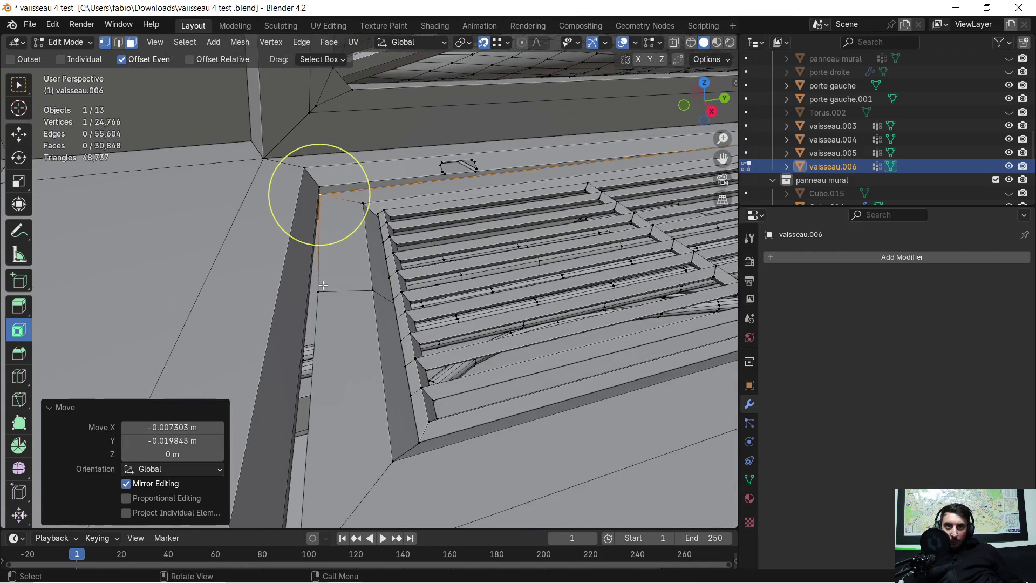
left_click(324, 291)
mouse_move(324, 291)
middle_mouse_down()
mouse_move(296, 272)
mouse_move(316, 229)
middle_mouse_up()
left_click_drag(317, 229, 562, 242)
Snap another floor vertex onto the ship's edge, then merge the whole mesh by distance
middle_click_drag(235, 255, 403, 298, "shift")
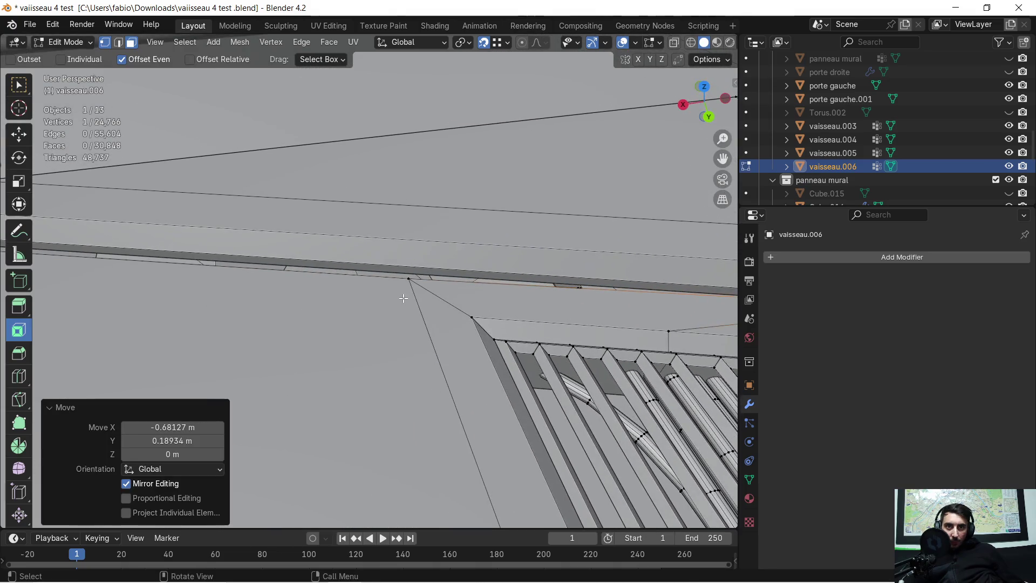
left_click(406, 280)
mouse_move(715, 324)
middle_mouse_down("shift")
mouse_move(502, 331)
mouse_move(304, 296)
middle_mouse_up("shift")
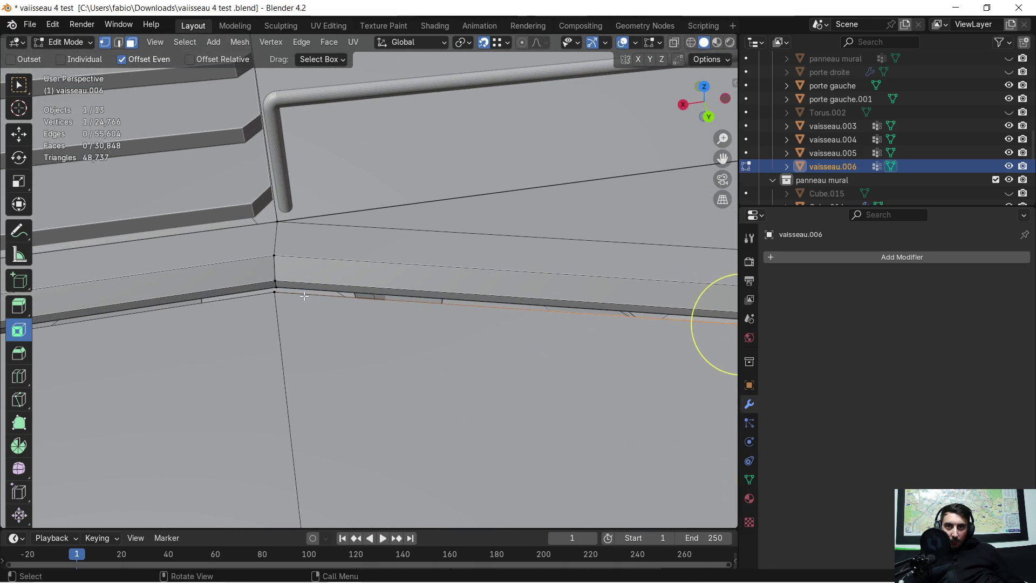
left_click_drag(264, 290, 273, 296)
middle_click_drag(273, 296, 421, 301)
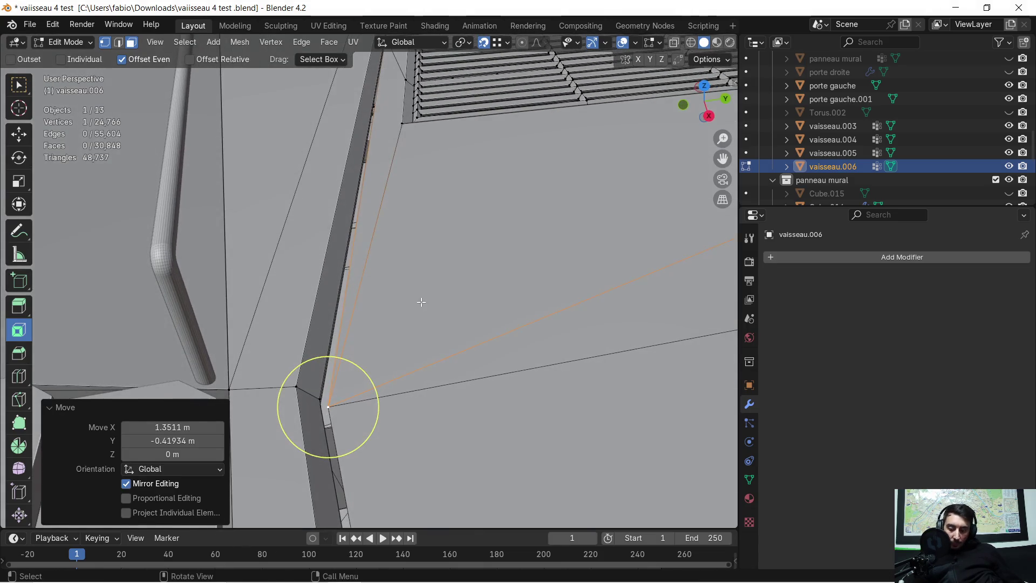
key("a")
key("m")
left_click(422, 303)
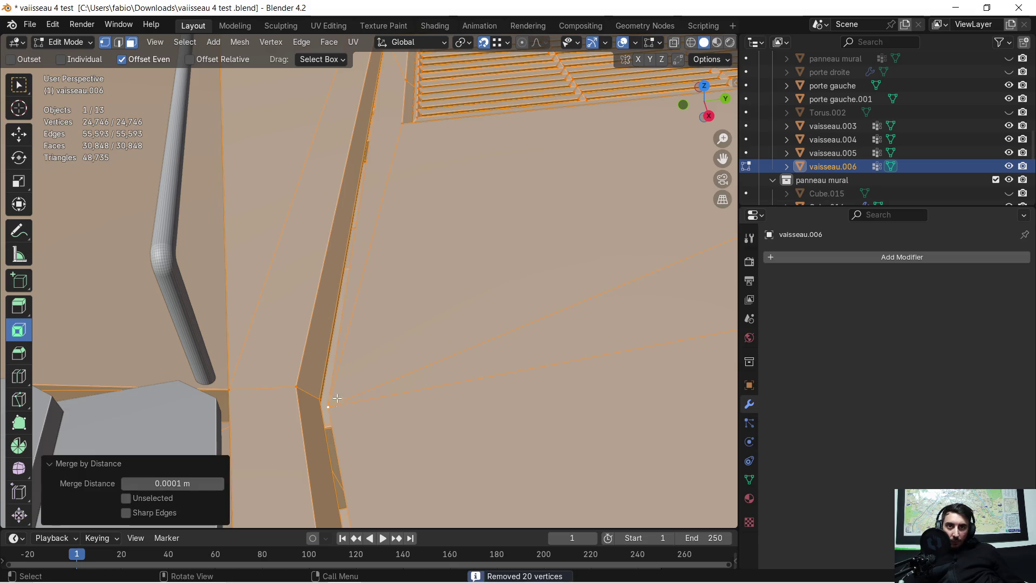
Snap two stray floor vertices into place, one moved upward
left_click(329, 408)
mouse_move(334, 409)
middle_mouse_down()
mouse_move(324, 353)
mouse_move(384, 383)
mouse_move(641, 322)
mouse_move(486, 351)
mouse_move(365, 388)
middle_mouse_up()
key("g")
left_click(215, 445)
left_click(366, 389)
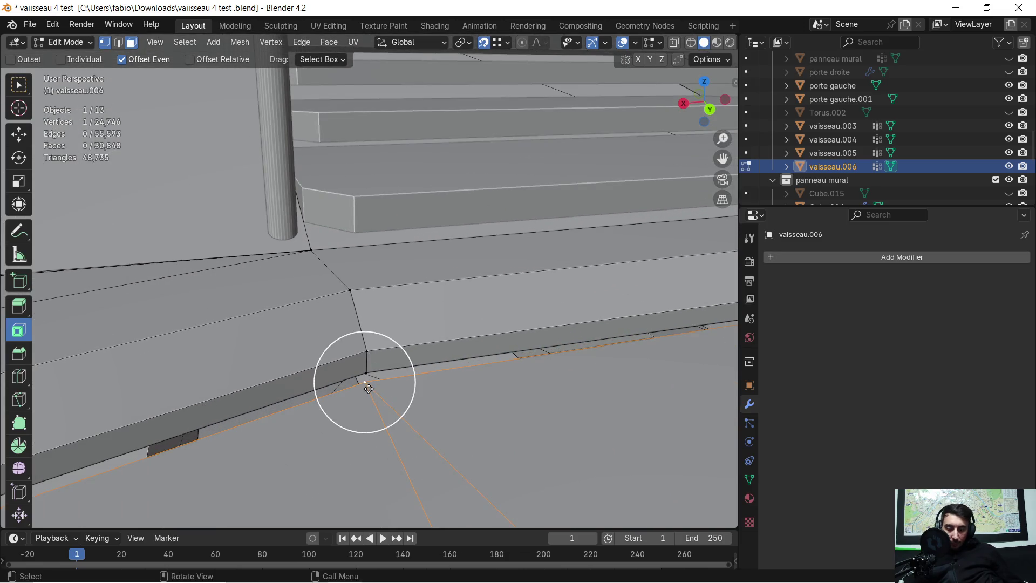
key("g")
left_click(367, 373)
mouse_move(305, 396)
middle_mouse_down()
mouse_move(360, 376)
mouse_move(508, 378)
middle_mouse_up()
scroll(437, 363, "up", 1)
mouse_move(438, 379)
middle_mouse_down()
mouse_move(552, 348)
mouse_move(382, 388)
mouse_move(411, 392)
mouse_move(504, 351)
middle_mouse_up()
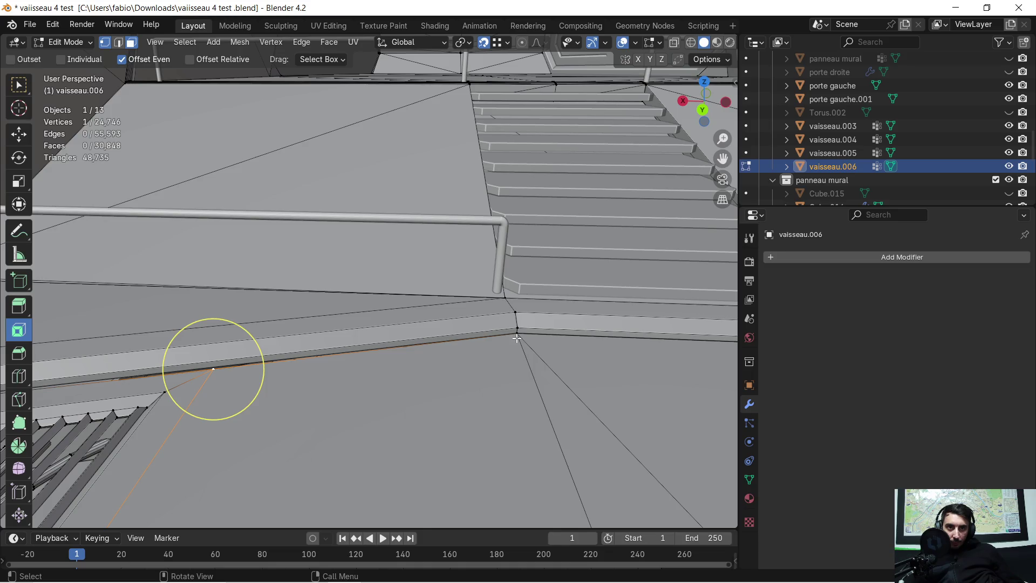
Place vertices onto the neighbouring corner vertex and the stair corner
key("g")
left_click(514, 327)
mouse_move(515, 327)
middle_mouse_down()
mouse_move(567, 323)
mouse_move(637, 341)
mouse_move(342, 370)
mouse_move(357, 362)
middle_mouse_up()
scroll(566, 367, "up", 3)
left_click(662, 355)
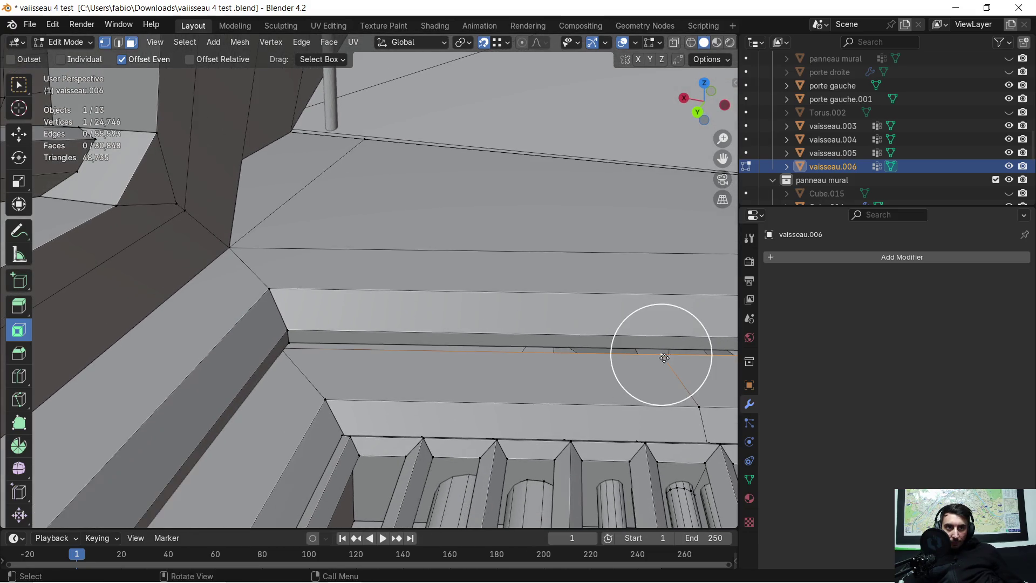
key("g")
left_click(282, 356)
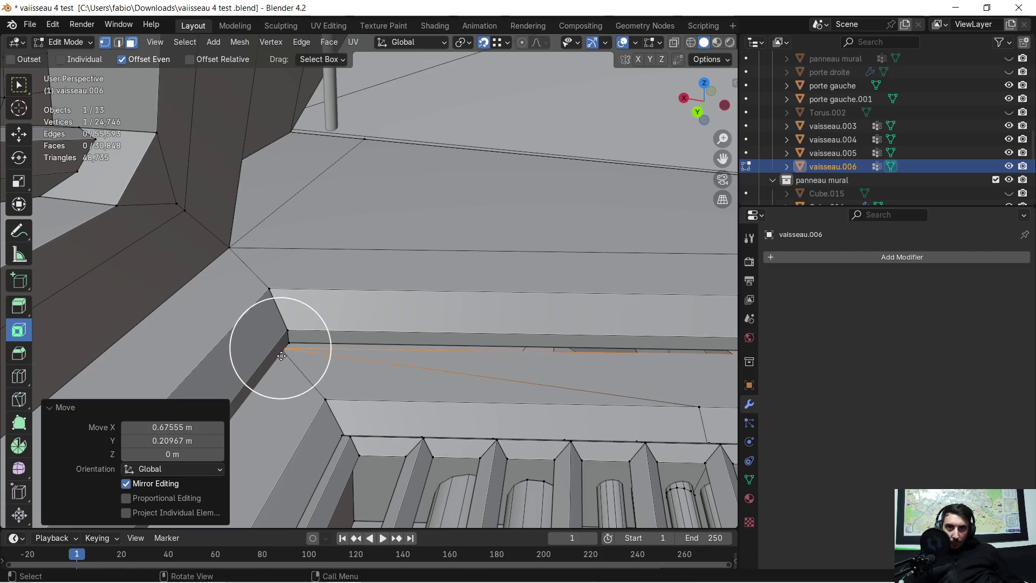
Merge the whole mesh by distance again, leaving 24,742 vertices
key("a")
key("m")
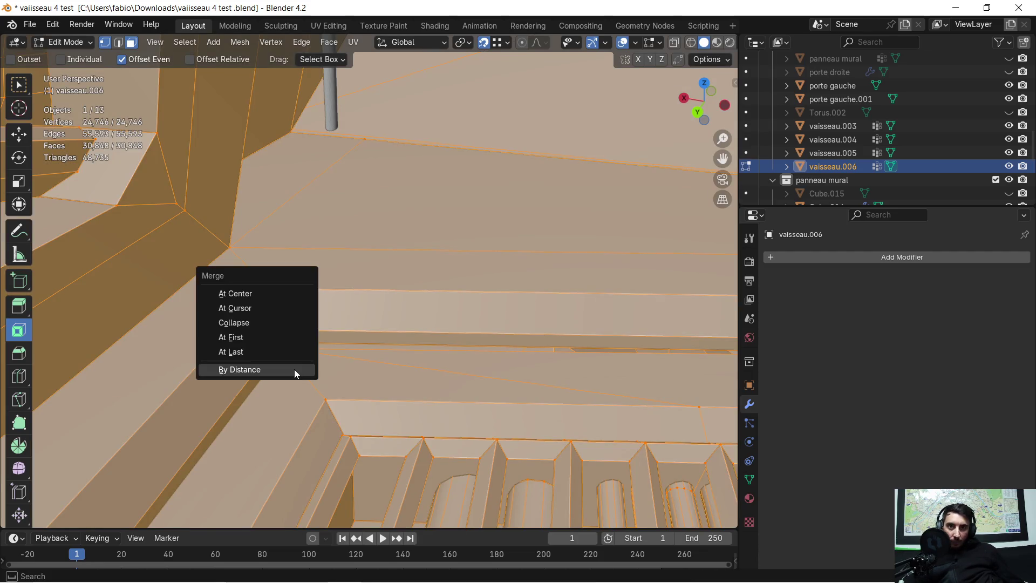
left_click(294, 371)
left_click(287, 353)
mouse_move(287, 342)
middle_mouse_down()
mouse_move(382, 324)
mouse_move(426, 286)
mouse_move(435, 241)
mouse_move(486, 234)
mouse_move(254, 384)
mouse_move(377, 421)
mouse_move(629, 449)
mouse_move(677, 388)
mouse_move(451, 342)
mouse_move(463, 337)
mouse_move(35, 185)
mouse_move(243, 243)
mouse_move(370, 336)
mouse_move(381, 452)
mouse_move(416, 360)
mouse_move(471, 317)
mouse_move(463, 289)
mouse_move(558, 305)
mouse_move(634, 289)
mouse_move(626, 268)
mouse_move(662, 305)
mouse_move(671, 301)
mouse_move(407, 302)
middle_mouse_up()
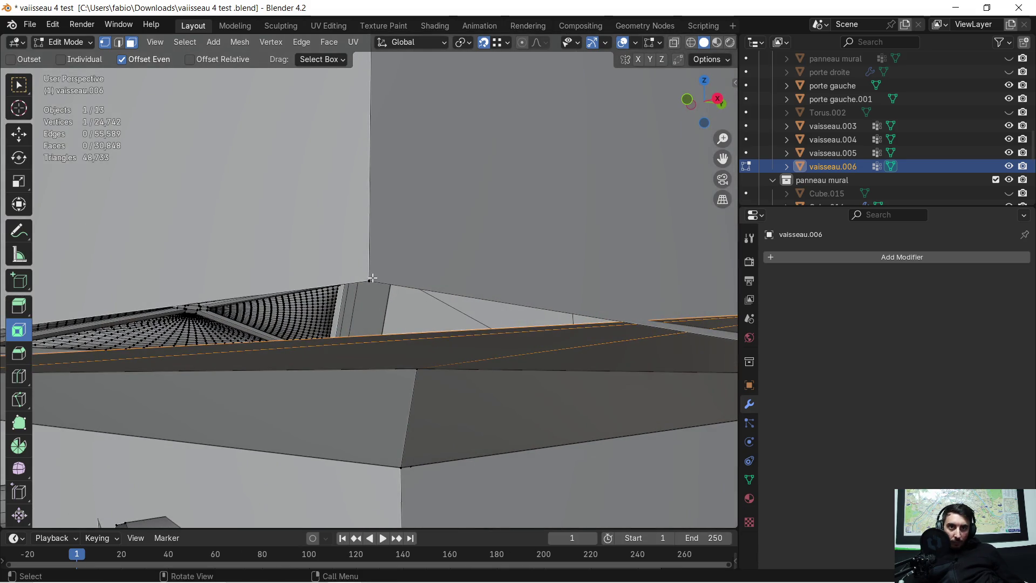
Nudge the selected floor vertex by -0.007303 m in X and -0.019843 m in Y
left_click_drag(373, 278, 455, 266)
mouse_move(455, 266)
middle_mouse_down()
mouse_move(249, 328)
mouse_move(196, 307)
mouse_move(333, 283)
mouse_move(412, 292)
mouse_move(417, 309)
mouse_move(28, 367)
mouse_move(110, 344)
middle_mouse_up()
scroll(377, 322, "up", 2)
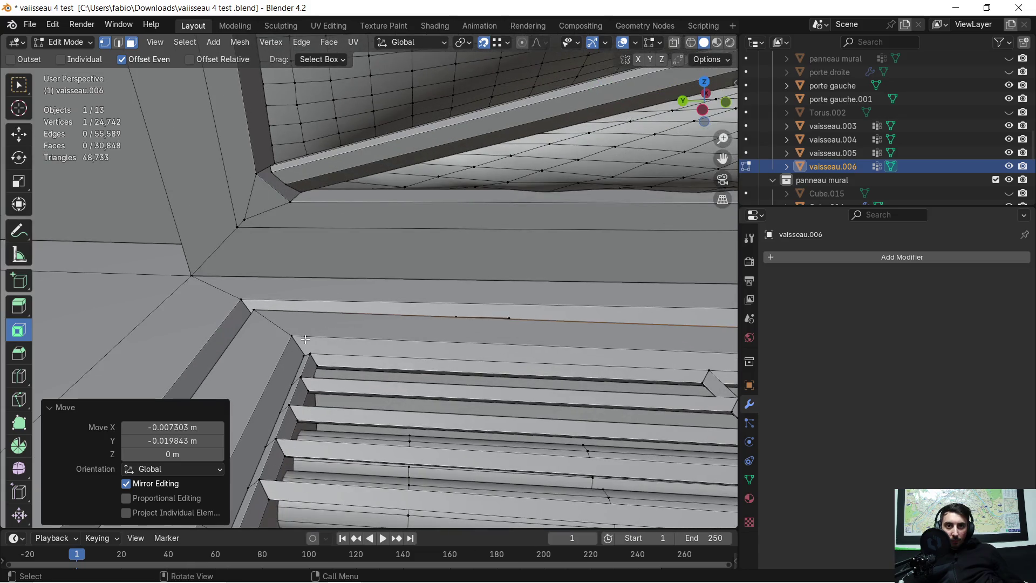
scroll(426, 340, "up", 2)
scroll(473, 363, "up", 1)
Orbit and zoom around the grilles to check the floor corners for remaining gaps
middle_click_drag(473, 363, 430, 365)
middle_click_drag(365, 379, 401, 318, "ctrl")
scroll(483, 352, "down", 2)
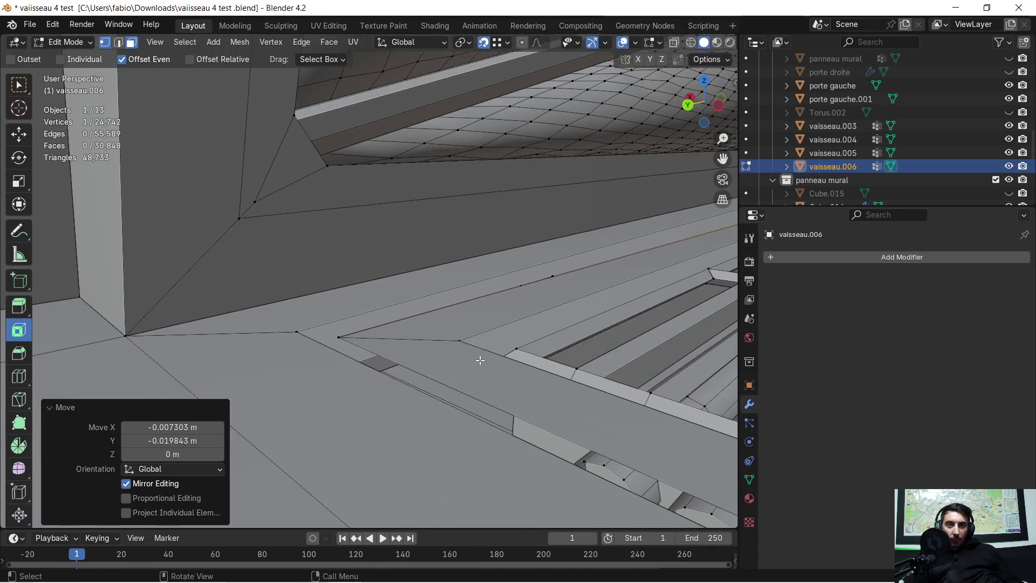
mouse_move(476, 334)
middle_mouse_down()
mouse_move(407, 354)
mouse_move(525, 352)
mouse_move(358, 324)
mouse_move(355, 334)
mouse_move(406, 329)
mouse_move(319, 338)
middle_mouse_up()
middle_click_drag(236, 290, 597, 300, "ctrl")
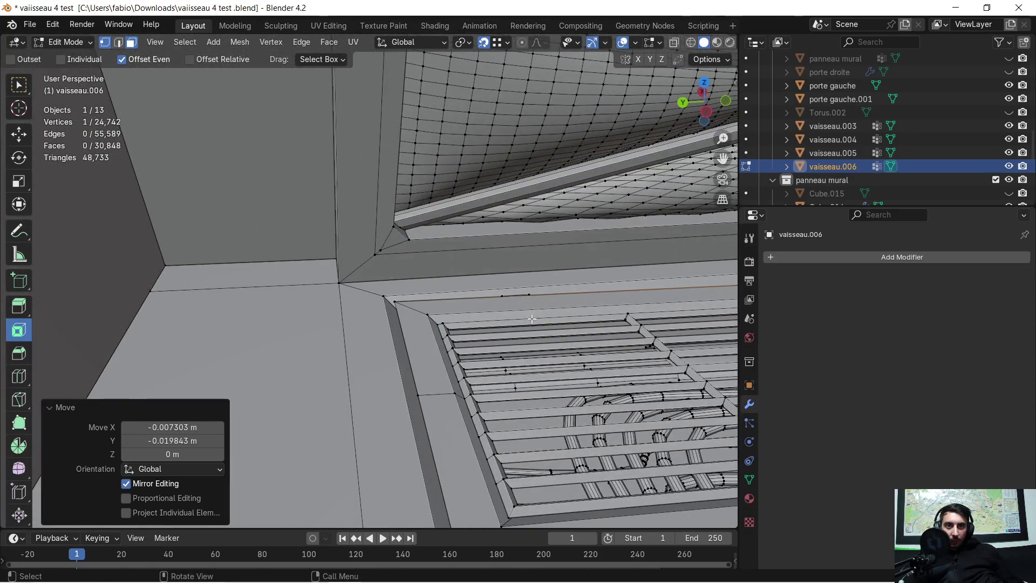
scroll(437, 321, "up", 5)
mouse_move(426, 316)
middle_mouse_down()
mouse_move(345, 301)
mouse_move(389, 301)
mouse_move(354, 317)
mouse_move(218, 317)
mouse_move(366, 291)
mouse_move(353, 296)
middle_mouse_up()
scroll(396, 305, "down", 3)
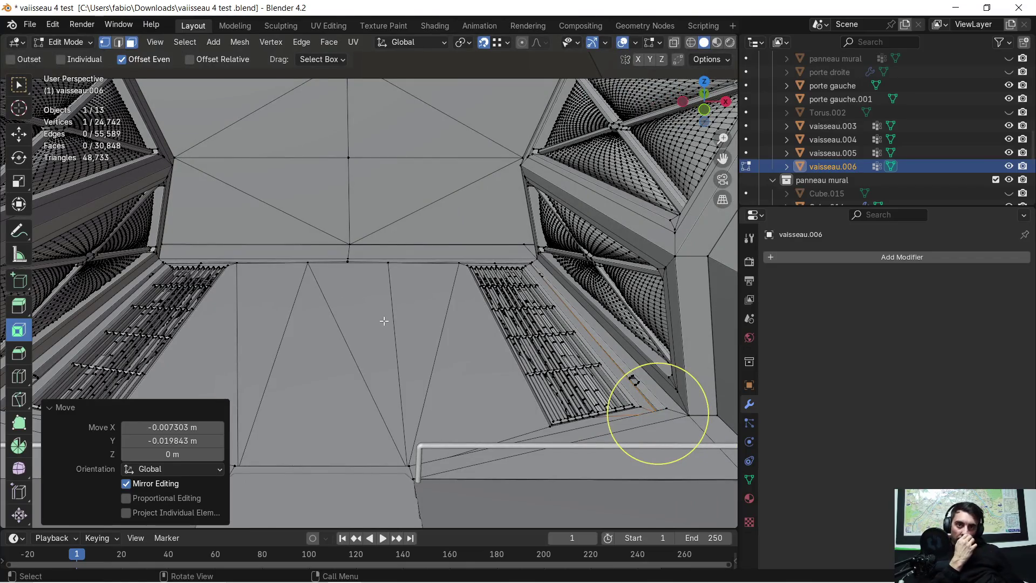
scroll(332, 291, "up", 3)
scroll(324, 275, "down", 3)
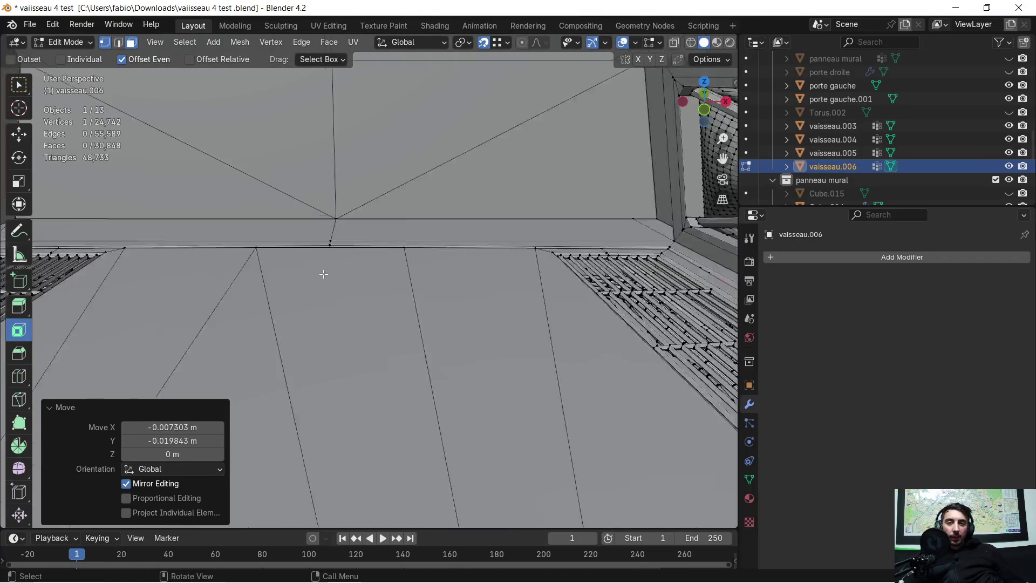
mouse_move(322, 332)
middle_mouse_down()
mouse_move(324, 317)
mouse_move(319, 334)
middle_mouse_up()
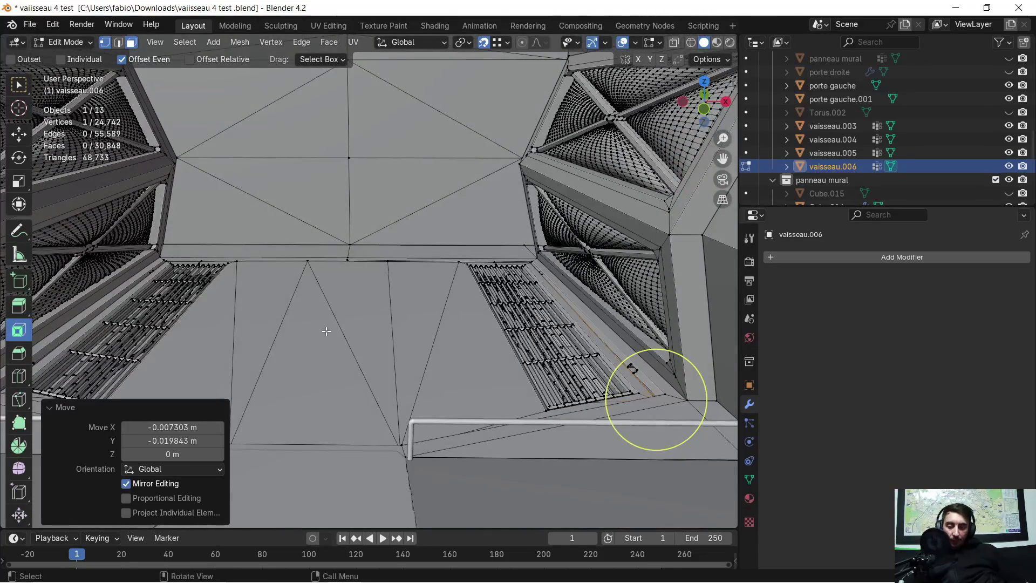
Switch to face select mode and select the single triangle floor face beside the vent
key("a")
left_click(328, 330)
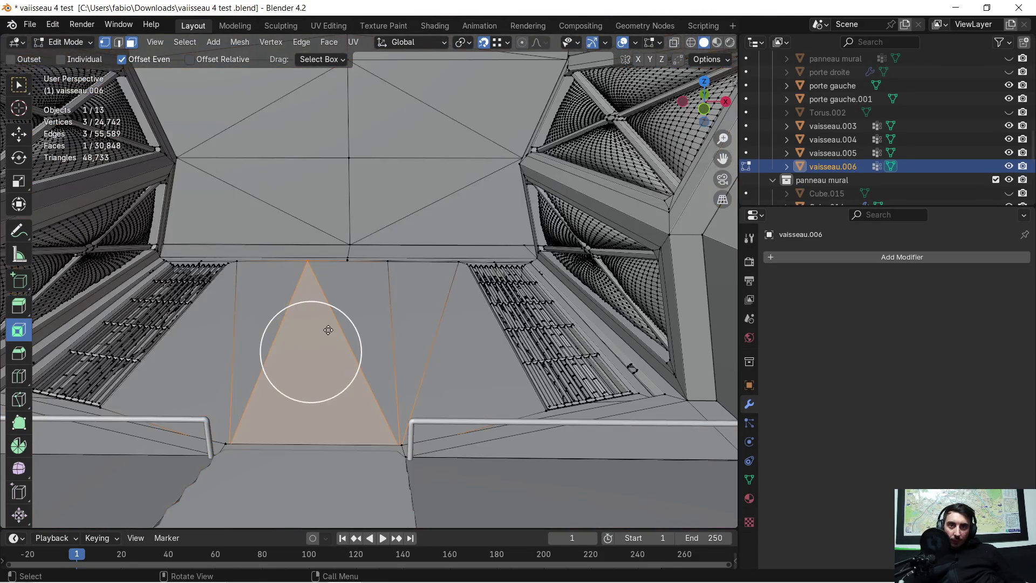
key("ctrl+l")
left_click(357, 327)
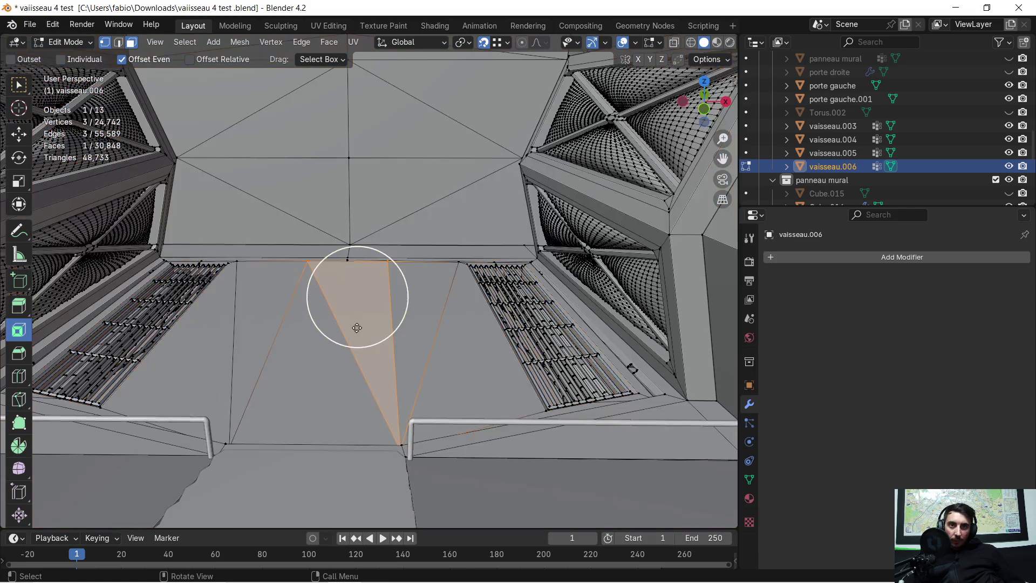
left_click(132, 43)
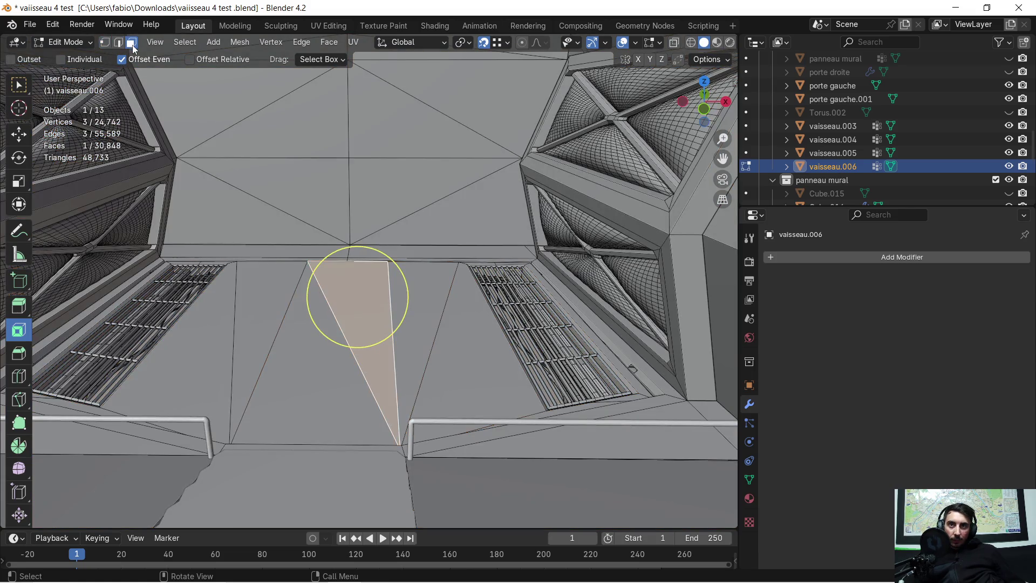
left_click(419, 320)
key("ctrl+l")
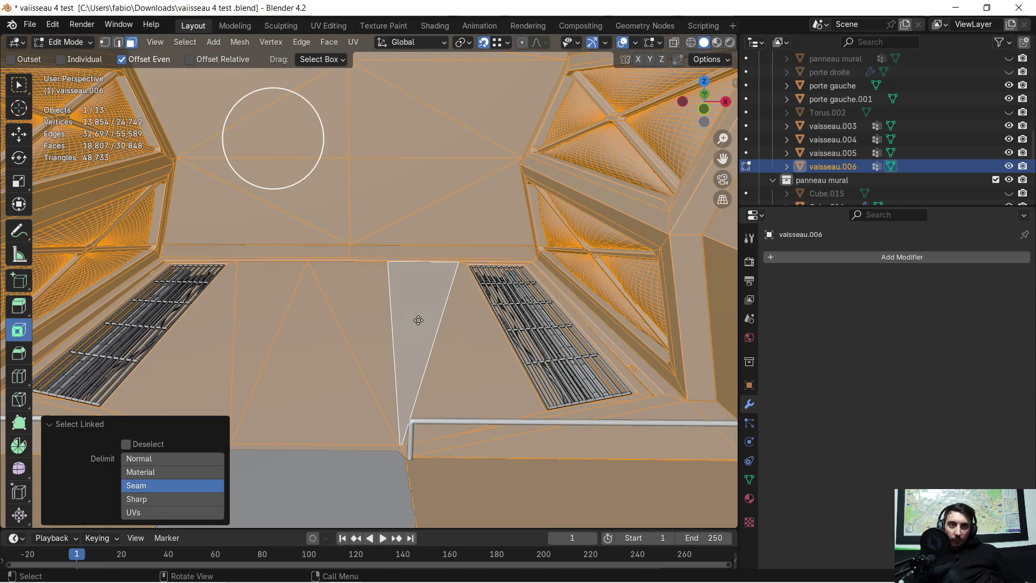
left_click(436, 313)
Add the neighbouring vent border faces, including the thin strip, to the selection
mouse_move(465, 304)
middle_mouse_down()
mouse_move(475, 318)
mouse_move(557, 324)
mouse_move(518, 238)
mouse_move(401, 91)
middle_mouse_up()
mouse_move(427, 227)
middle_mouse_down("ctrl")
mouse_move(420, 185)
mouse_move(274, 160)
mouse_move(694, 389)
mouse_move(238, 245)
mouse_move(302, 256)
mouse_move(361, 322)
mouse_move(367, 227)
middle_mouse_up("ctrl")
left_click(384, 267, "shift")
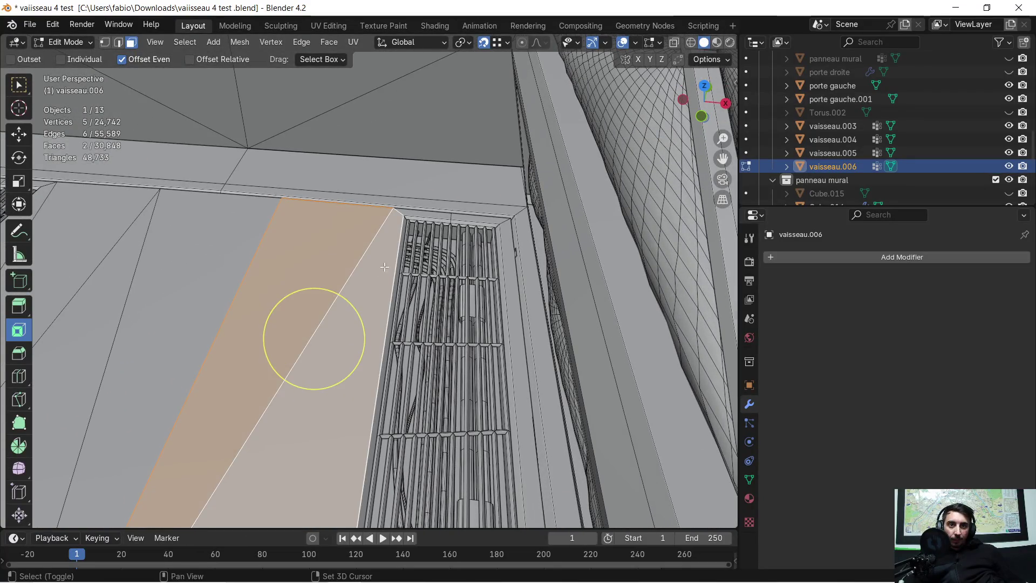
left_click(432, 212, "shift")
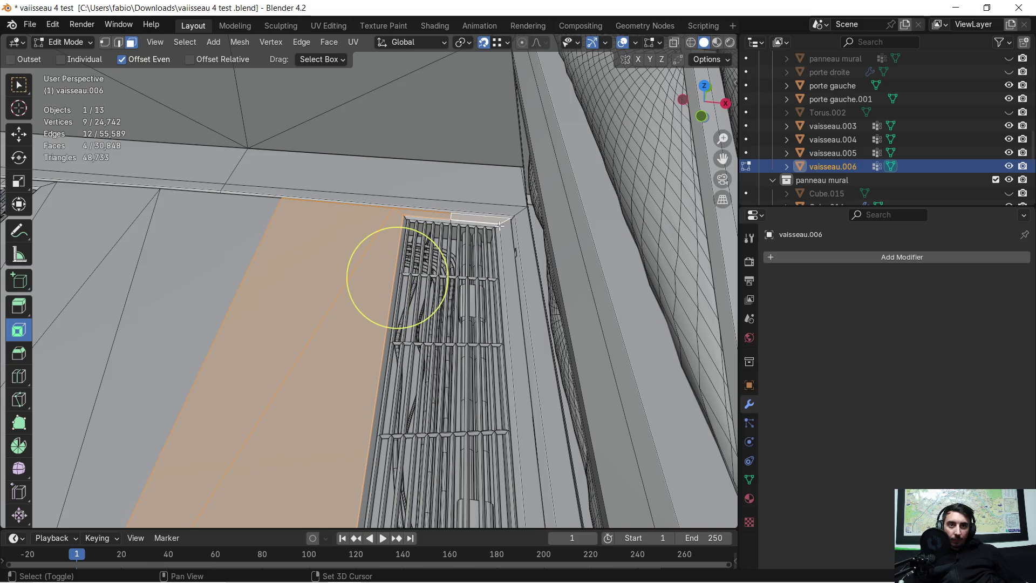
mouse_move(206, 255)
middle_mouse_down()
mouse_move(270, 226)
mouse_move(427, 114)
middle_mouse_up()
left_click(427, 114, "shift")
middle_click_drag(505, 159, 448, 274)
type("0")
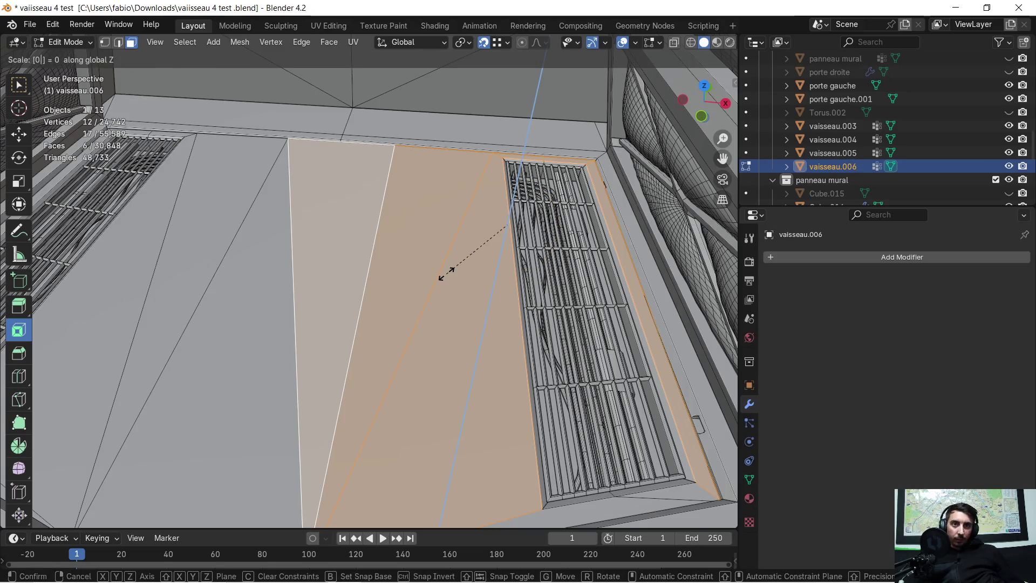
Scale the six selected faces to 0 on Z and inspect them from a low angle
key("Return")
mouse_move(393, 133)
middle_mouse_down()
mouse_move(535, 125)
mouse_move(370, 153)
mouse_move(437, 202)
mouse_move(502, 205)
mouse_move(603, 182)
middle_mouse_up()
mouse_move(443, 197)
middle_mouse_down("shift")
mouse_move(497, 128)
mouse_move(601, 203)
mouse_move(726, 259)
middle_mouse_up("shift")
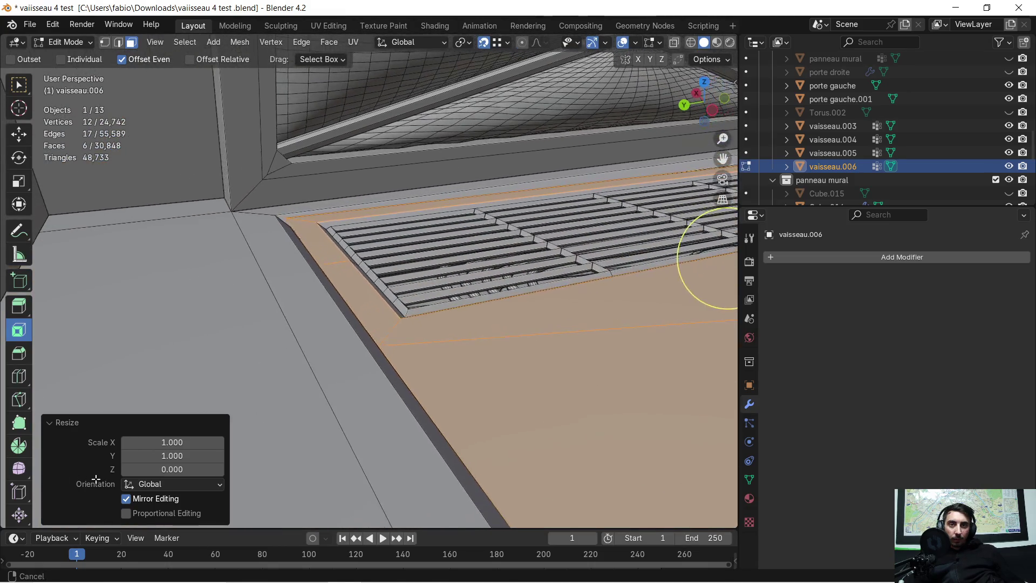
scroll(233, 266, "up", 3)
middle_click_drag(259, 248, 688, 112, "ctrl")
Reposition the vertices at the small vent corner face, snapping one onto the neighbouring corner
left_click(323, 254)
key("c")
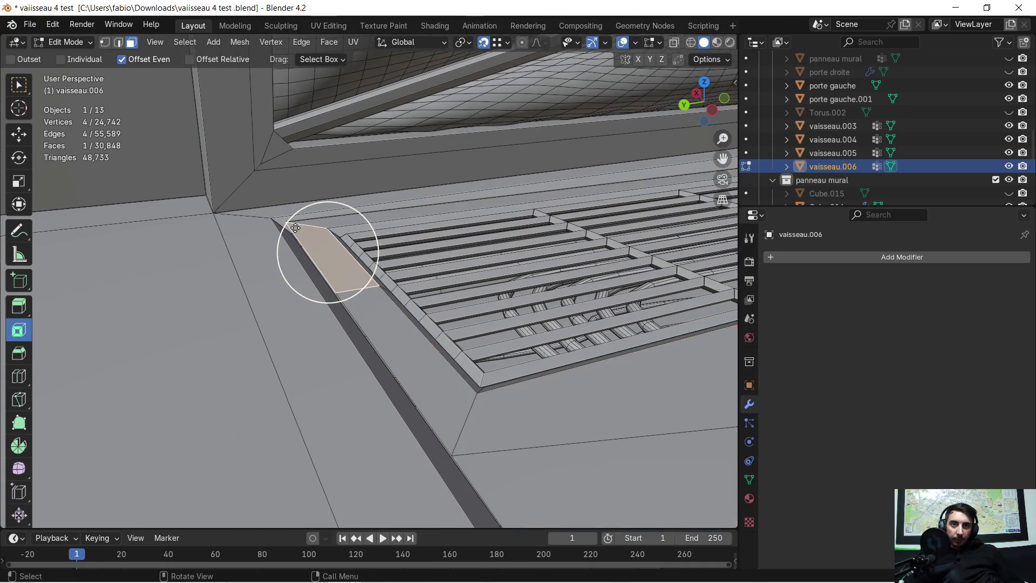
mouse_move(295, 228)
middle_mouse_down()
mouse_move(361, 254)
mouse_move(340, 264)
mouse_move(282, 257)
mouse_move(297, 237)
mouse_move(377, 273)
mouse_move(263, 257)
mouse_move(210, 178)
mouse_move(316, 254)
middle_mouse_up()
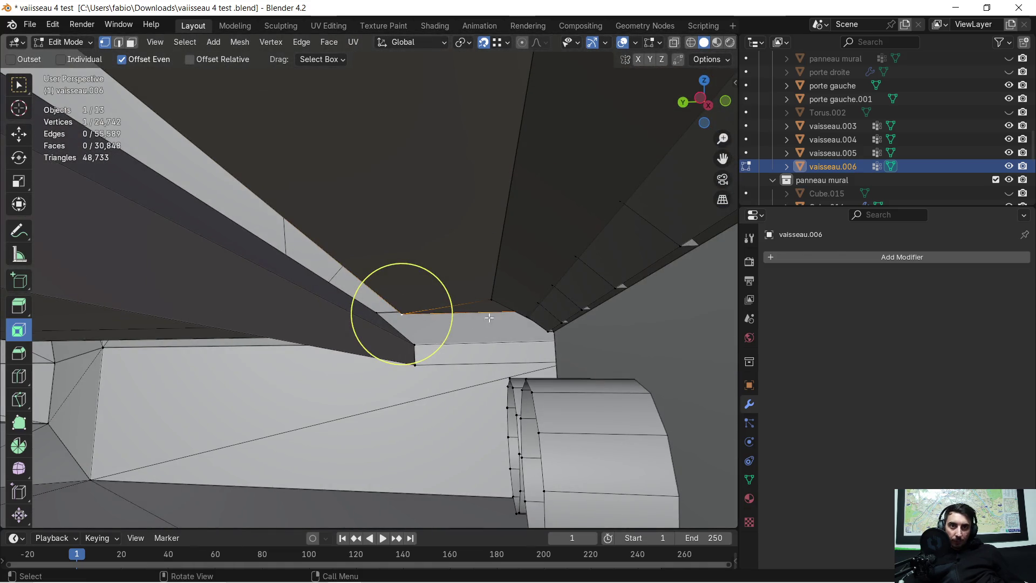
left_click(419, 364)
mouse_move(416, 358)
middle_mouse_down()
mouse_move(657, 316)
mouse_move(390, 332)
mouse_move(345, 351)
mouse_move(447, 342)
mouse_move(428, 324)
mouse_move(440, 332)
middle_mouse_up()
scroll(313, 366, "up", 3)
left_click(302, 370)
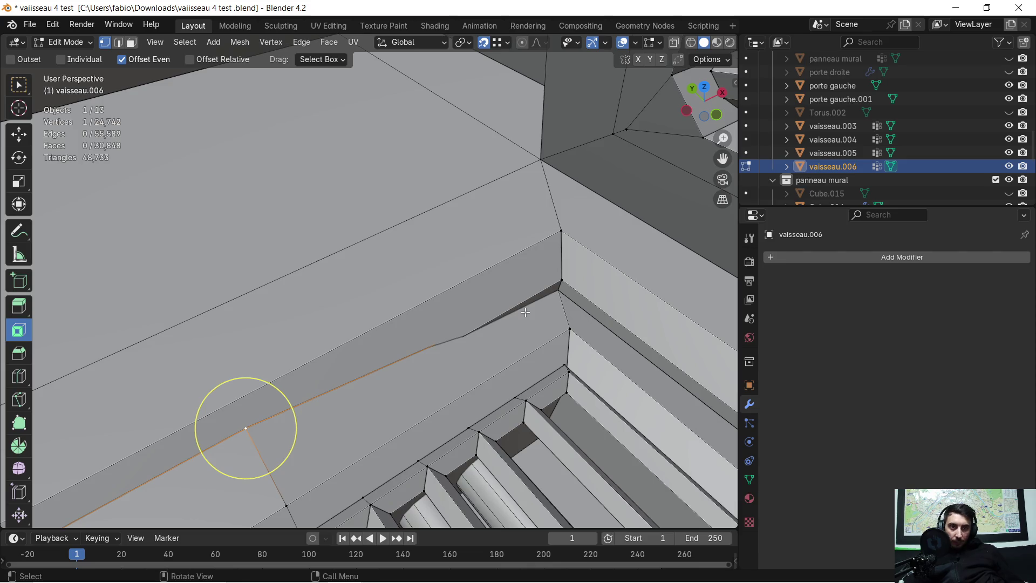
key("g")
left_click(559, 295)
mouse_move(371, 391)
middle_mouse_down()
mouse_move(480, 282)
mouse_move(389, 317)
mouse_move(482, 294)
middle_mouse_up()
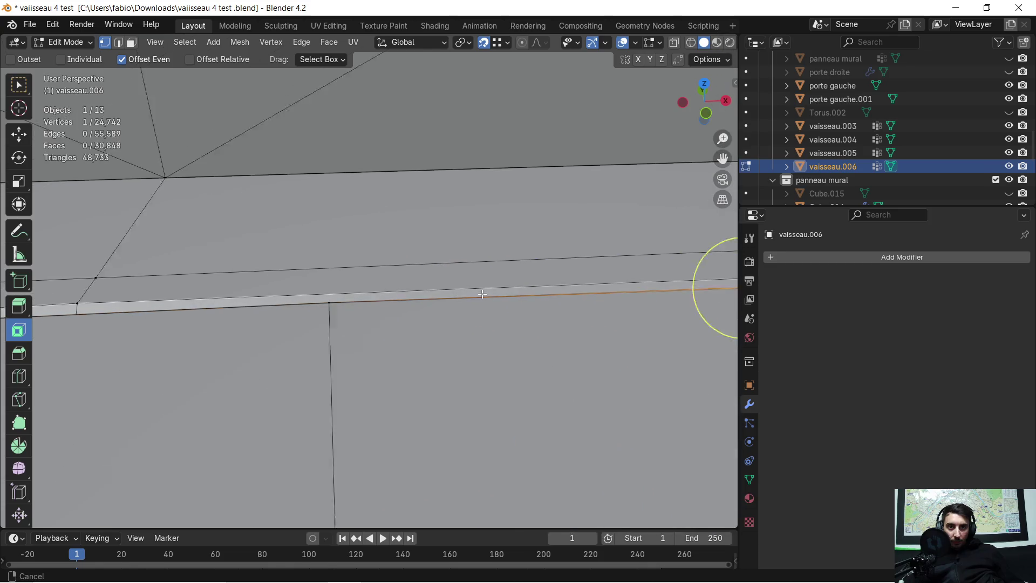
Slide a vertex along the ledge, then merge the whole mesh by distance
key("g")
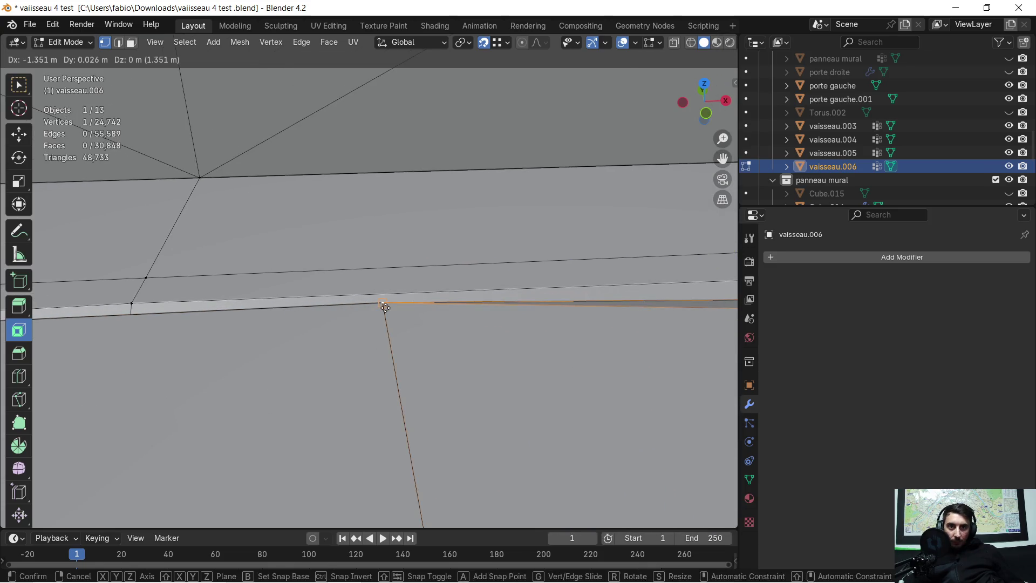
left_click(385, 307)
scroll(315, 321, "down", 2)
middle_click_drag(310, 319, 455, 326)
key("a")
key("m")
left_click(455, 326)
Place two more vertices onto the ledge line and the ledge edge
left_click(442, 268)
key("c")
mouse_move(465, 276)
middle_mouse_down()
mouse_move(421, 301)
mouse_move(386, 303)
middle_mouse_up()
middle_click_drag(208, 352, 325, 326, "shift")
key("g")
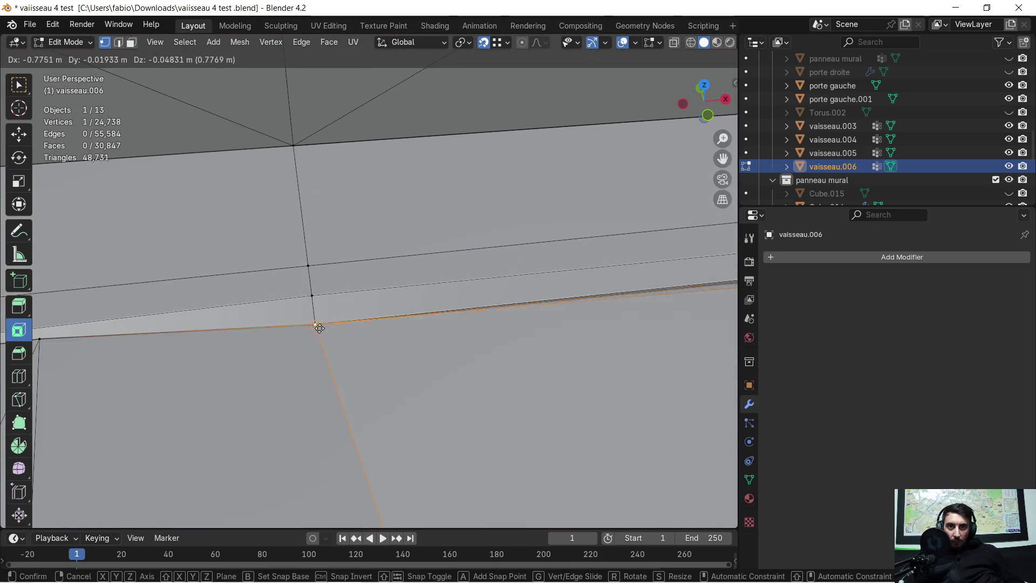
left_click(317, 331)
middle_click_drag(143, 330, 354, 296, "shift")
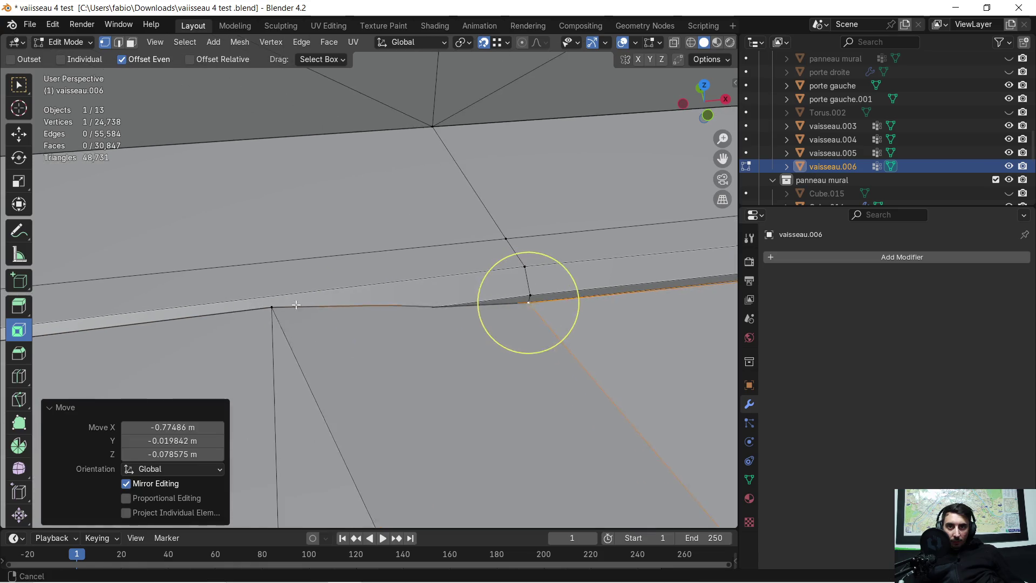
left_click(273, 305)
middle_click_drag(273, 306, 331, 327)
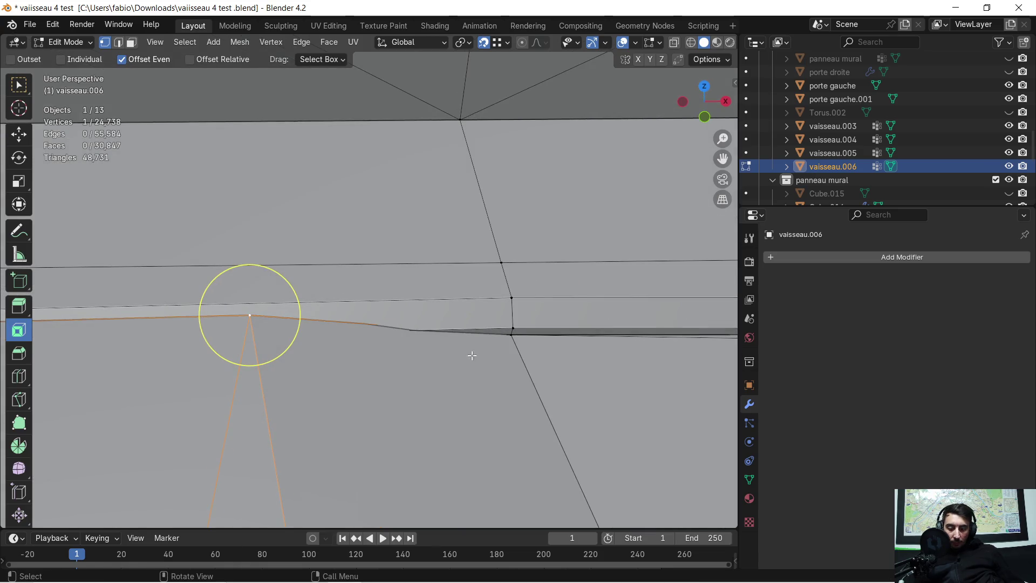
left_click(512, 337)
Snap a vertex to the vent corner, undo the bad move, and place it again
mouse_move(261, 320)
middle_mouse_down()
mouse_move(587, 321)
mouse_move(428, 300)
middle_mouse_up()
mouse_move(313, 312)
middle_mouse_down()
mouse_move(321, 347)
mouse_move(545, 290)
middle_mouse_up()
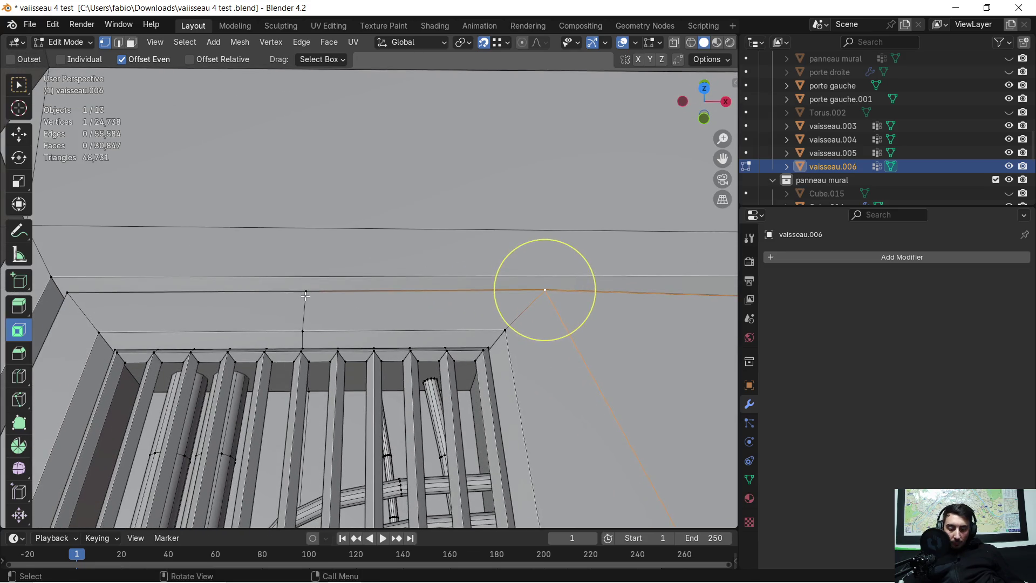
left_click(305, 294)
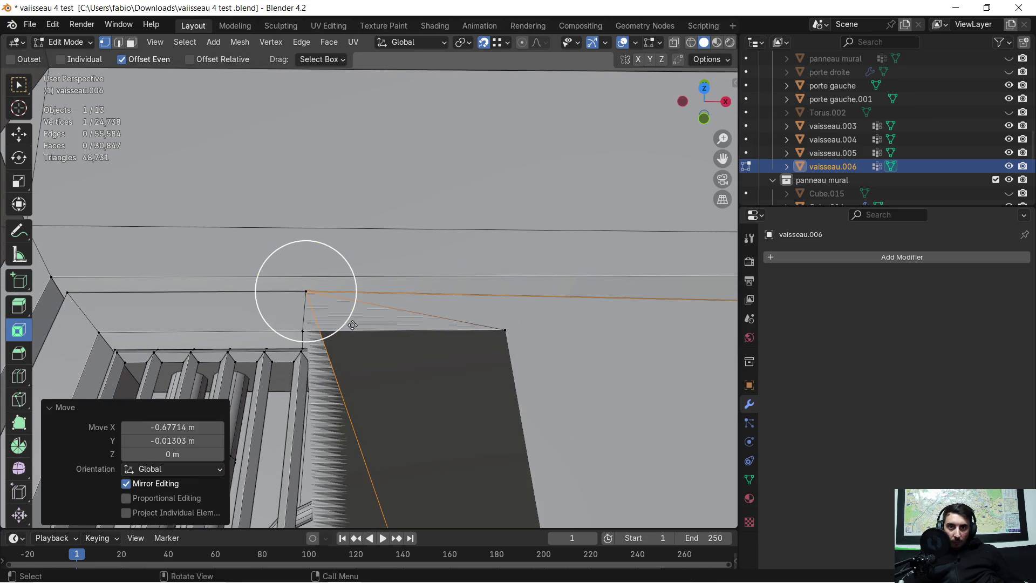
key("ctrl+z")
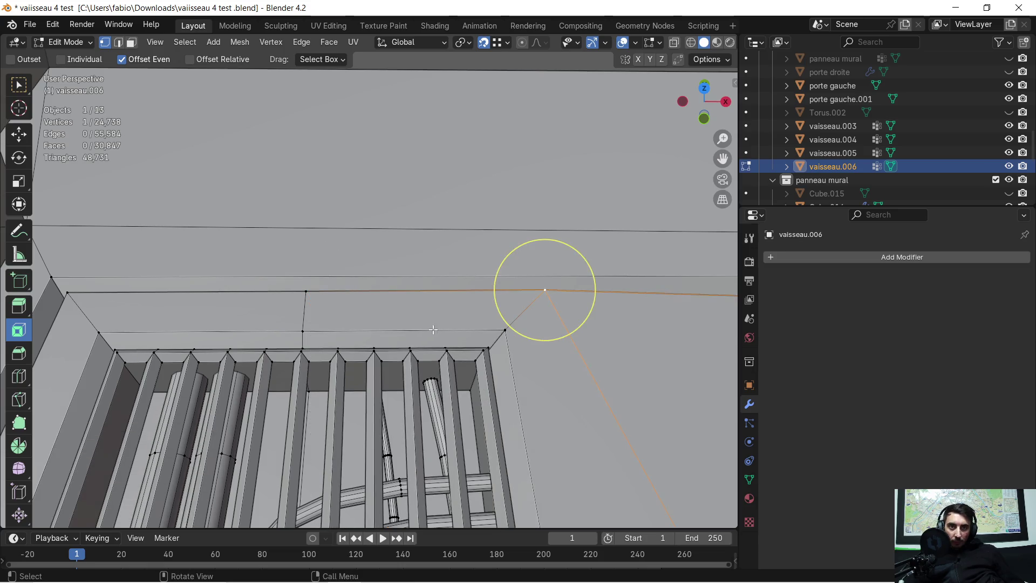
scroll(453, 321, "down", 2)
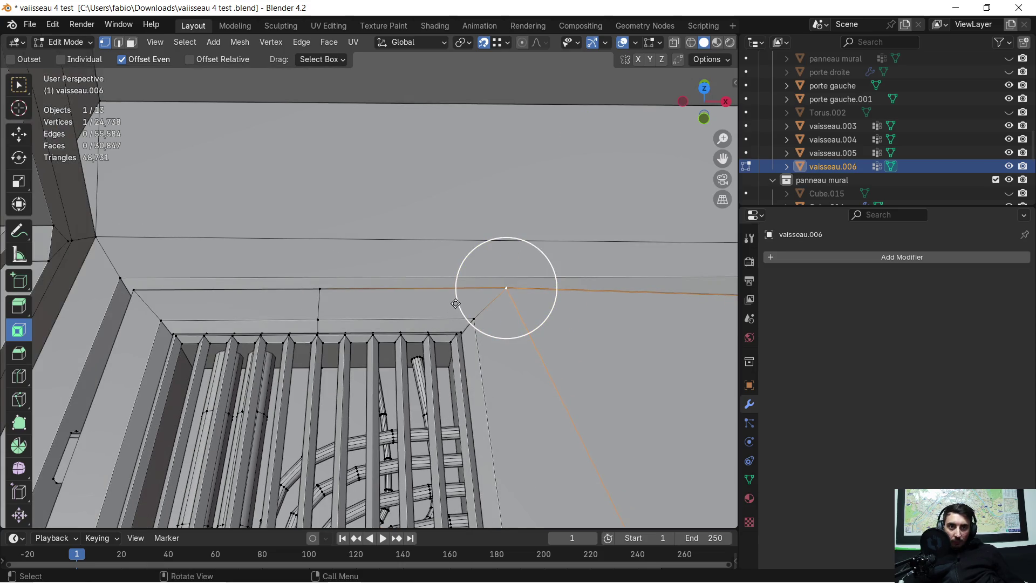
scroll(456, 303, "down", 1)
mouse_move(515, 302)
middle_mouse_down()
mouse_move(389, 301)
mouse_move(484, 298)
mouse_move(458, 315)
middle_mouse_up()
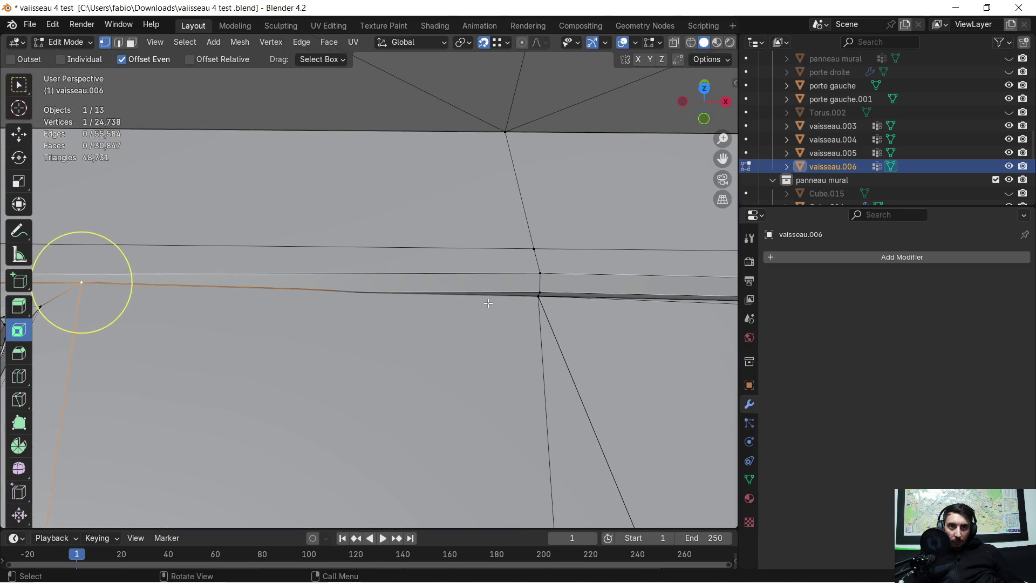
left_click(539, 298)
mouse_move(370, 320)
middle_mouse_down()
mouse_move(304, 323)
mouse_move(329, 315)
middle_mouse_up()
Select the whole mesh and merge overlapping vertices by distance
key("a")
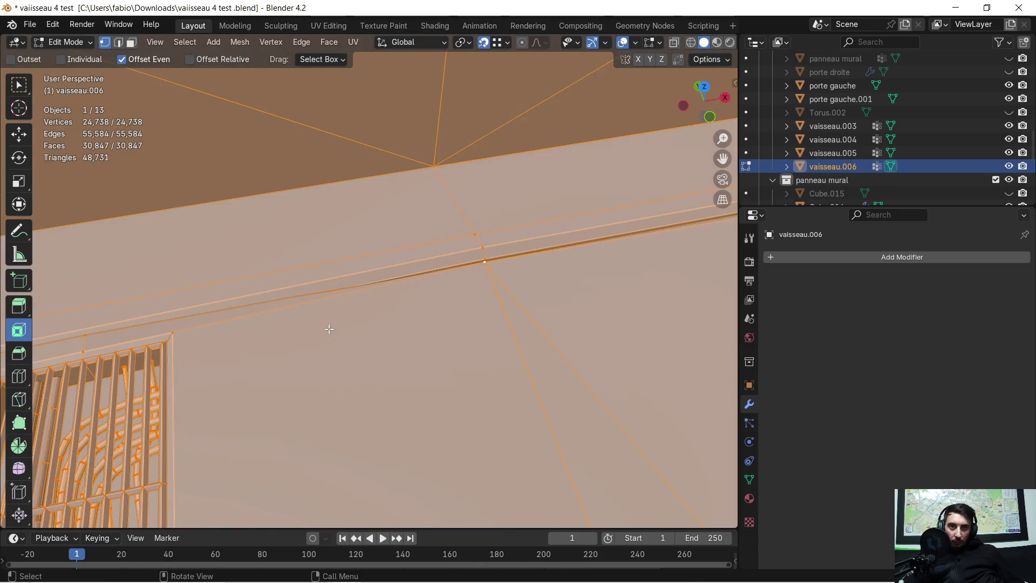
key("m")
left_click(328, 328)
mouse_move(328, 328)
middle_mouse_down()
mouse_move(293, 297)
mouse_move(388, 276)
mouse_move(416, 280)
mouse_move(387, 299)
mouse_move(423, 296)
mouse_move(412, 286)
mouse_move(455, 308)
middle_mouse_up()
Move the ledge end vertex above the vent onto the ledge corner
left_click(440, 320)
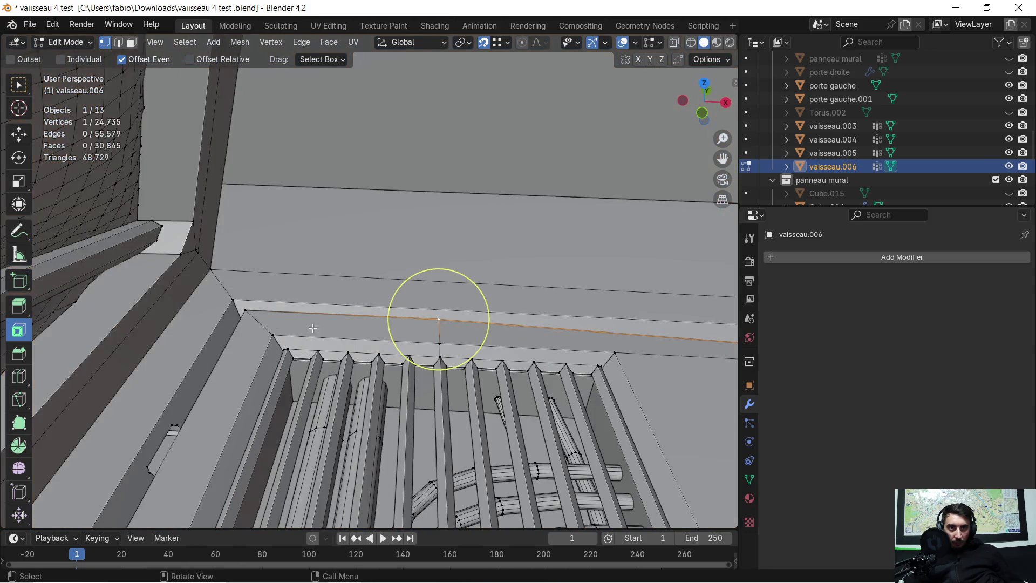
mouse_move(244, 309)
middle_mouse_down()
mouse_move(281, 316)
mouse_move(274, 302)
middle_mouse_up()
scroll(274, 303, "up", 6)
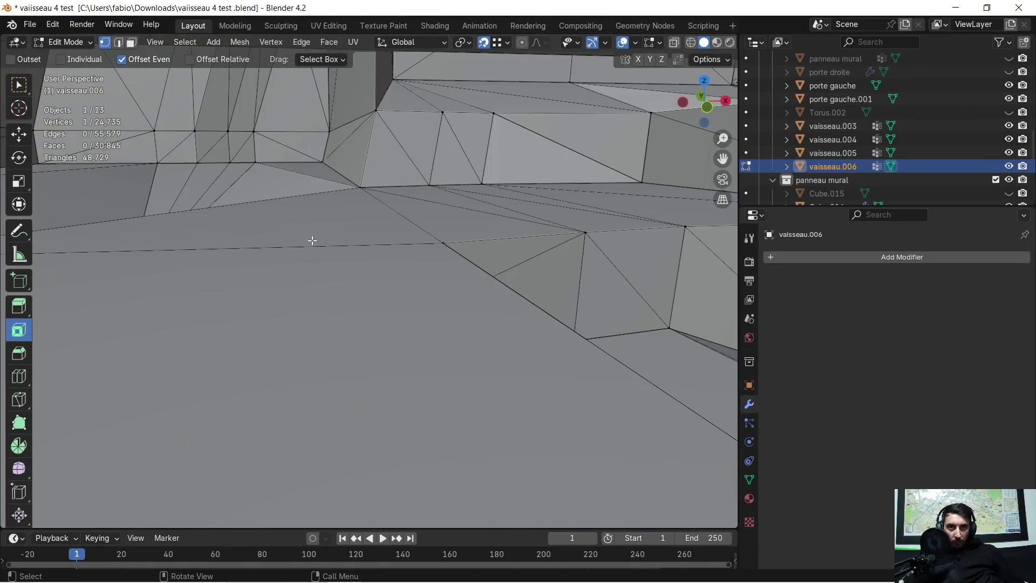
mouse_move(298, 248)
middle_mouse_down()
mouse_move(266, 185)
mouse_move(312, 278)
mouse_move(435, 370)
mouse_move(542, 398)
mouse_move(581, 370)
mouse_move(608, 370)
mouse_move(608, 381)
mouse_move(448, 397)
mouse_move(415, 423)
mouse_move(370, 405)
mouse_move(370, 345)
middle_mouse_up()
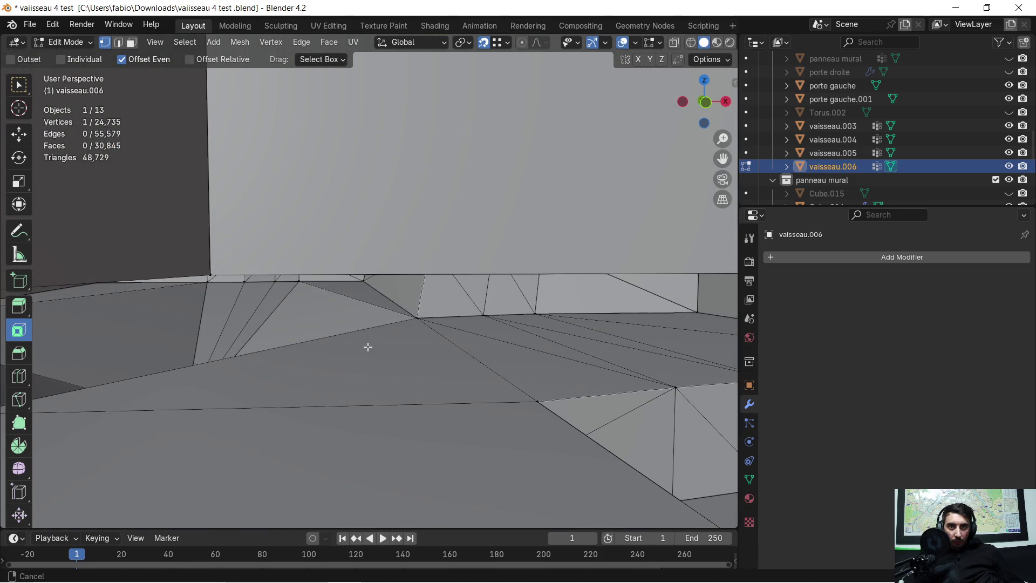
left_click_drag(213, 270, 208, 278)
mouse_move(208, 278)
middle_mouse_down()
mouse_move(358, 273)
mouse_move(352, 264)
mouse_move(322, 280)
mouse_move(356, 268)
mouse_move(382, 377)
mouse_move(381, 342)
mouse_move(354, 366)
mouse_move(351, 388)
mouse_move(335, 375)
mouse_move(620, 340)
middle_mouse_up()
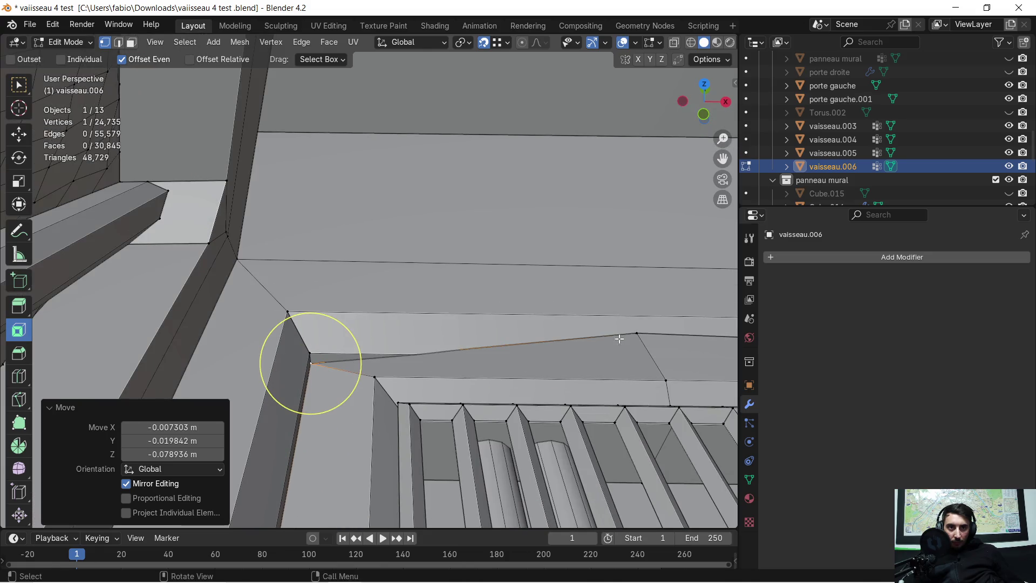
left_click(622, 341)
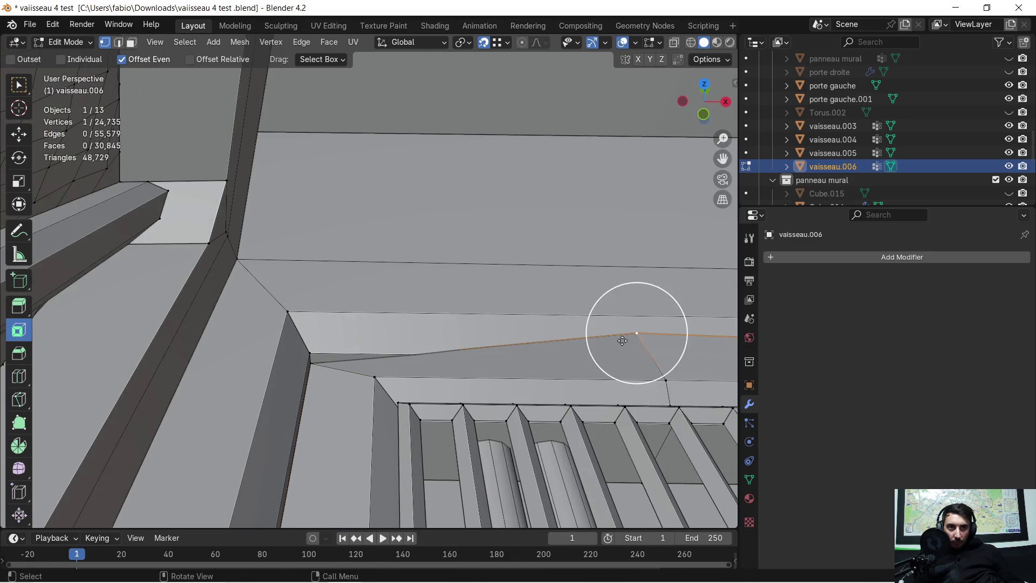
key("g")
left_click(311, 356)
middle_click_drag(311, 356, 397, 358)
mouse_move(500, 367)
middle_mouse_down()
mouse_move(533, 354)
mouse_move(483, 369)
mouse_move(410, 363)
middle_mouse_up()
mouse_move(270, 267)
middle_mouse_down()
mouse_move(272, 246)
mouse_move(373, 313)
mouse_move(392, 343)
mouse_move(410, 333)
mouse_move(392, 332)
mouse_move(379, 345)
mouse_move(391, 343)
mouse_move(313, 338)
mouse_move(448, 341)
mouse_move(469, 326)
mouse_move(400, 340)
mouse_move(423, 348)
middle_mouse_up()
Flatten the face beside the vent corner to zero height in face select mode
mouse_move(340, 344)
middle_mouse_down()
mouse_move(259, 358)
mouse_move(210, 339)
middle_mouse_up()
mouse_move(372, 352)
middle_mouse_down()
mouse_move(342, 351)
mouse_move(353, 340)
middle_mouse_up()
mouse_move(358, 347)
middle_mouse_down()
mouse_move(342, 347)
mouse_move(374, 377)
mouse_move(471, 382)
mouse_move(493, 372)
mouse_move(422, 388)
mouse_move(448, 373)
middle_mouse_up()
scroll(336, 329, "up", 2)
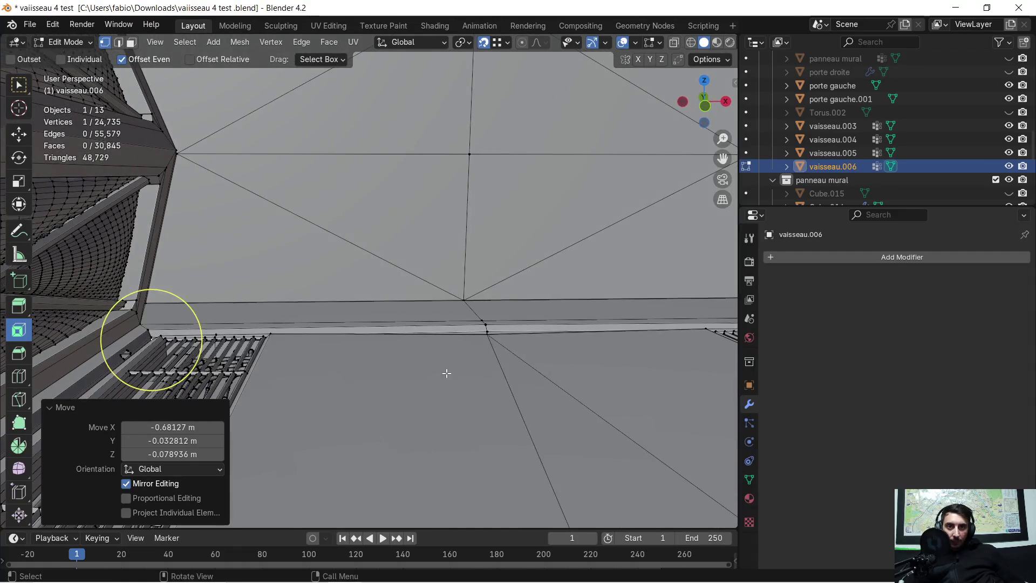
key("3")
left_click(342, 361)
middle_click_drag(340, 358, 359, 433)
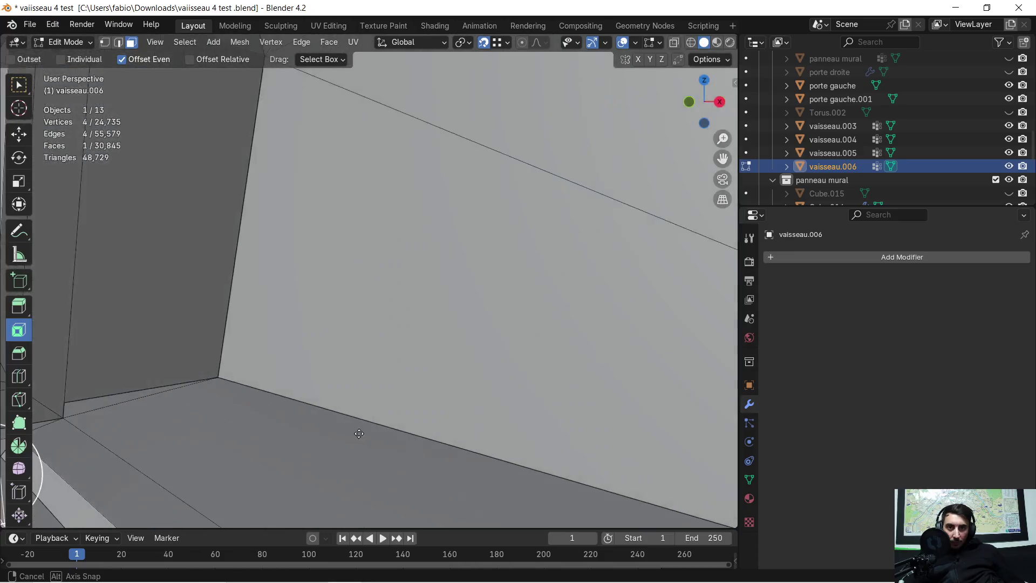
mouse_move(283, 436)
middle_mouse_down("shift")
mouse_move(409, 270)
mouse_move(410, 234)
mouse_move(555, 257)
mouse_move(330, 318)
mouse_move(678, 486)
middle_mouse_up("shift")
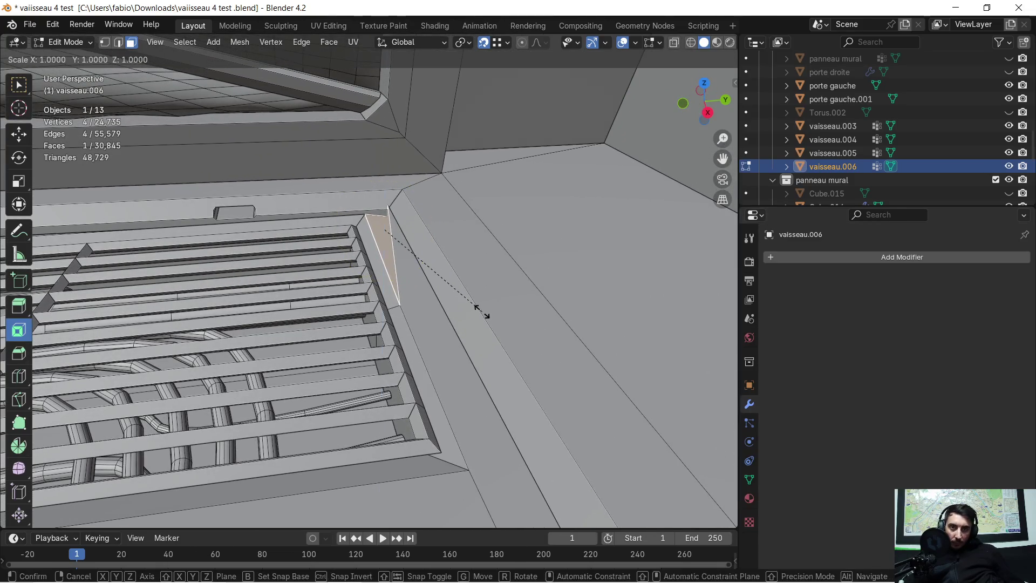
type("0")
key("Return")
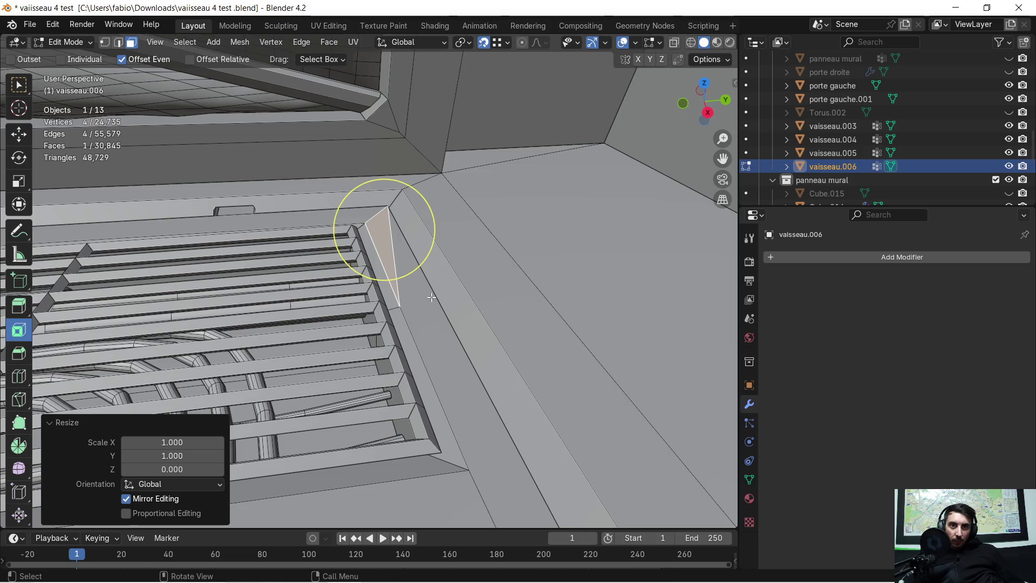
scroll(480, 284, "up", 5)
middle_click_drag(479, 284, 479, 284)
scroll(414, 317, "down", 4)
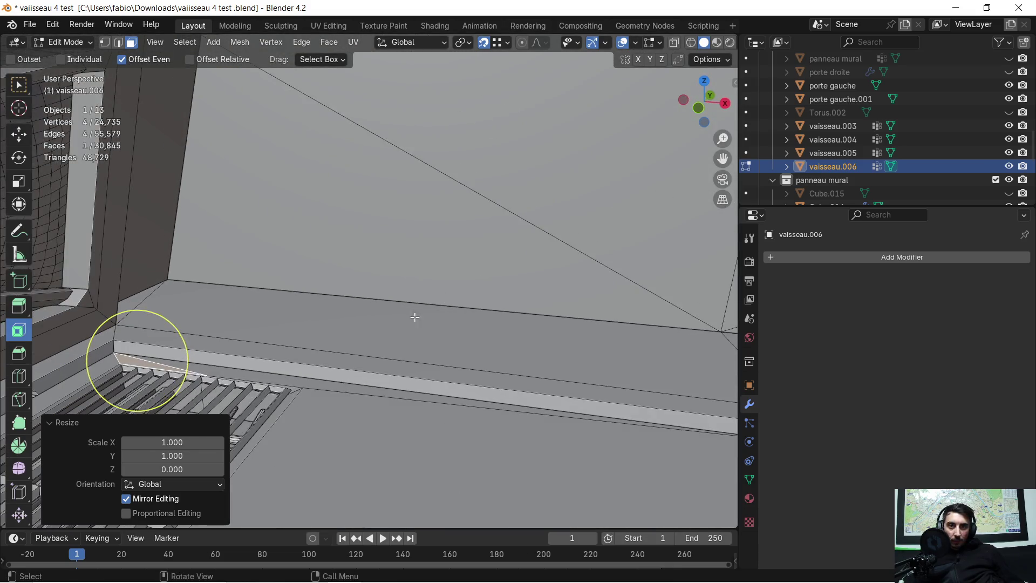
Flatten the thin floor strip beside the grille to zero height along Z
mouse_move(381, 340)
middle_mouse_down("shift")
mouse_move(378, 331)
mouse_move(488, 240)
mouse_move(345, 262)
mouse_move(499, 269)
mouse_move(190, 273)
mouse_move(358, 243)
mouse_move(432, 248)
mouse_move(605, 266)
mouse_move(722, 316)
middle_mouse_up("shift")
middle_click_drag(405, 241, 398, 271)
key("c")
left_click(398, 285)
type("0")
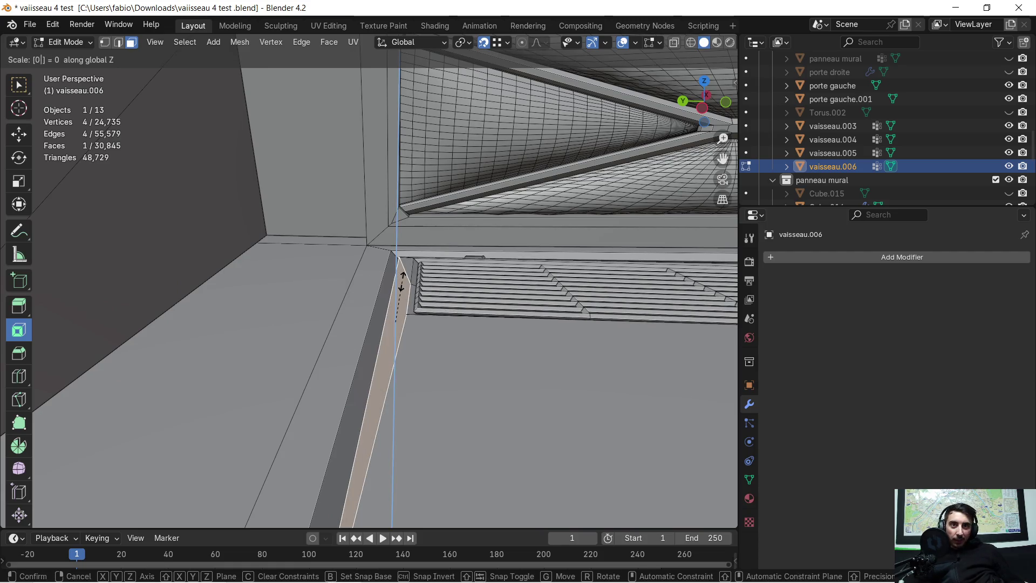
key("Return")
mouse_move(394, 324)
middle_mouse_down()
mouse_move(595, 336)
mouse_move(717, 440)
mouse_move(357, 312)
middle_mouse_up()
scroll(357, 312, "down", 3)
Scale the right and left floor strips between the grilles to 0 along Z
middle_click_drag(576, 343, 504, 193, "shift")
scroll(475, 208, "down", 3)
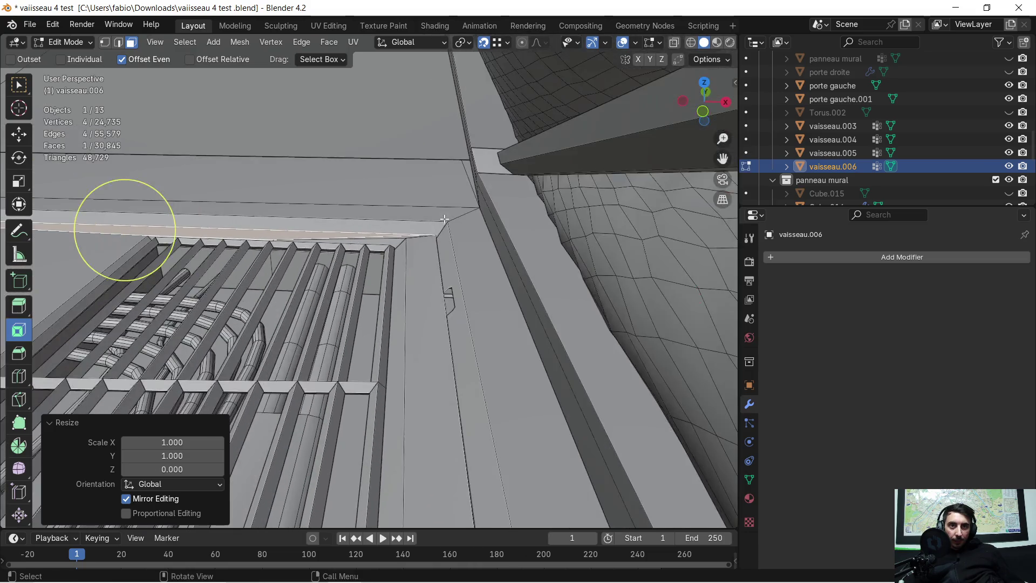
scroll(400, 253, "up", 5)
mouse_move(354, 287)
middle_mouse_down("shift")
mouse_move(503, 237)
mouse_move(463, 247)
middle_mouse_up("shift")
scroll(503, 238, "down", 3)
scroll(432, 280, "down", 3)
left_click(428, 297)
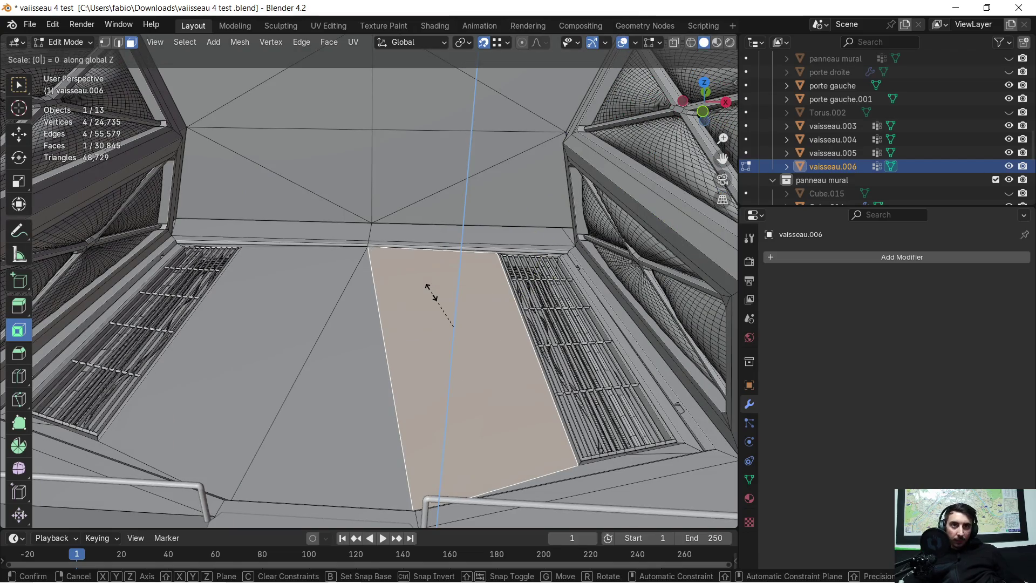
left_click(428, 291)
left_click(256, 321)
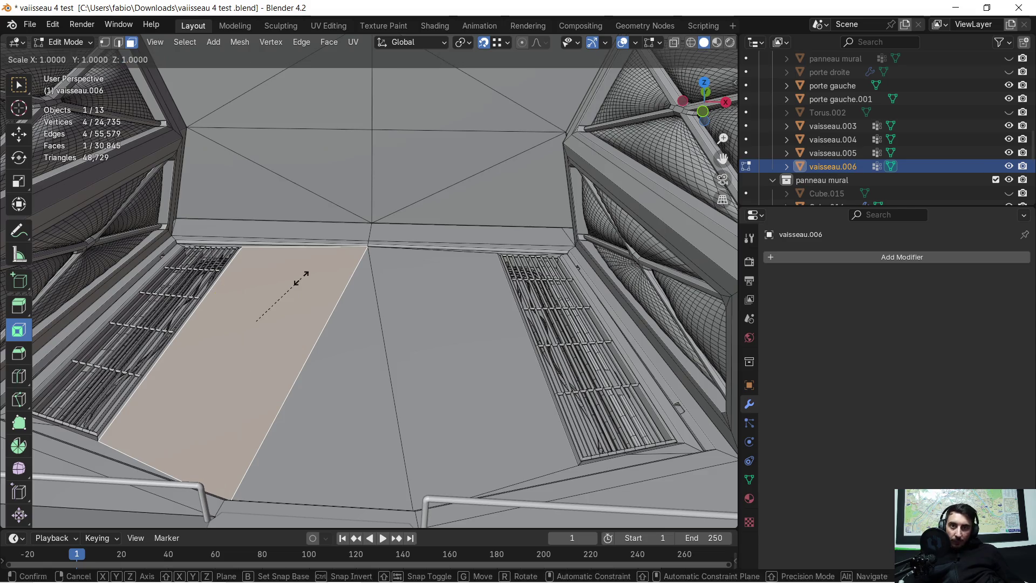
key("0")
key("Return")
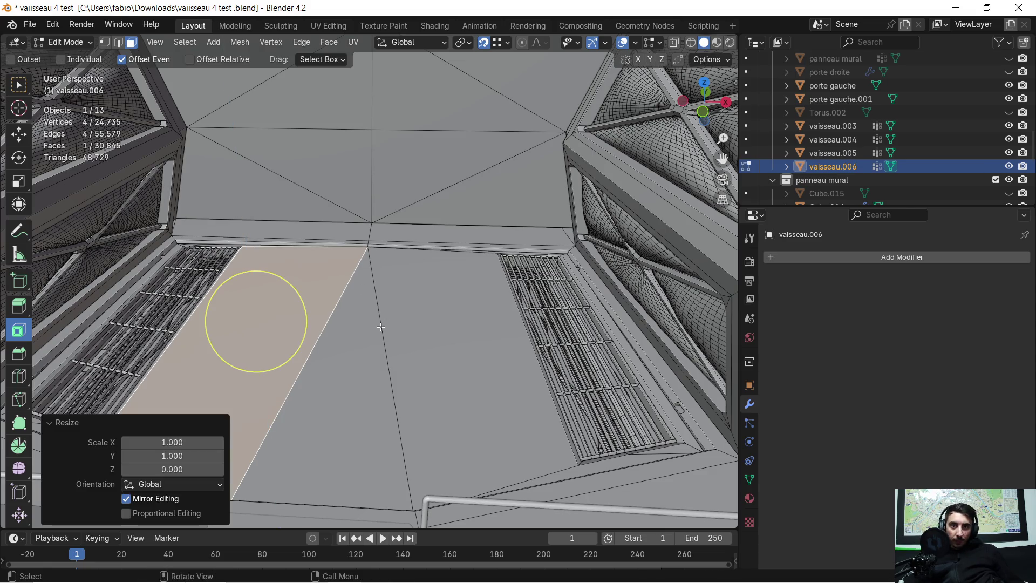
Flatten the central triangular floor face to zero height and check the result
left_click(374, 328)
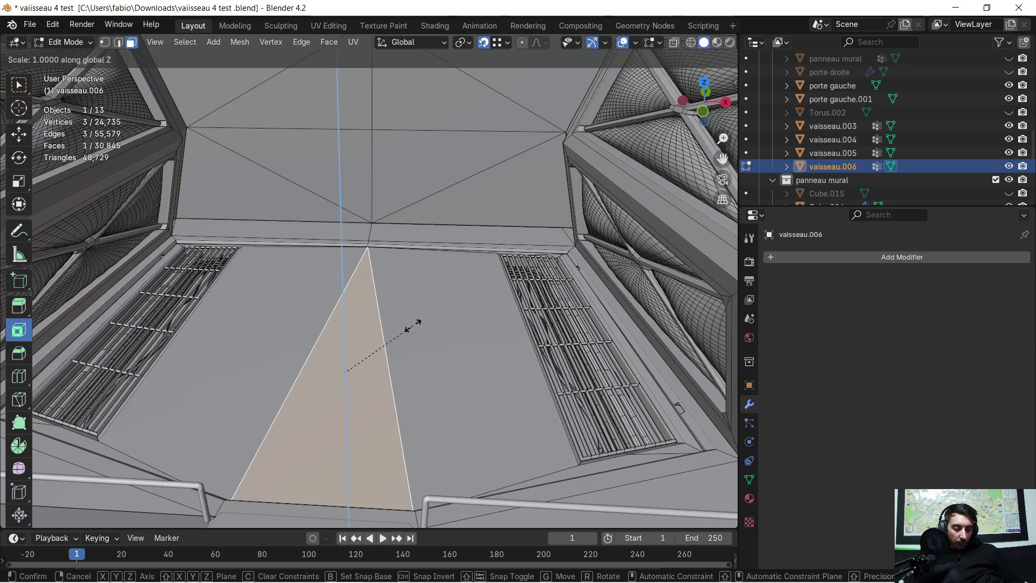
key("Return")
scroll(437, 307, "up", 5)
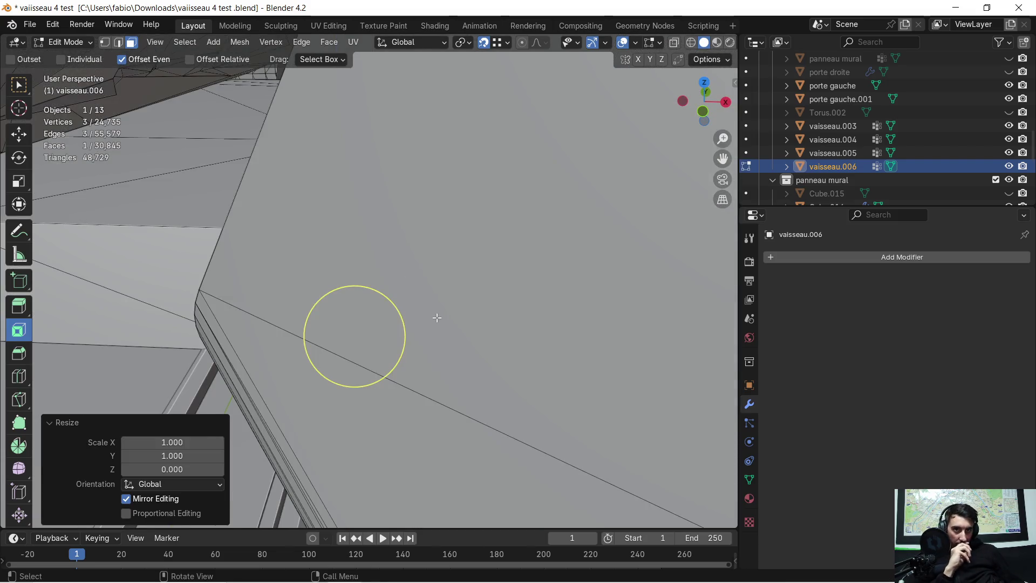
scroll(437, 313, "down", 5)
scroll(435, 305, "up", 3)
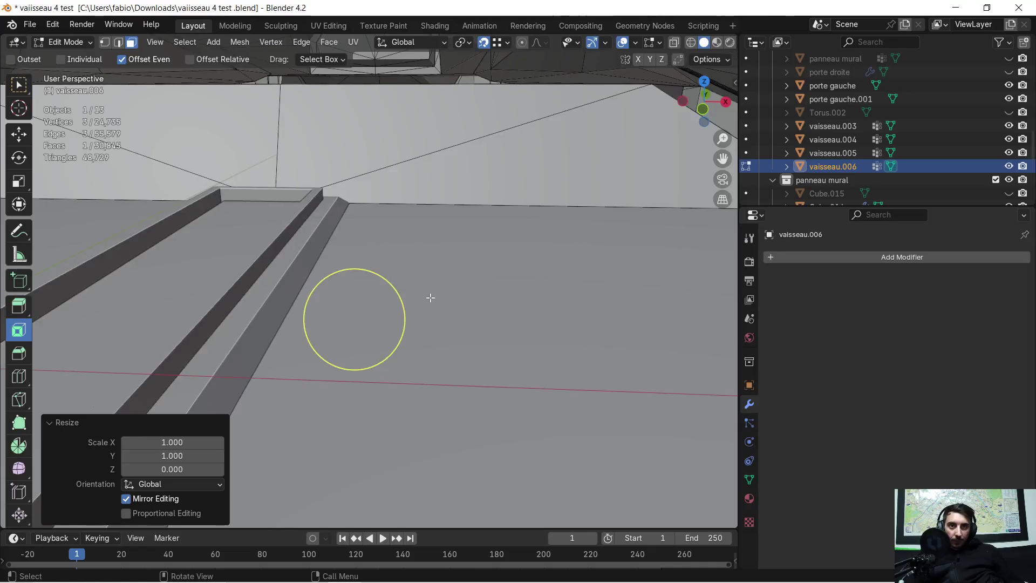
scroll(430, 297, "down", 3)
middle_click_drag(417, 301, 517, 266)
mouse_move(302, 255)
middle_mouse_down()
mouse_move(437, 229)
mouse_move(275, 213)
mouse_move(268, 202)
mouse_move(290, 190)
mouse_move(419, 258)
middle_mouse_up()
scroll(437, 229, "up", 2)
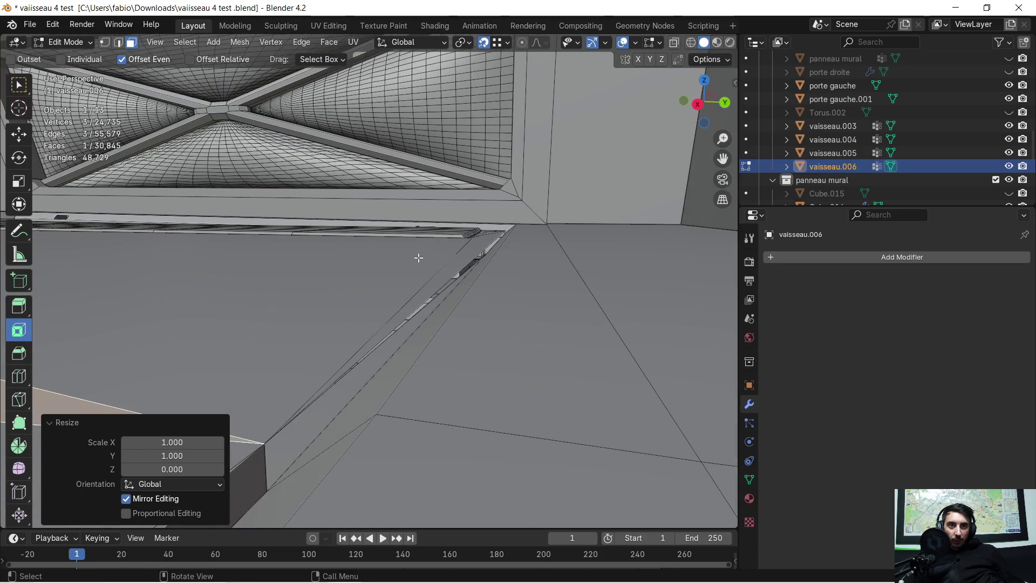
Switch to vertex select and orbit along the floor edge, walls and vents
left_click(105, 43)
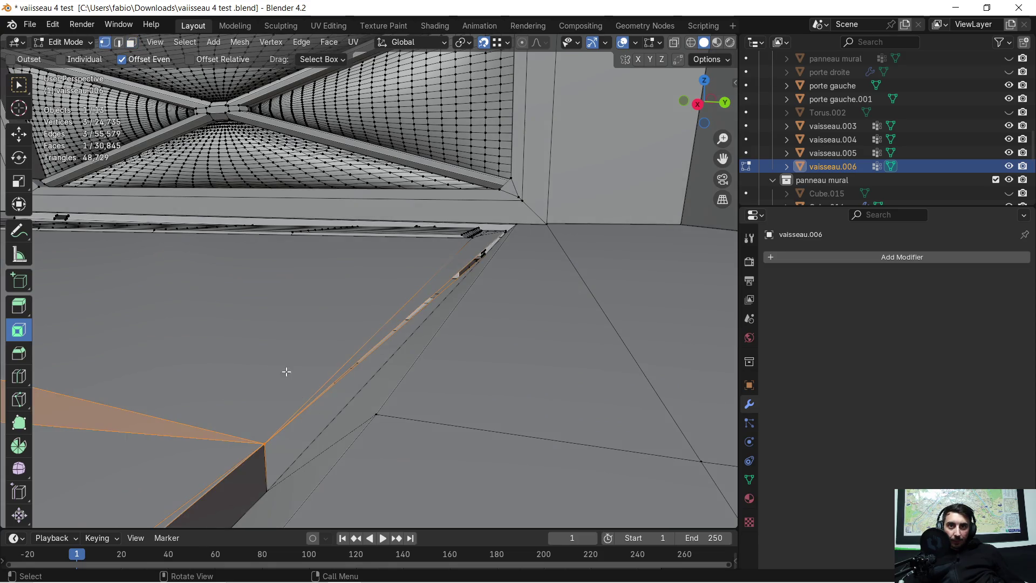
mouse_move(285, 435)
middle_mouse_down()
mouse_move(467, 286)
mouse_move(557, 278)
mouse_move(705, 313)
mouse_move(310, 265)
middle_mouse_up()
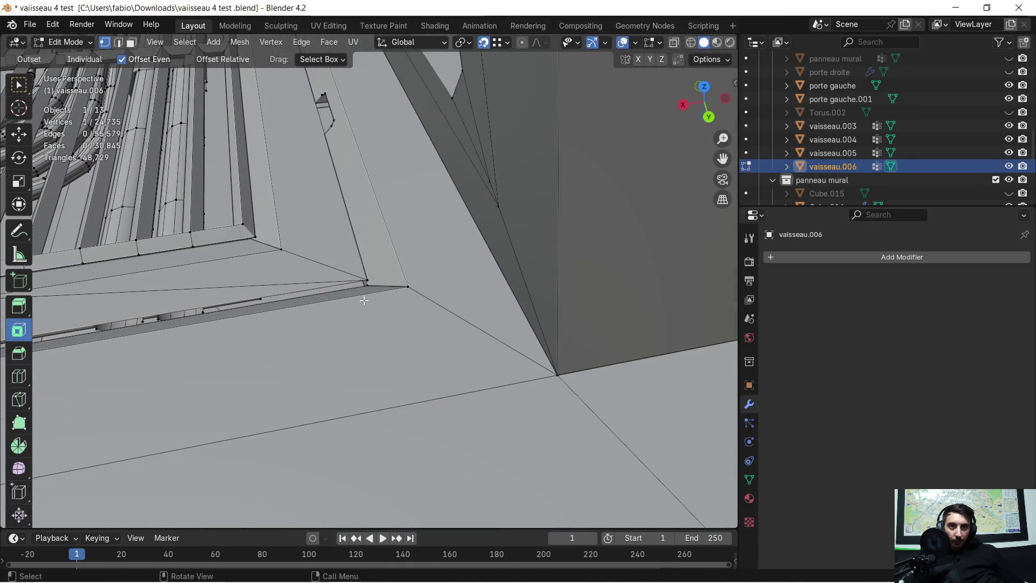
scroll(364, 300, "up", 3)
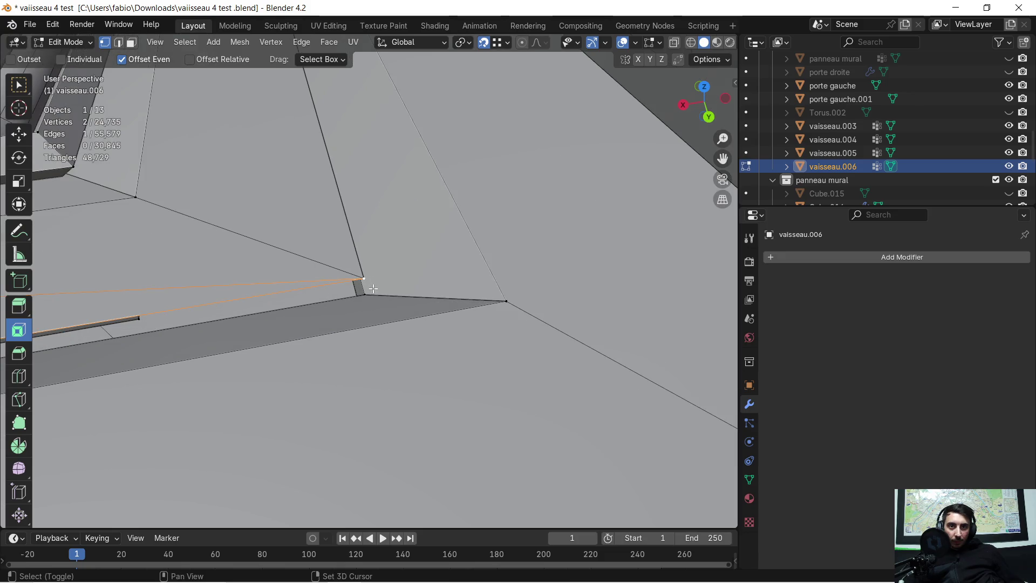
mouse_move(354, 307)
middle_mouse_down()
mouse_move(333, 311)
mouse_move(307, 293)
mouse_move(367, 303)
mouse_move(423, 270)
mouse_move(236, 321)
mouse_move(388, 282)
mouse_move(412, 261)
mouse_move(539, 313)
mouse_move(200, 260)
middle_mouse_up()
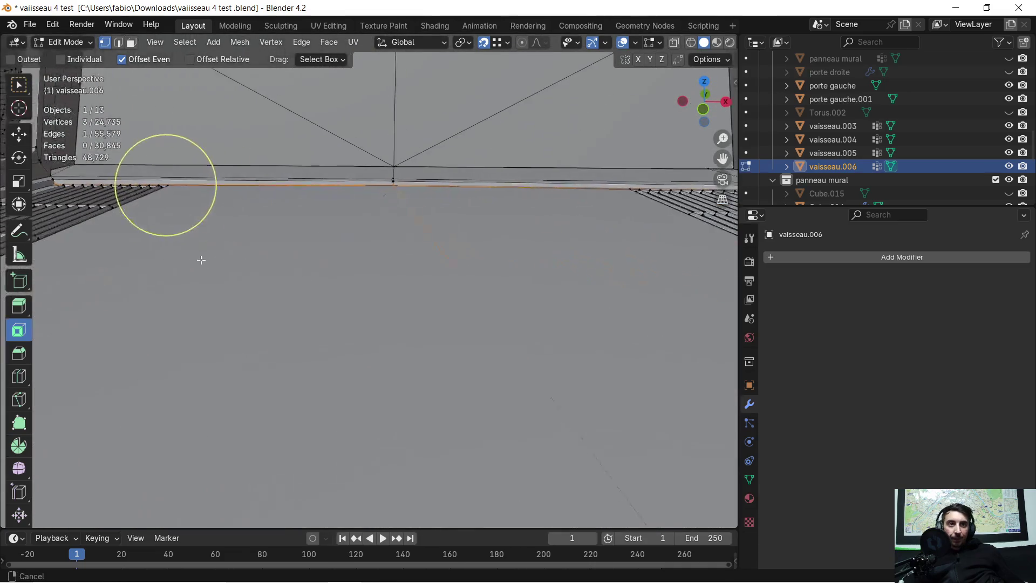
mouse_move(404, 247)
middle_mouse_down()
mouse_move(180, 289)
mouse_move(373, 283)
mouse_move(432, 262)
mouse_move(423, 259)
middle_mouse_up()
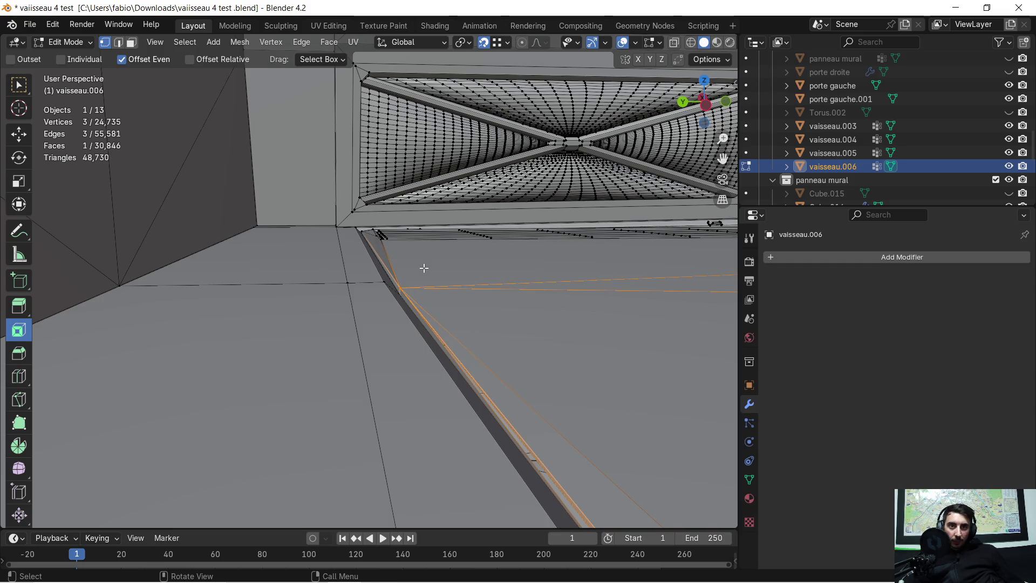
mouse_move(443, 305)
middle_mouse_down()
mouse_move(470, 324)
mouse_move(535, 328)
mouse_move(346, 291)
mouse_move(363, 276)
mouse_move(254, 266)
mouse_move(496, 268)
mouse_move(466, 282)
middle_mouse_up()
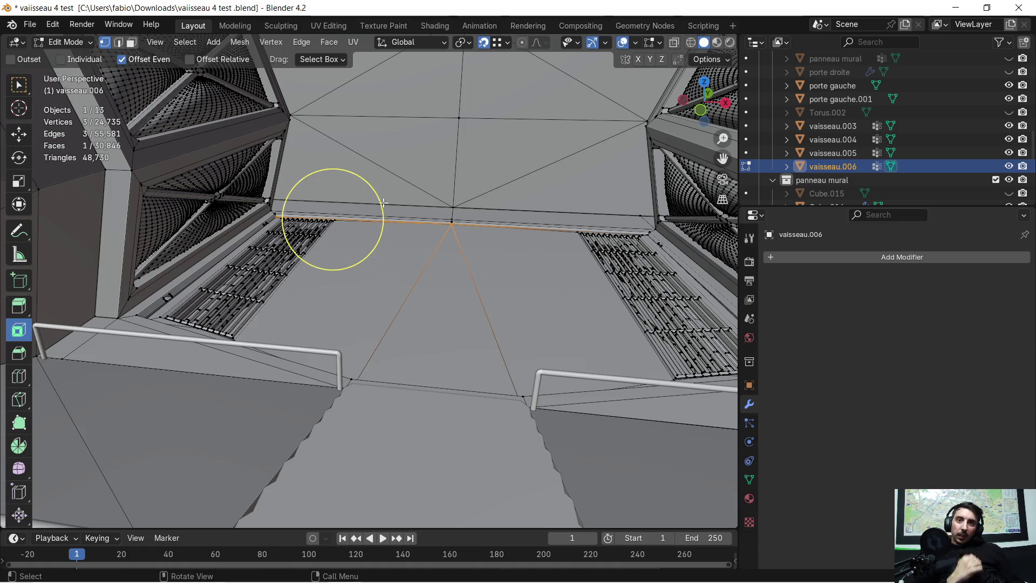
mouse_move(347, 222)
middle_mouse_down()
mouse_move(363, 240)
mouse_move(220, 419)
mouse_move(76, 338)
mouse_move(318, 351)
mouse_move(276, 391)
mouse_move(245, 377)
mouse_move(221, 319)
mouse_move(351, 357)
mouse_move(331, 266)
mouse_move(342, 262)
middle_mouse_up()
scroll(254, 259, "up", 3)
mouse_move(254, 259)
middle_mouse_down()
mouse_move(694, 290)
mouse_move(724, 324)
mouse_move(590, 359)
mouse_move(702, 275)
middle_mouse_up()
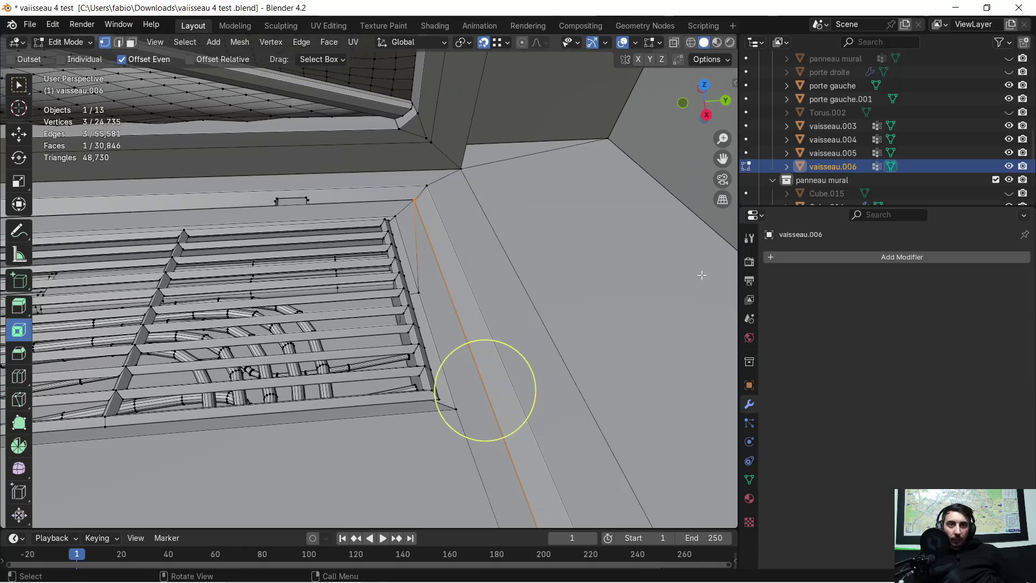
mouse_move(564, 207)
middle_mouse_down()
mouse_move(412, 226)
mouse_move(614, 285)
mouse_move(481, 271)
middle_mouse_up()
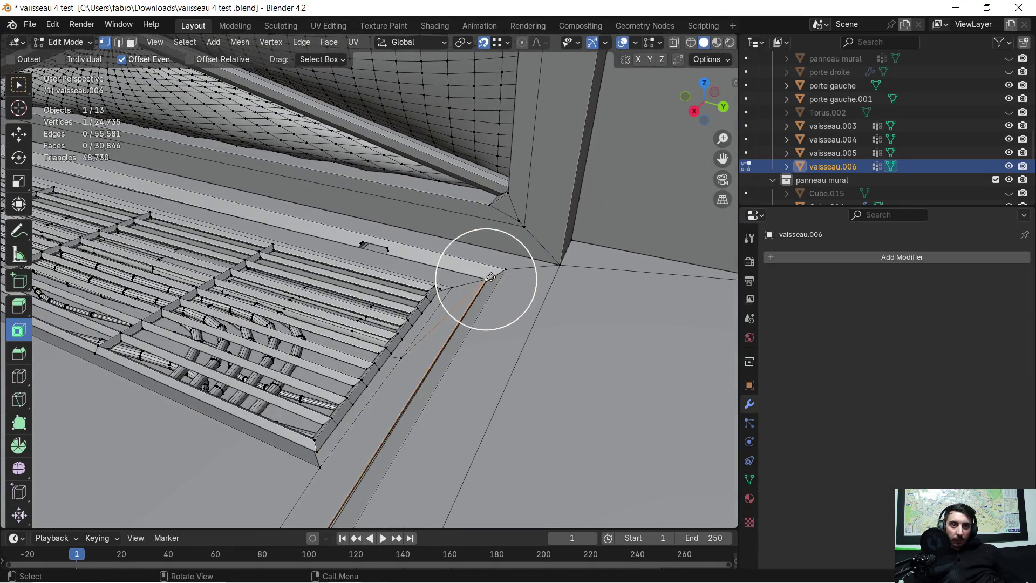
Frame the selected floor-edge vertex and orbit around it
key("KP_Decimal")
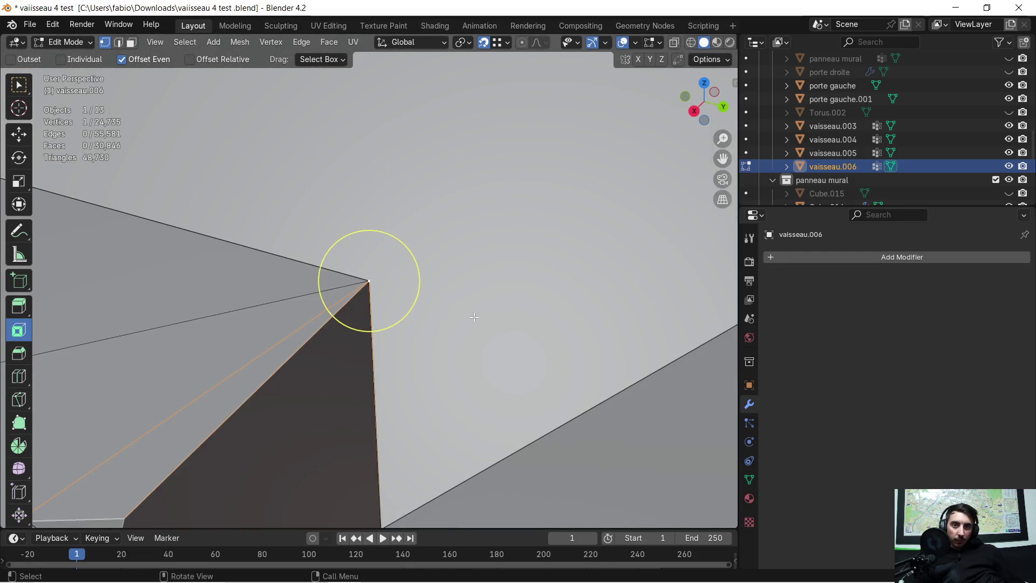
mouse_move(466, 324)
middle_mouse_down()
mouse_move(485, 326)
mouse_move(464, 298)
mouse_move(424, 329)
mouse_move(428, 314)
mouse_move(419, 320)
middle_mouse_up()
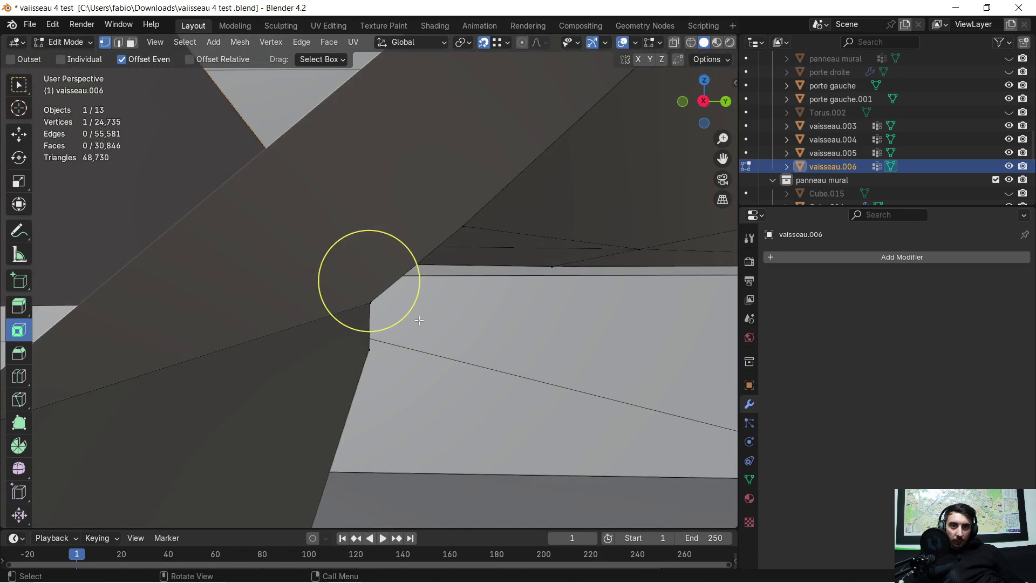
mouse_move(293, 314)
middle_mouse_down()
mouse_move(308, 340)
mouse_move(303, 323)
mouse_move(245, 347)
mouse_move(283, 323)
mouse_move(363, 308)
mouse_move(314, 347)
mouse_move(358, 331)
mouse_move(326, 345)
mouse_move(346, 342)
mouse_move(335, 357)
middle_mouse_up()
mouse_move(387, 327)
middle_mouse_down()
mouse_move(382, 347)
mouse_move(351, 357)
mouse_move(255, 451)
mouse_move(423, 316)
middle_mouse_up()
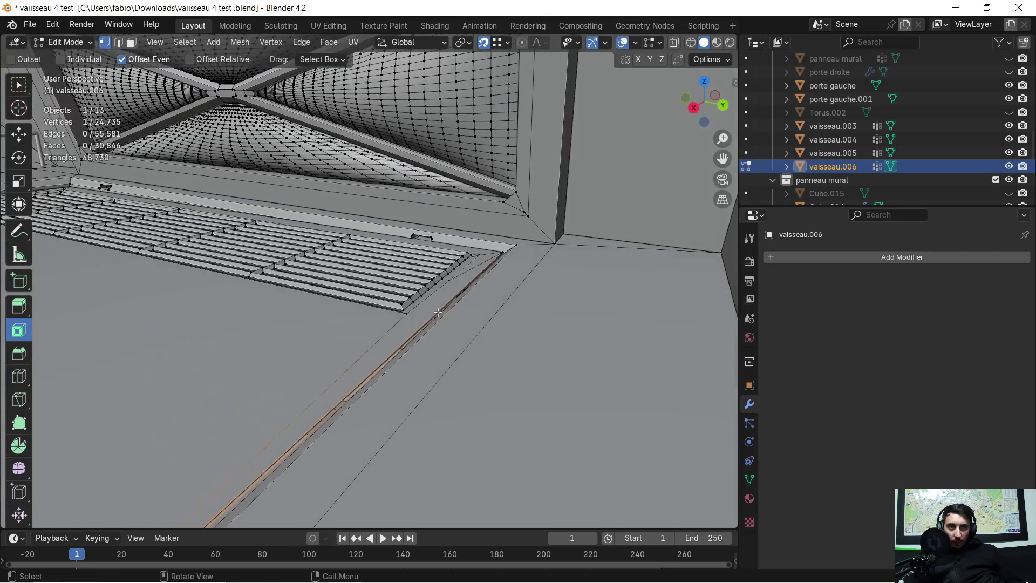
scroll(539, 274, "up", 3)
mouse_move(561, 270)
middle_mouse_down("shift")
mouse_move(490, 285)
mouse_move(478, 303)
mouse_move(556, 277)
mouse_move(347, 277)
mouse_move(340, 324)
mouse_move(312, 332)
mouse_move(307, 320)
middle_mouse_up("shift")
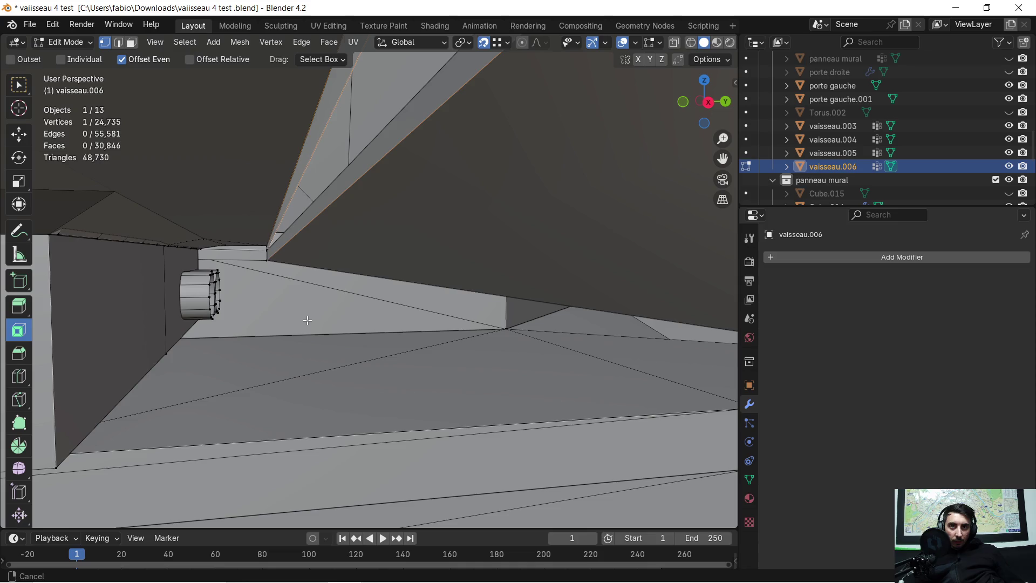
scroll(316, 309, "down", 3)
mouse_move(400, 319)
middle_mouse_down()
mouse_move(502, 255)
mouse_move(425, 301)
mouse_move(449, 315)
mouse_move(423, 363)
middle_mouse_up()
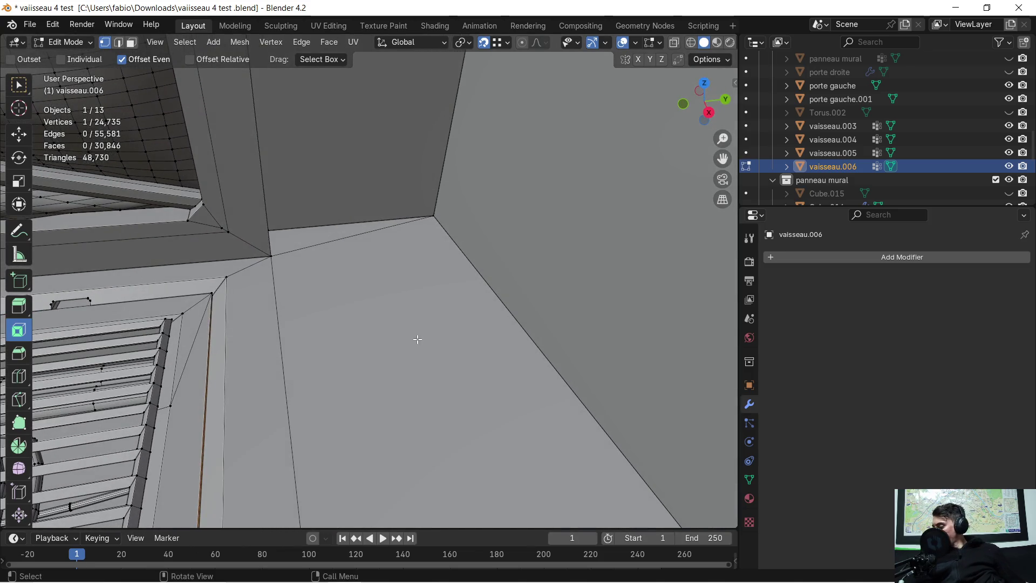
scroll(331, 296, "up", 3)
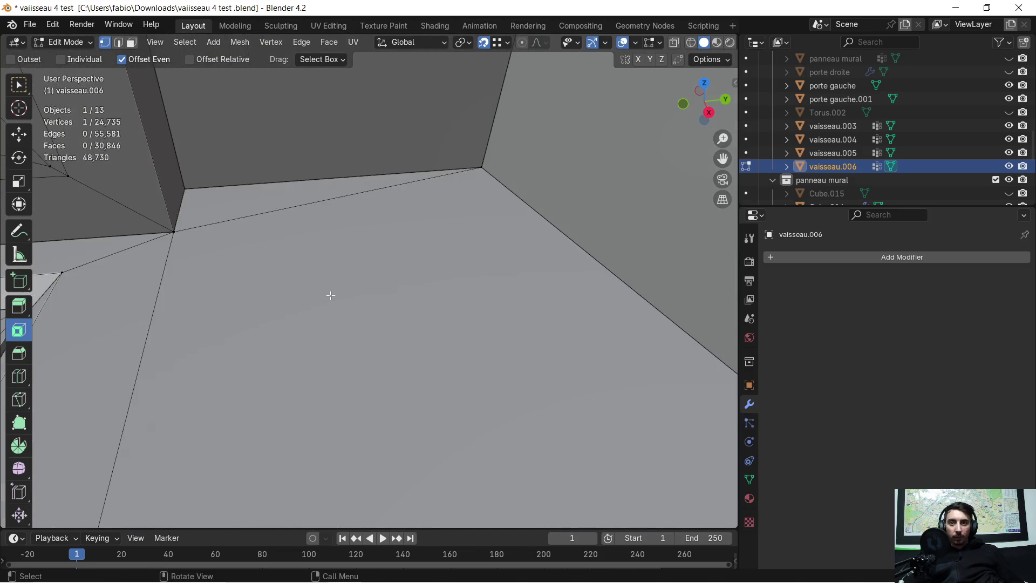
mouse_move(314, 283)
middle_mouse_down()
mouse_move(273, 277)
mouse_move(428, 318)
mouse_move(366, 346)
mouse_move(689, 497)
mouse_move(685, 471)
middle_mouse_up()
mouse_move(394, 252)
middle_mouse_down()
mouse_move(400, 234)
mouse_move(300, 335)
mouse_move(359, 277)
mouse_move(742, 496)
mouse_move(162, 301)
mouse_move(227, 212)
middle_mouse_up()
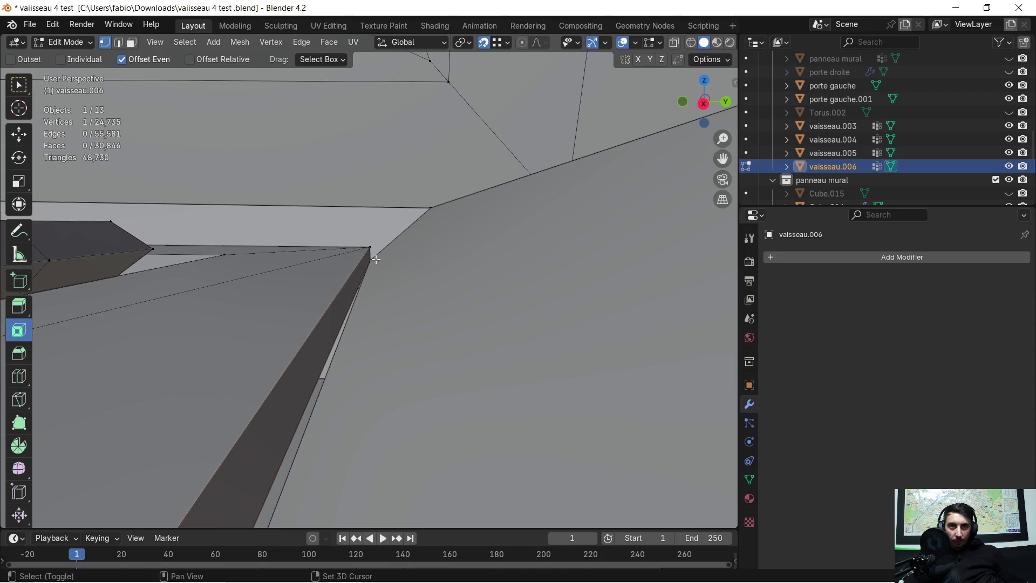
mouse_move(405, 313)
middle_mouse_down("ctrl")
mouse_move(402, 378)
mouse_move(373, 474)
mouse_move(379, 410)
mouse_move(381, 435)
mouse_move(398, 399)
middle_mouse_up("ctrl")
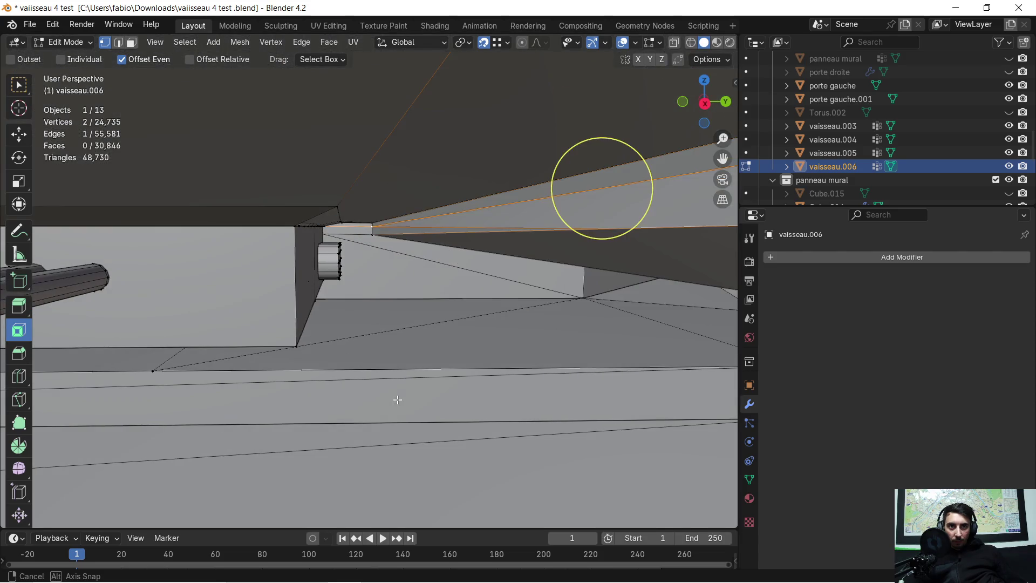
mouse_move(608, 227)
middle_mouse_down()
mouse_move(518, 268)
mouse_move(527, 269)
mouse_move(555, 245)
mouse_move(490, 266)
middle_mouse_up()
mouse_move(491, 266)
middle_mouse_down()
mouse_move(461, 291)
mouse_move(284, 351)
mouse_move(348, 309)
mouse_move(347, 293)
mouse_move(347, 319)
mouse_move(351, 300)
mouse_move(396, 278)
mouse_move(435, 289)
mouse_move(388, 216)
middle_mouse_up()
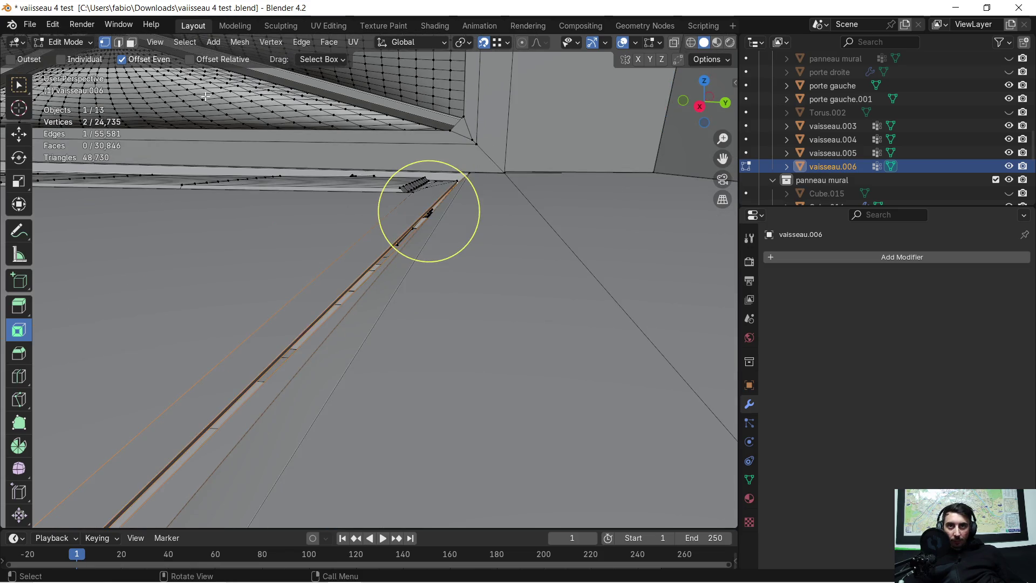
Delete the long strip face beside the grille
left_click(132, 42)
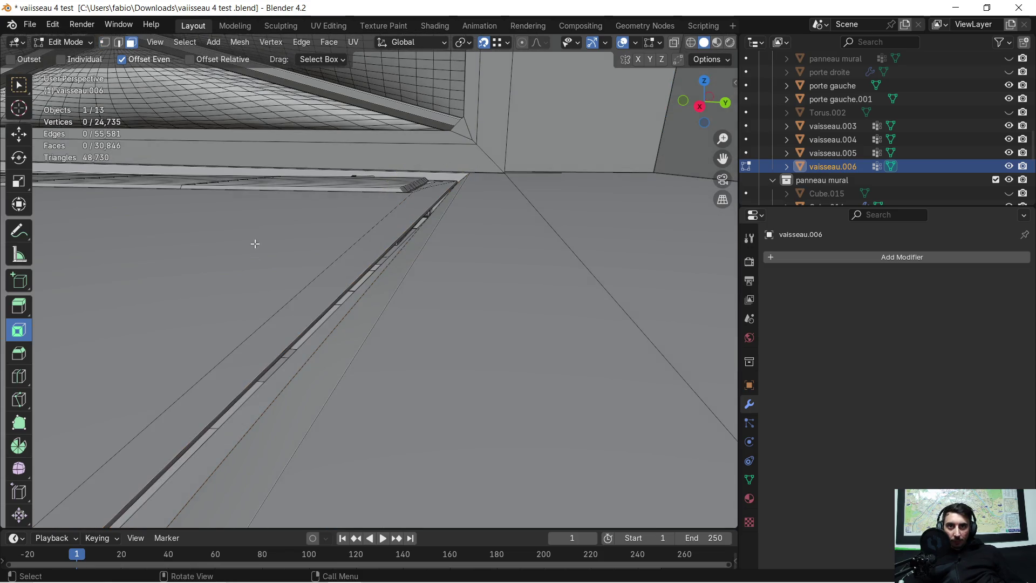
left_click(299, 354)
key("x")
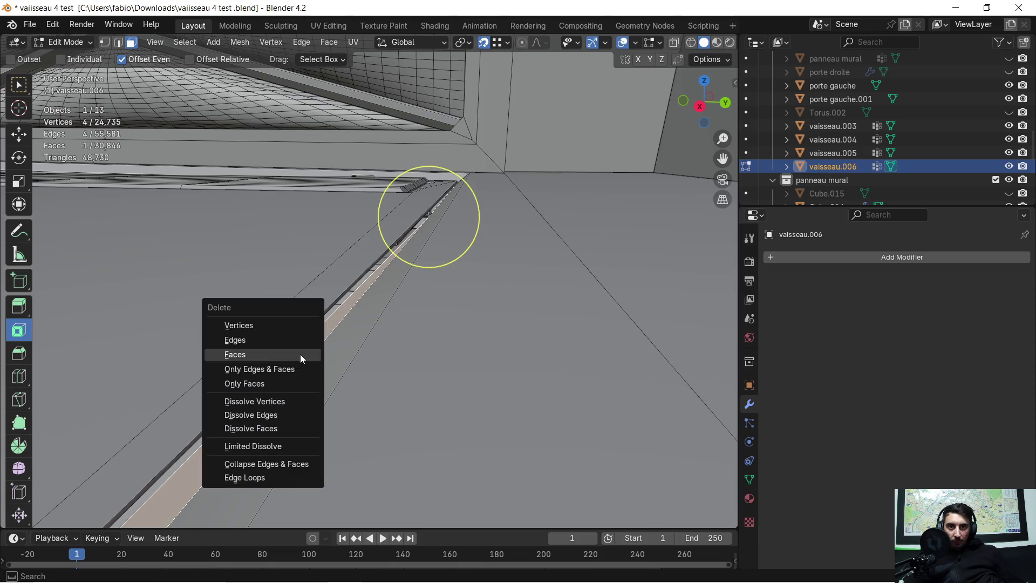
left_click(300, 354)
middle_click_drag(301, 341, 301, 336)
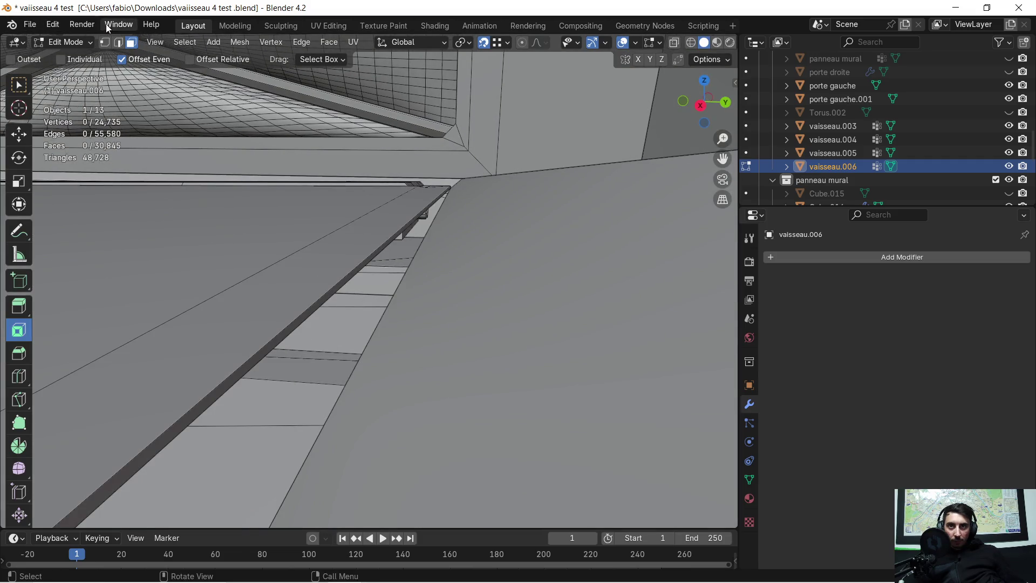
Extrude the strip's edge straight down along Z into a new face
left_click(445, 194)
mouse_move(327, 315)
middle_mouse_down()
mouse_move(512, 229)
mouse_move(416, 243)
mouse_move(444, 231)
mouse_move(443, 184)
middle_mouse_up()
middle_click_drag(409, 239, 378, 269)
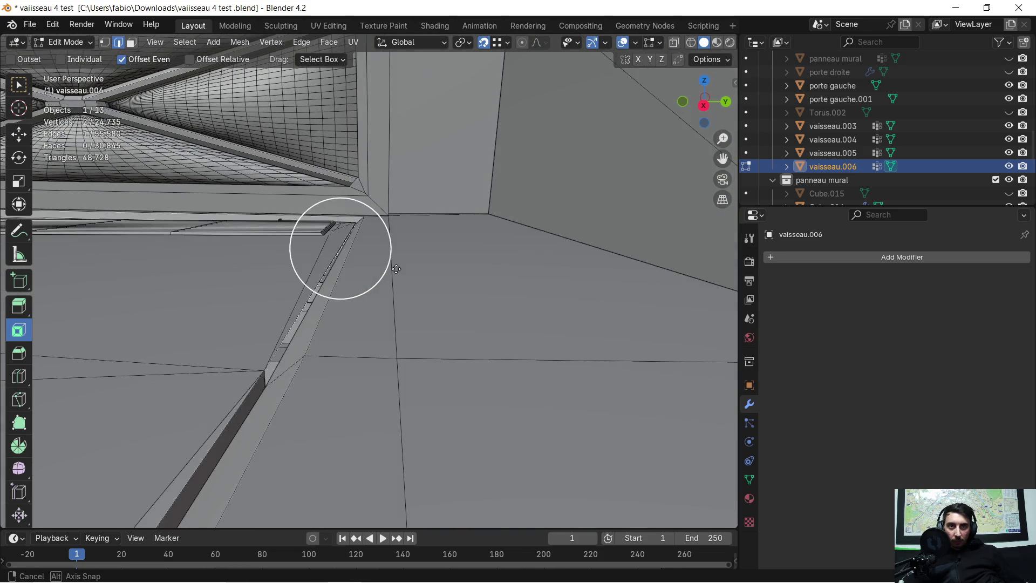
key("e")
key("z")
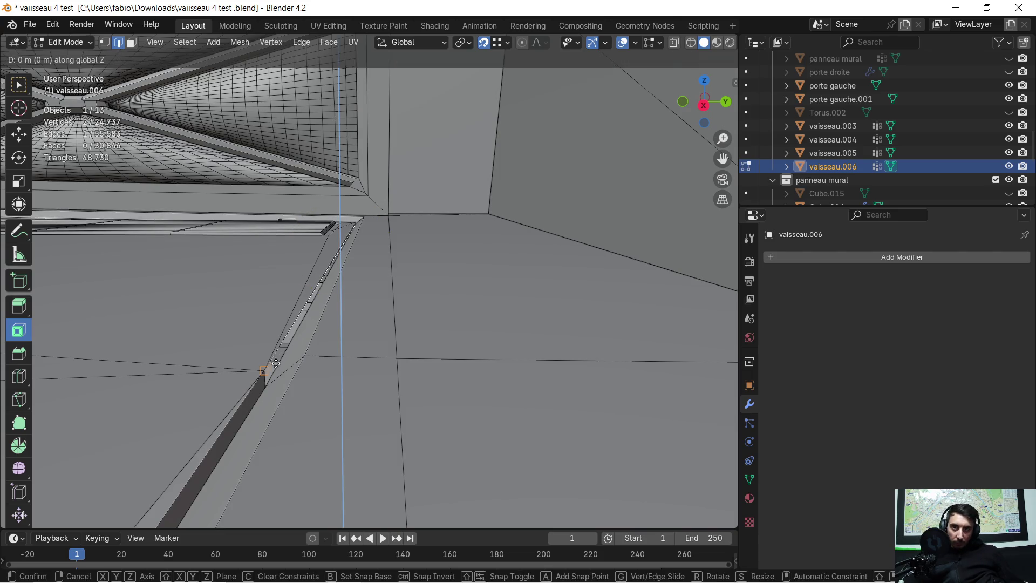
left_click(268, 381)
mouse_move(324, 254)
middle_mouse_down()
mouse_move(301, 213)
mouse_move(308, 324)
mouse_move(349, 258)
mouse_move(335, 261)
mouse_move(380, 225)
mouse_move(359, 273)
mouse_move(573, 222)
mouse_move(509, 484)
middle_mouse_up()
mouse_move(437, 473)
middle_mouse_down()
mouse_move(402, 456)
mouse_move(202, 167)
middle_mouse_up()
Snap the loose vertex onto the neighbouring panel corner
left_click(105, 44)
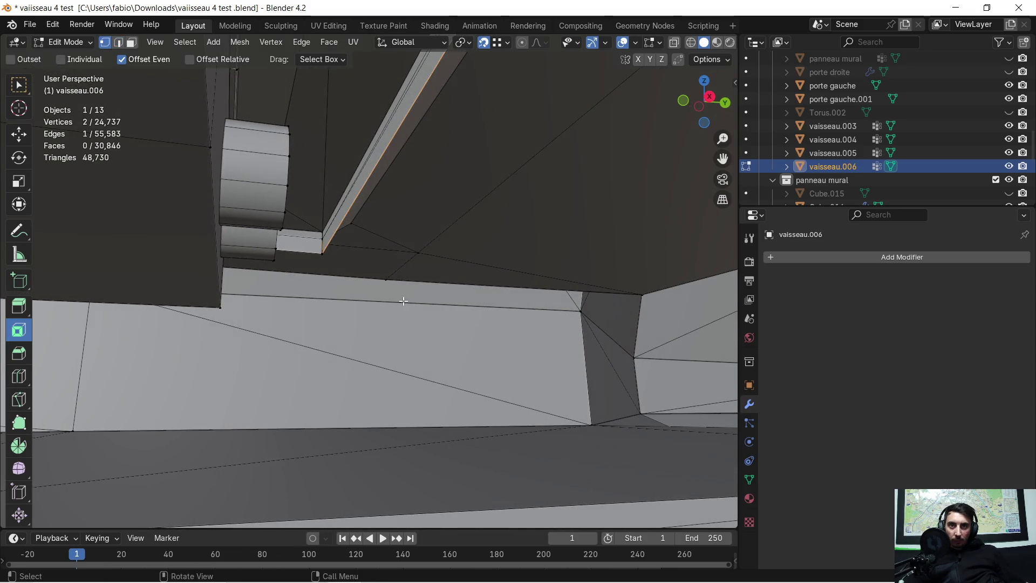
mouse_move(351, 285)
middle_mouse_down()
mouse_move(645, 308)
mouse_move(685, 301)
mouse_move(682, 289)
mouse_move(11, 277)
middle_mouse_up()
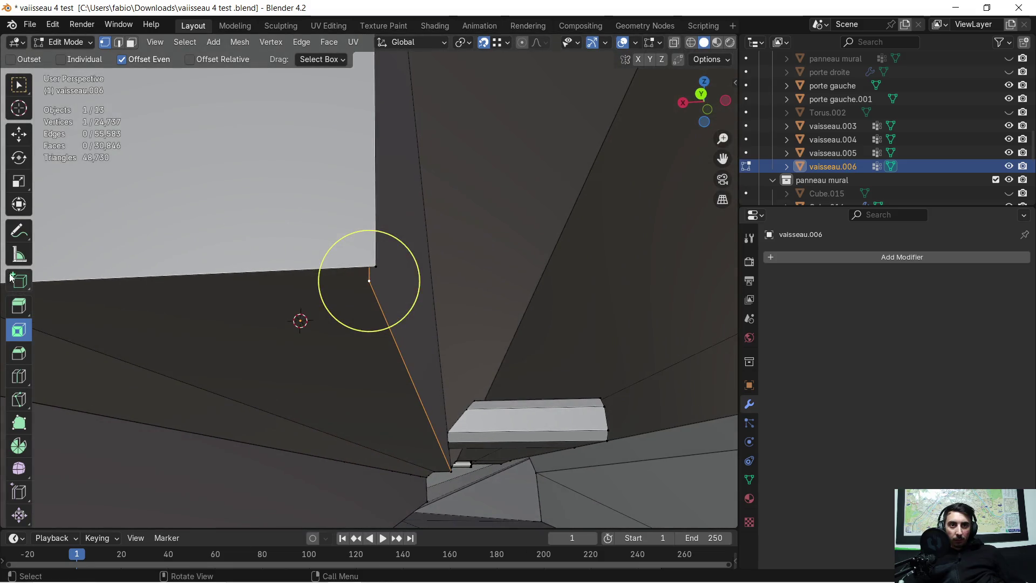
left_click_drag(361, 260, 380, 279)
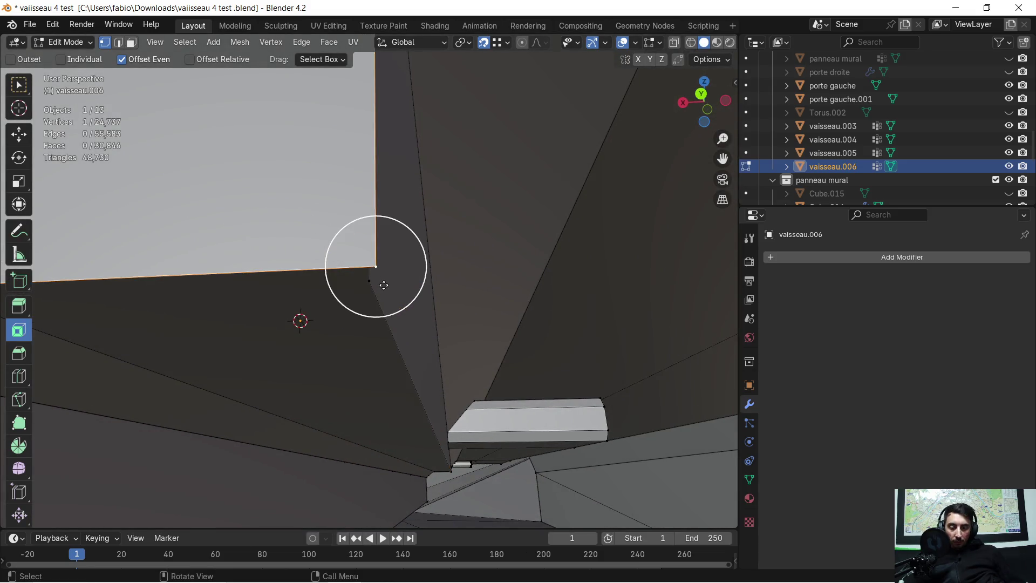
key("g")
left_click(367, 278)
mouse_move(367, 278)
middle_mouse_down()
mouse_move(277, 211)
mouse_move(224, 226)
mouse_move(47, 324)
mouse_move(157, 316)
mouse_move(215, 337)
mouse_move(358, 273)
mouse_move(389, 301)
mouse_move(474, 278)
mouse_move(458, 289)
mouse_move(497, 315)
mouse_move(619, 304)
mouse_move(669, 265)
mouse_move(635, 190)
mouse_move(574, 164)
mouse_move(553, 139)
middle_mouse_up()
Orbit around the moved vertex and view the floor grille from above
scroll(550, 330, "down", 3)
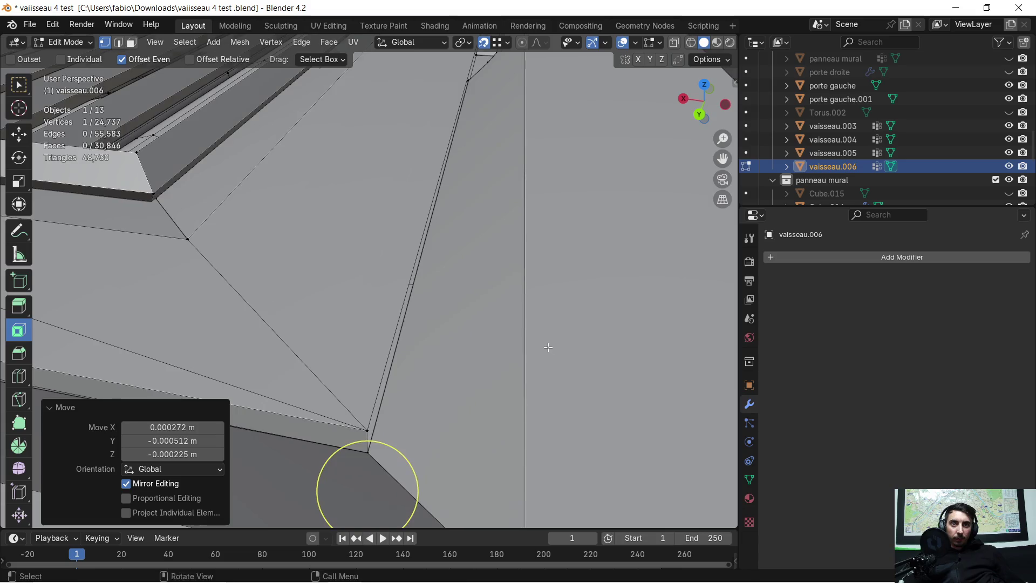
scroll(548, 347, "down", 3)
mouse_move(531, 304)
middle_mouse_down()
mouse_move(532, 293)
mouse_move(590, 278)
mouse_move(518, 300)
mouse_move(218, 305)
mouse_move(248, 282)
mouse_move(323, 272)
mouse_move(363, 388)
mouse_move(317, 412)
mouse_move(324, 397)
mouse_move(387, 401)
mouse_move(345, 377)
middle_mouse_up()
scroll(326, 367, "down", 2)
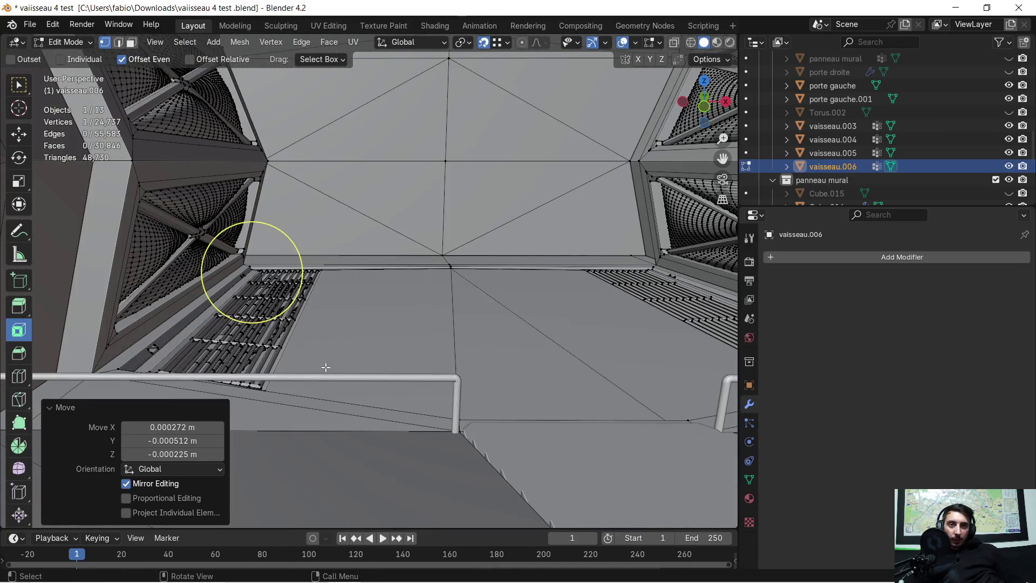
scroll(370, 328, "up", 2)
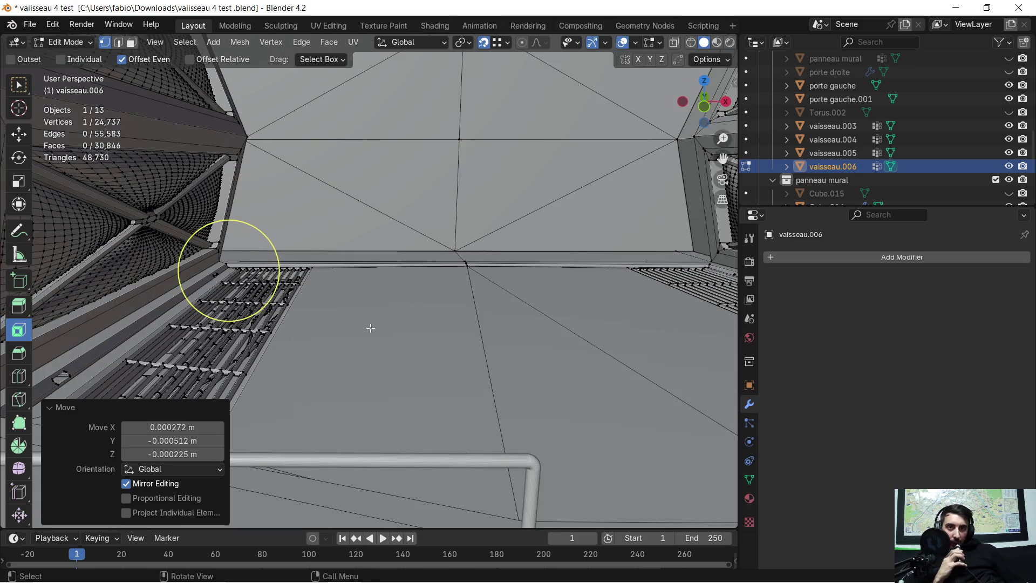
mouse_move(351, 330)
middle_mouse_down()
mouse_move(375, 335)
mouse_move(449, 292)
middle_mouse_up()
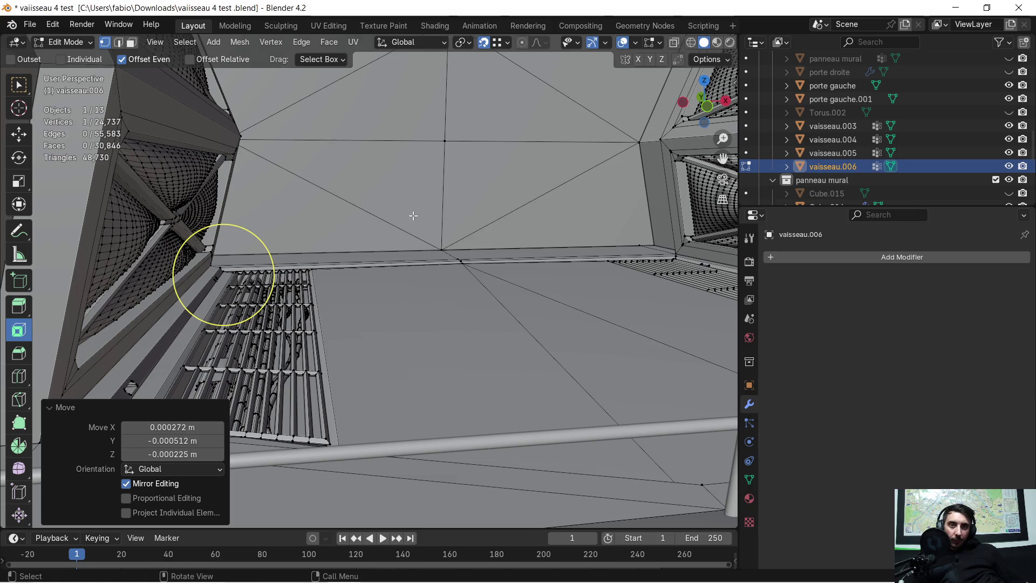
Zoom in past the grate to its corner, then minimise the Blender window
scroll(413, 215, "up", 6)
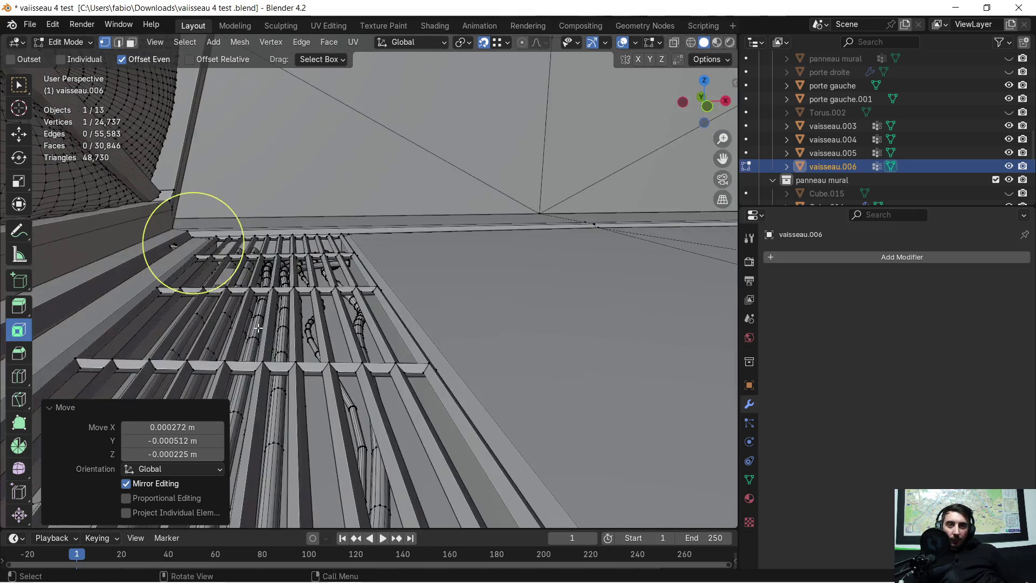
mouse_move(259, 328)
middle_mouse_down("ctrl")
mouse_move(394, 346)
mouse_move(511, 340)
mouse_move(500, 349)
middle_mouse_up("ctrl")
scroll(367, 251, "up", 3)
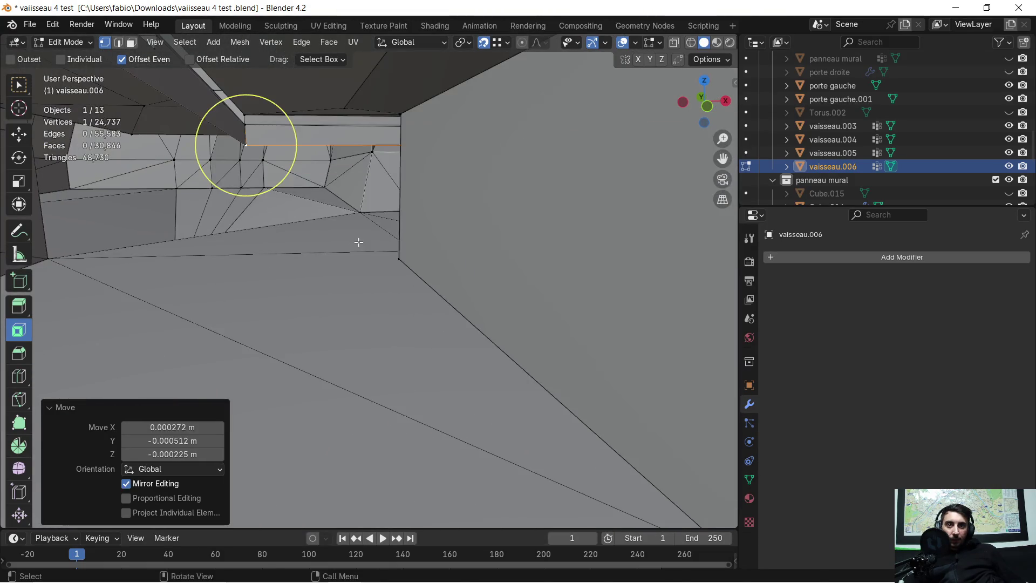
mouse_move(348, 226)
middle_mouse_down("ctrl")
mouse_move(374, 263)
mouse_move(446, 222)
middle_mouse_up("ctrl")
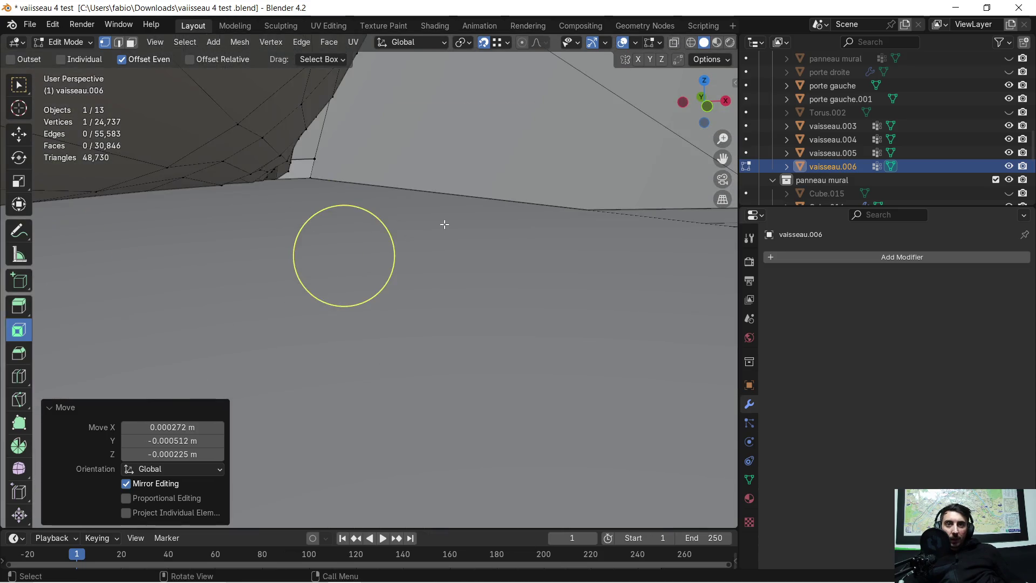
scroll(485, 224, "up", 3)
scroll(526, 227, "down", 5)
mouse_move(526, 227)
middle_mouse_down()
mouse_move(486, 270)
mouse_move(566, 352)
mouse_move(453, 262)
mouse_move(423, 286)
mouse_move(430, 268)
mouse_move(447, 270)
middle_mouse_up()
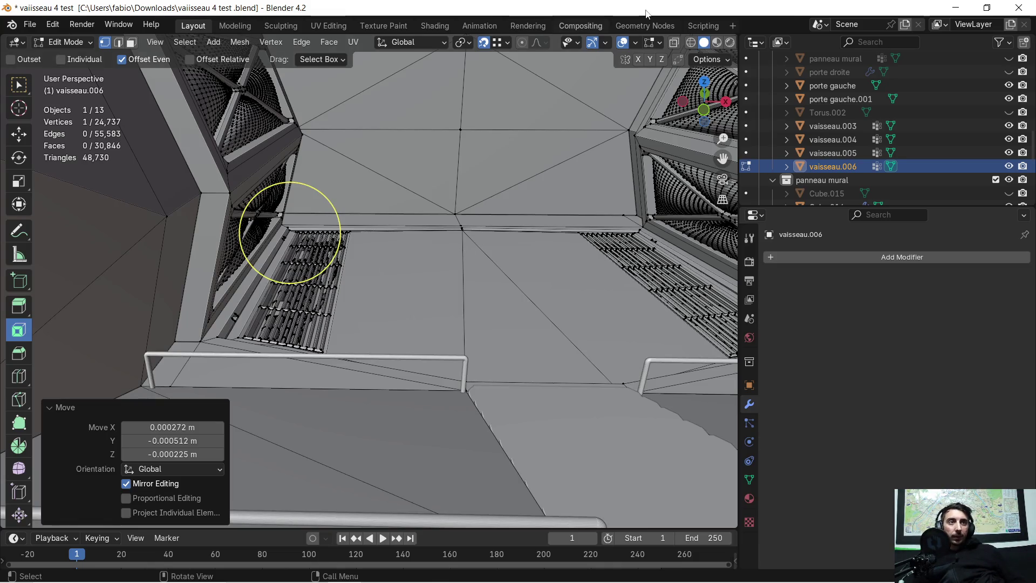
left_click(955, 7)
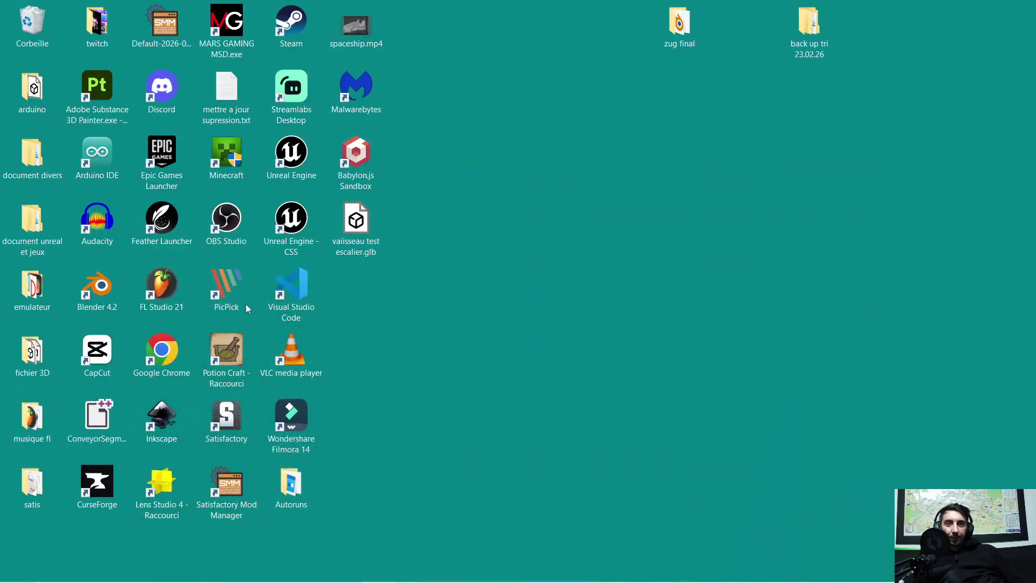
Launch Blender 4.2 from the desktop and open recent file 'vaiisseau 4 test .blend'
double_click(90, 288)
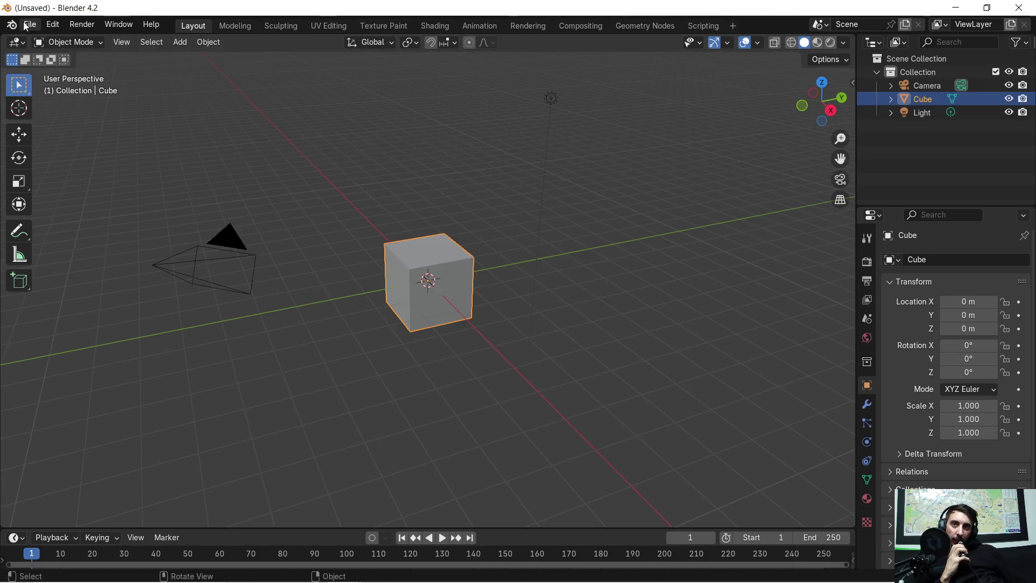
left_click(30, 25)
mouse_move(54, 65)
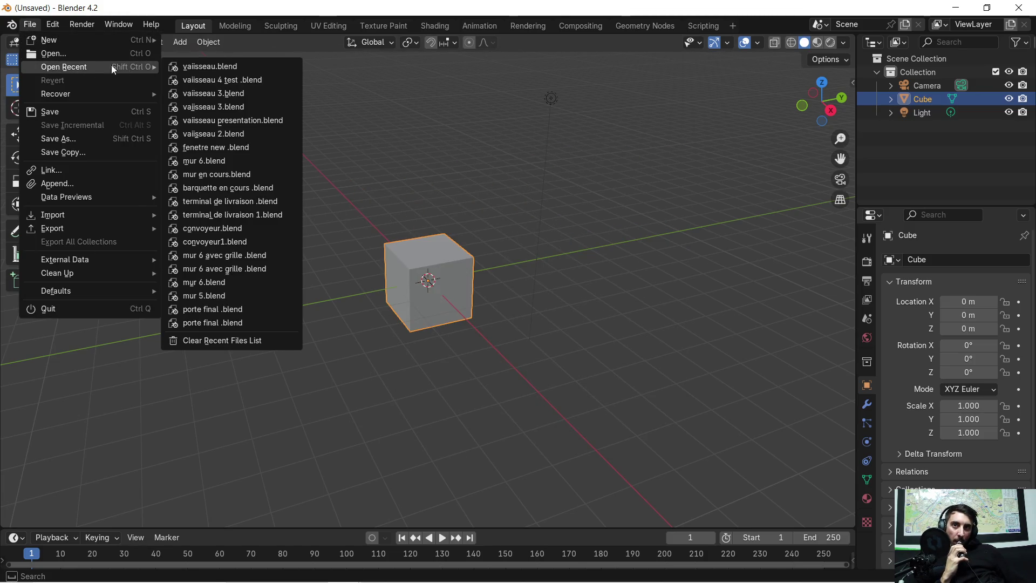
left_click(269, 80)
scroll(445, 260, "down", 3)
mouse_move(405, 283)
middle_mouse_down()
mouse_move(295, 317)
mouse_move(337, 335)
mouse_move(423, 317)
mouse_move(370, 294)
mouse_move(350, 305)
middle_mouse_up()
Close the second Blender copy, restore the original window and face the grille
left_click(1018, 7)
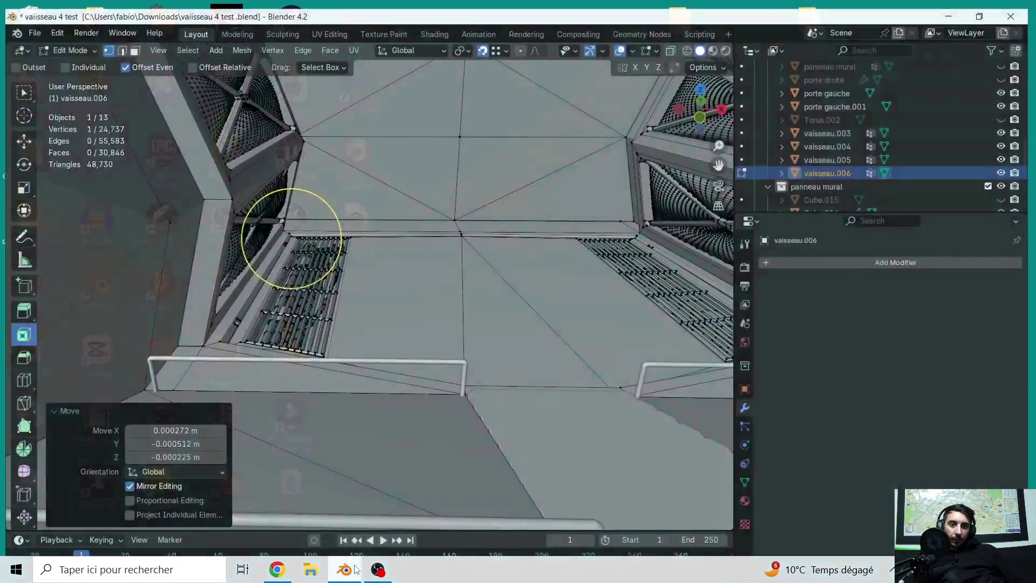
left_click(344, 576)
mouse_move(344, 309)
middle_mouse_down()
mouse_move(356, 305)
mouse_move(319, 329)
mouse_move(409, 332)
mouse_move(280, 229)
middle_mouse_up()
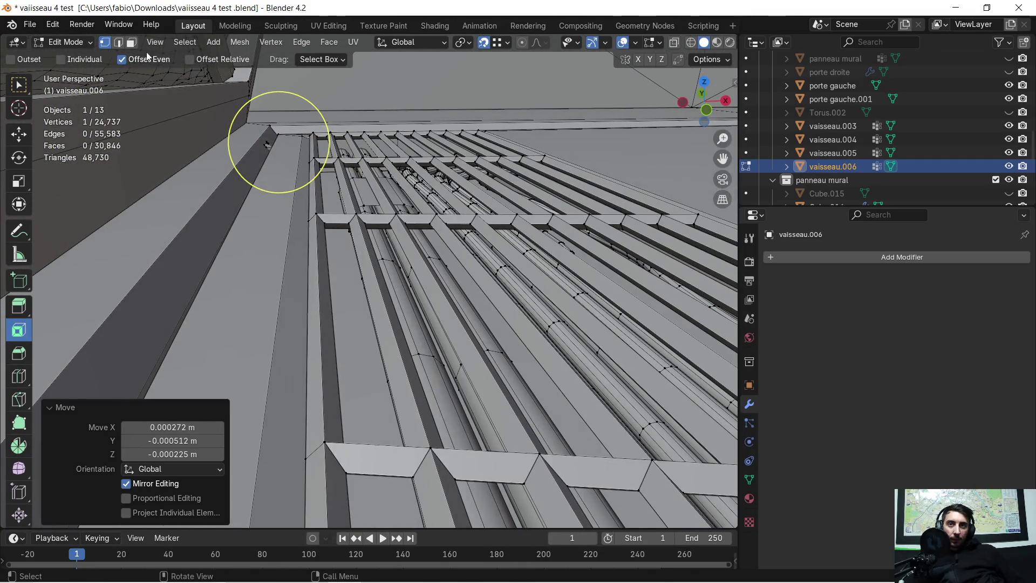
left_click(279, 142)
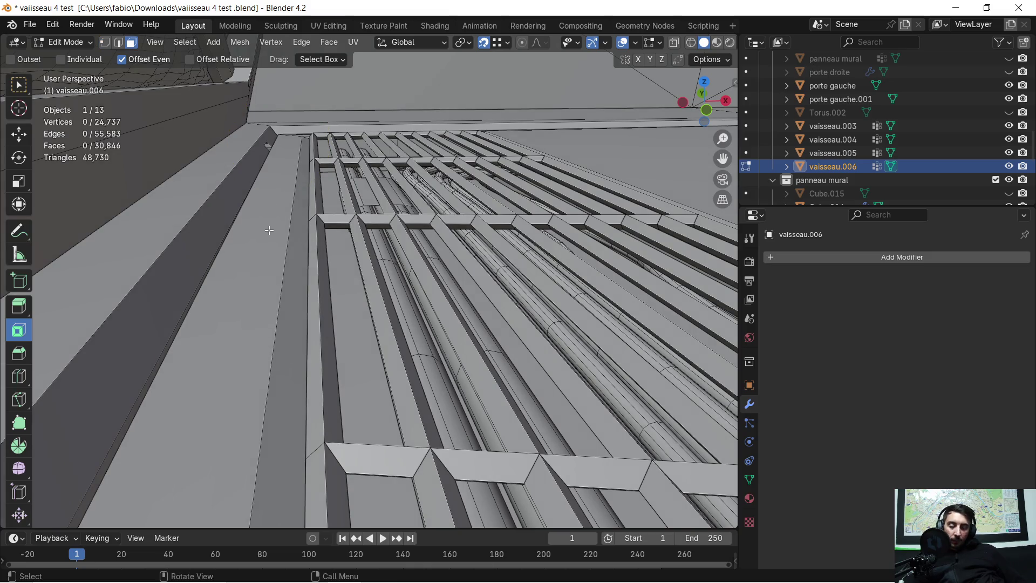
Select the first connected grille of bars in the floor opening
key("l")
scroll(311, 231, "down", 2)
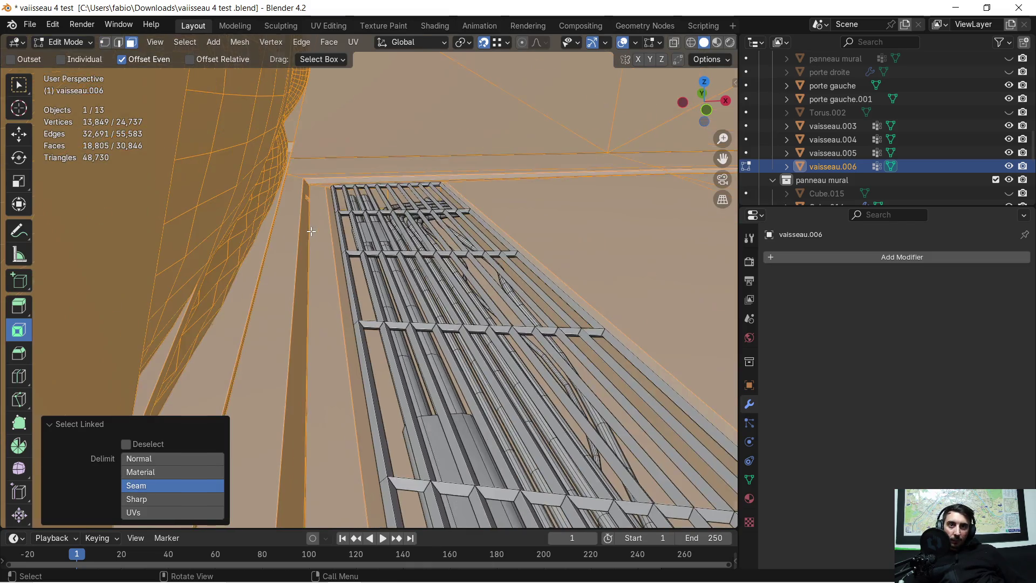
scroll(311, 233, "up", 3)
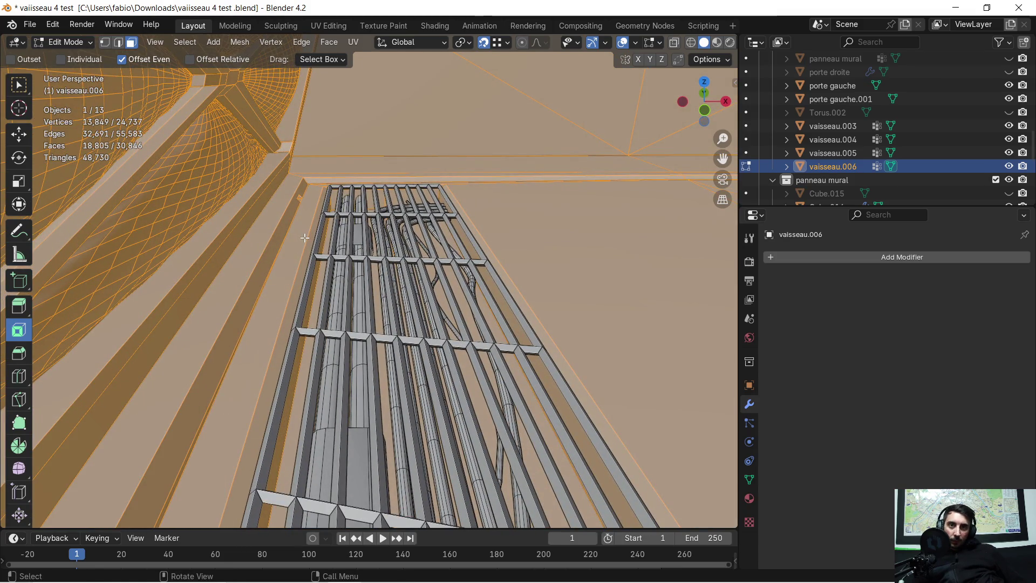
left_click(305, 238)
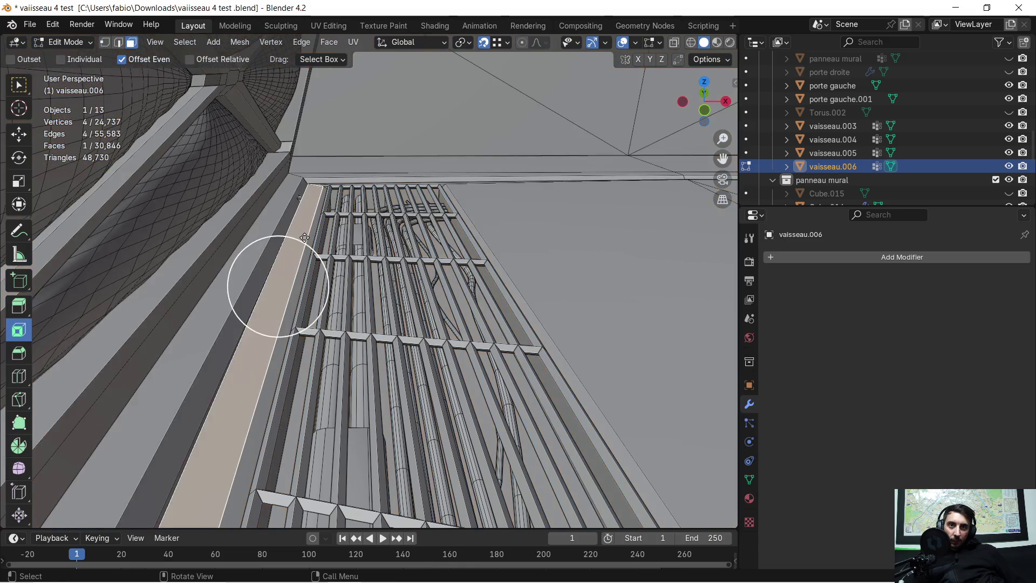
left_click(332, 257)
key("ctrl+l")
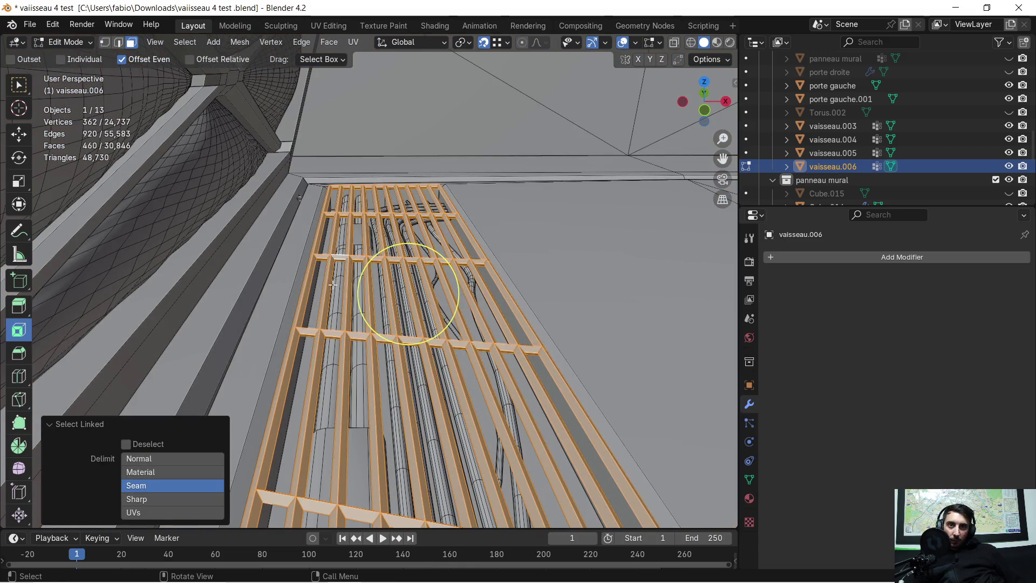
Add the pipe strips, the vertical strip and the pipe beneath that grate to the selection
key("l")
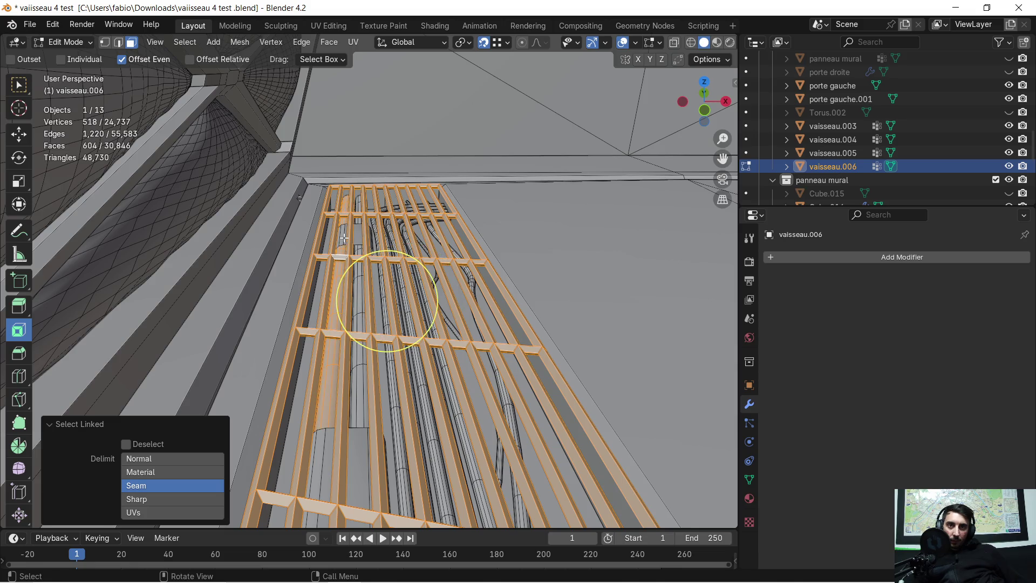
key("l")
key("l")
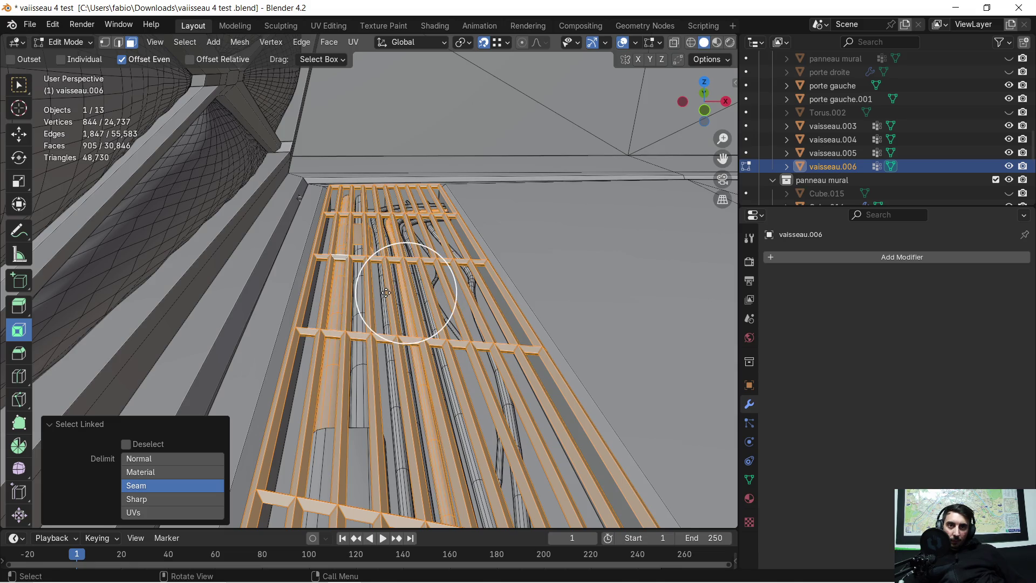
key("l")
key("l")
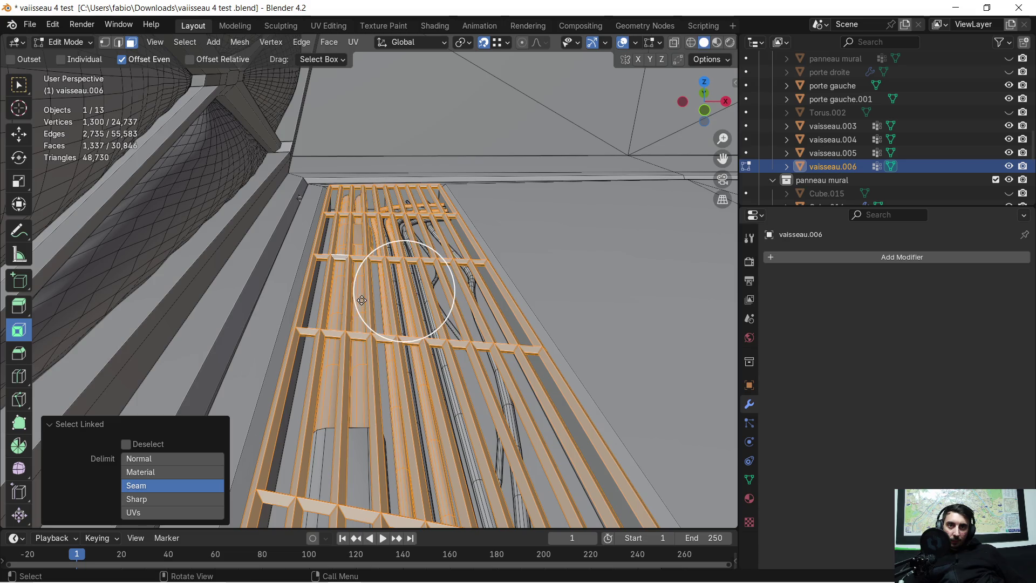
key("l")
key("l")
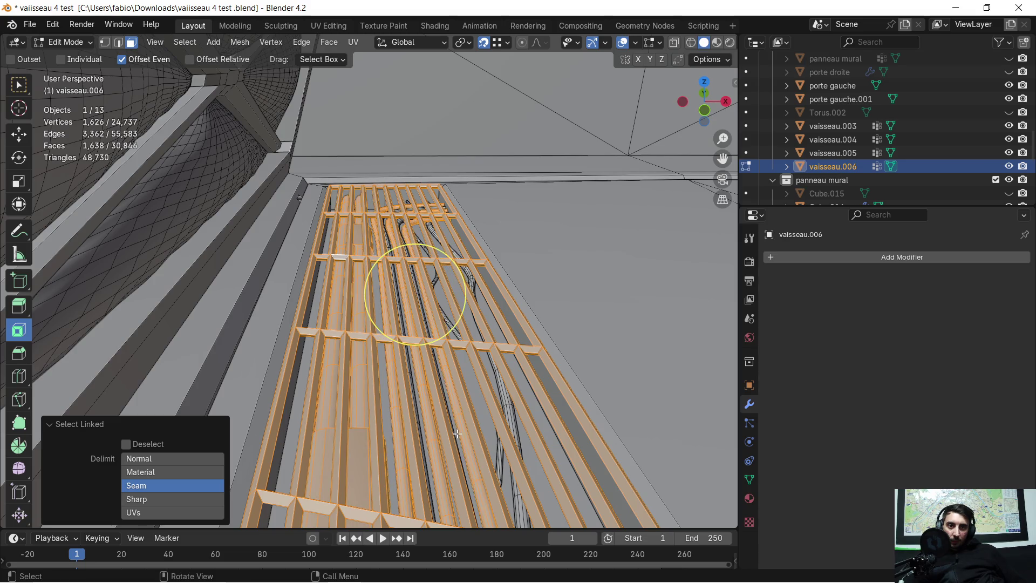
key("l")
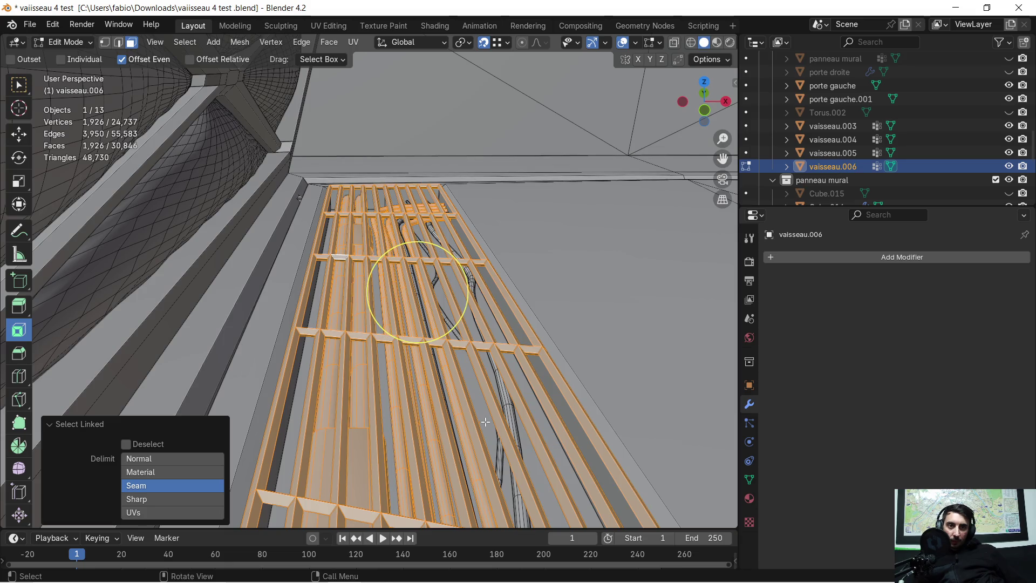
key("l")
key("l")
middle_click_drag(501, 398, 482, 404)
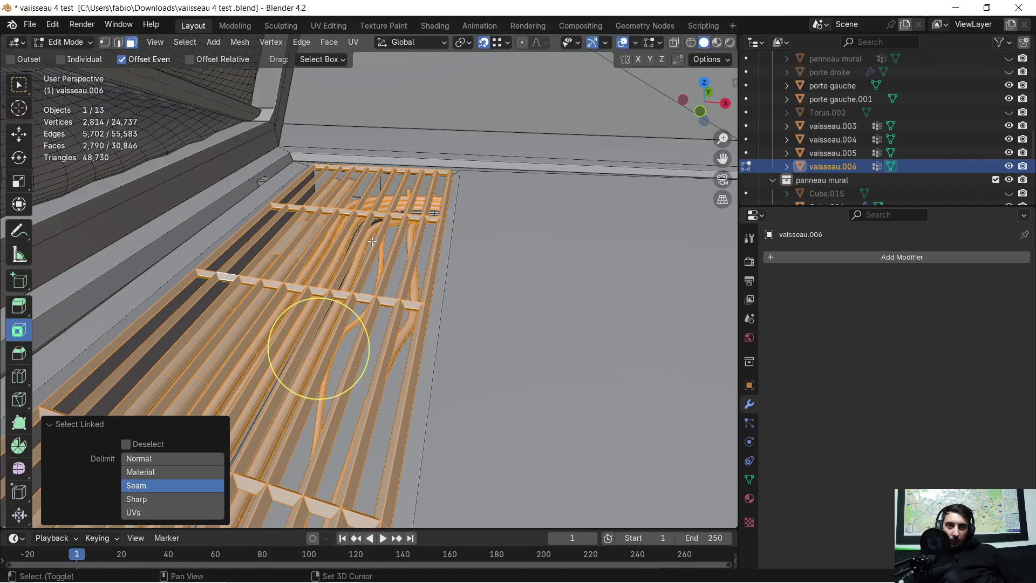
middle_click_drag(390, 268, 421, 324)
scroll(439, 371, "up", 3)
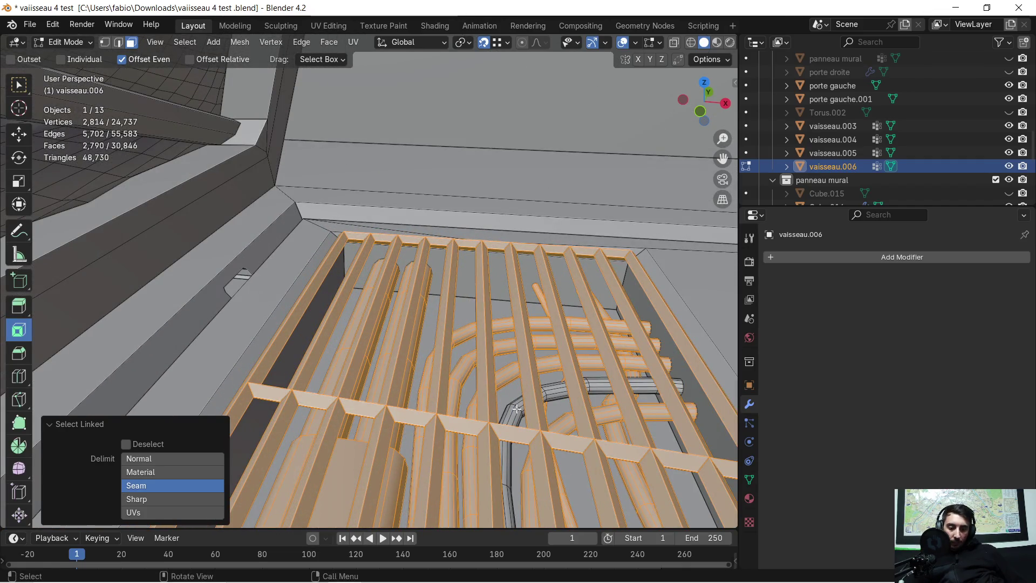
key("l")
scroll(513, 390, "down", 4)
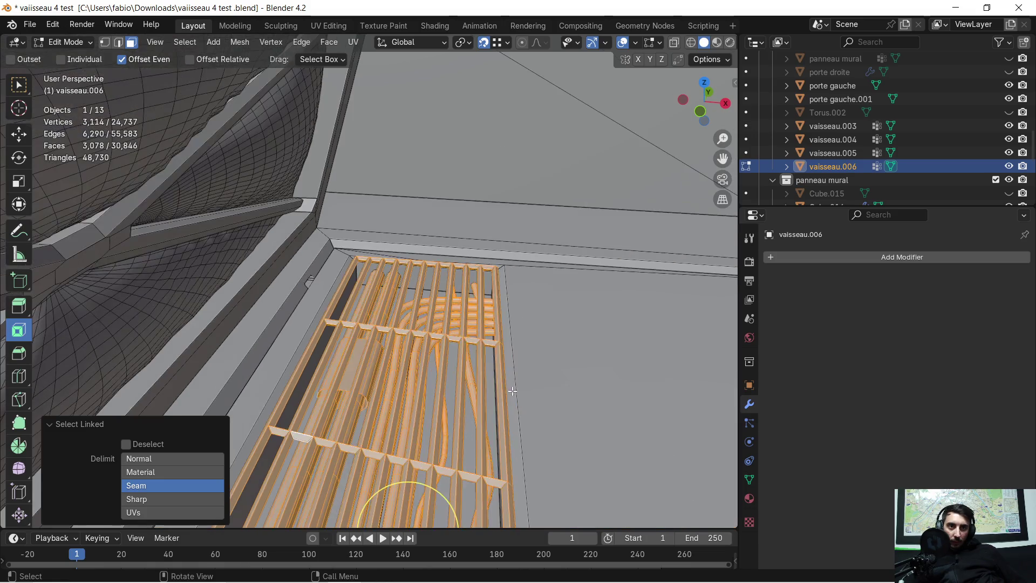
Add the grate bars and pipe pieces of the other floor opening to the selection
mouse_move(479, 407)
middle_mouse_down()
mouse_move(434, 395)
mouse_move(432, 370)
mouse_move(444, 380)
mouse_move(95, 336)
mouse_move(371, 488)
middle_mouse_up()
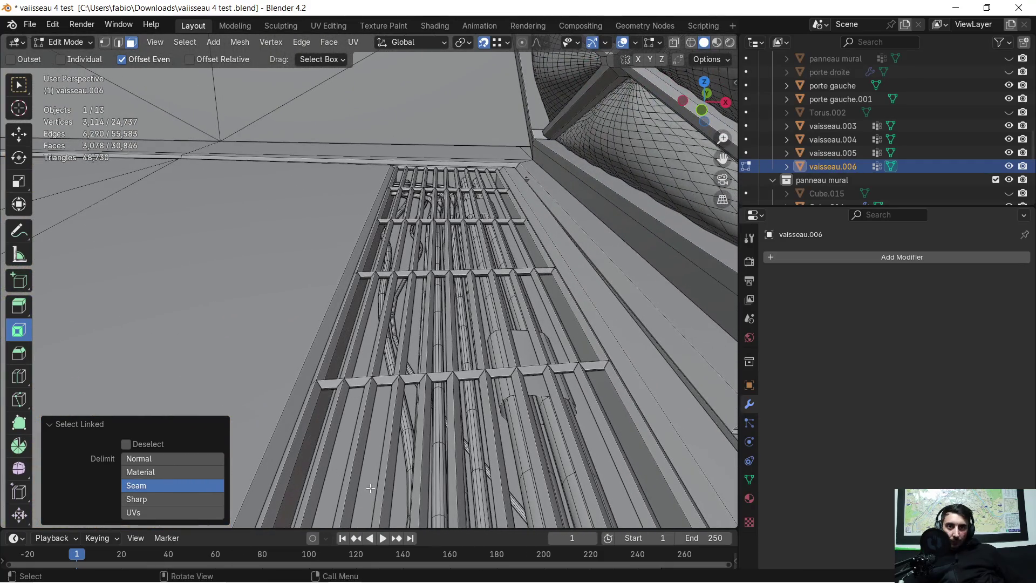
key("l")
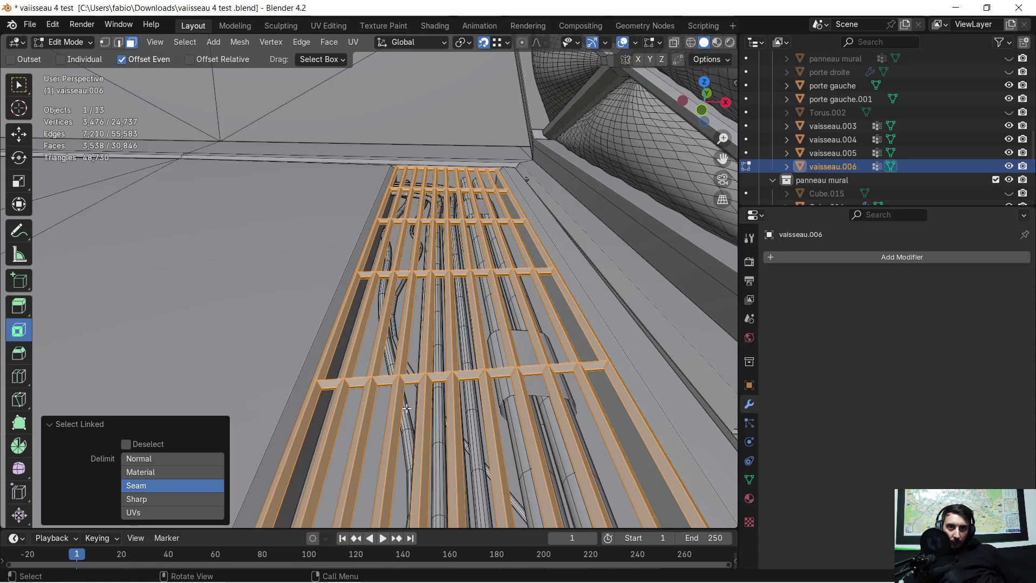
key("l")
key("l")
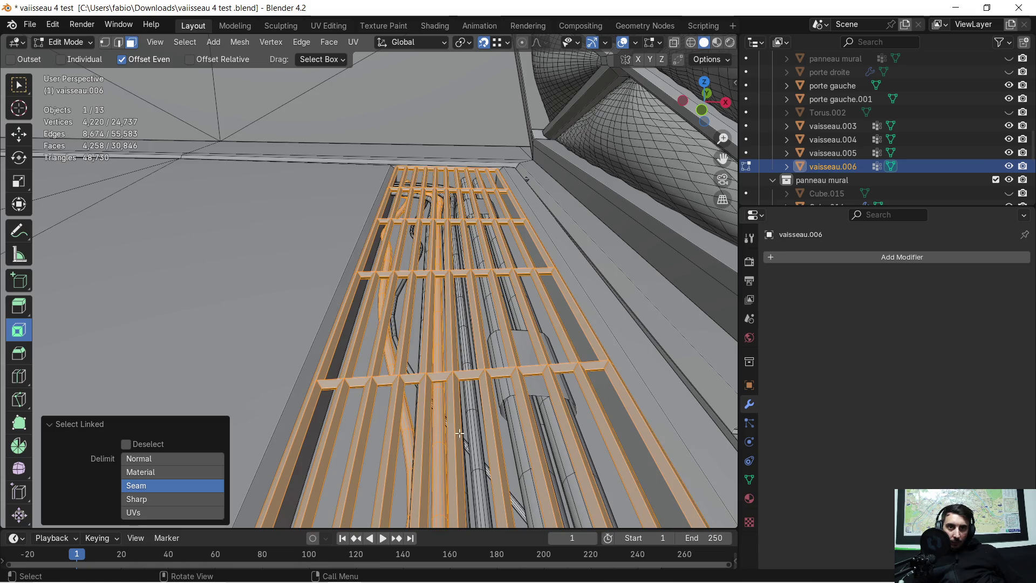
key("l")
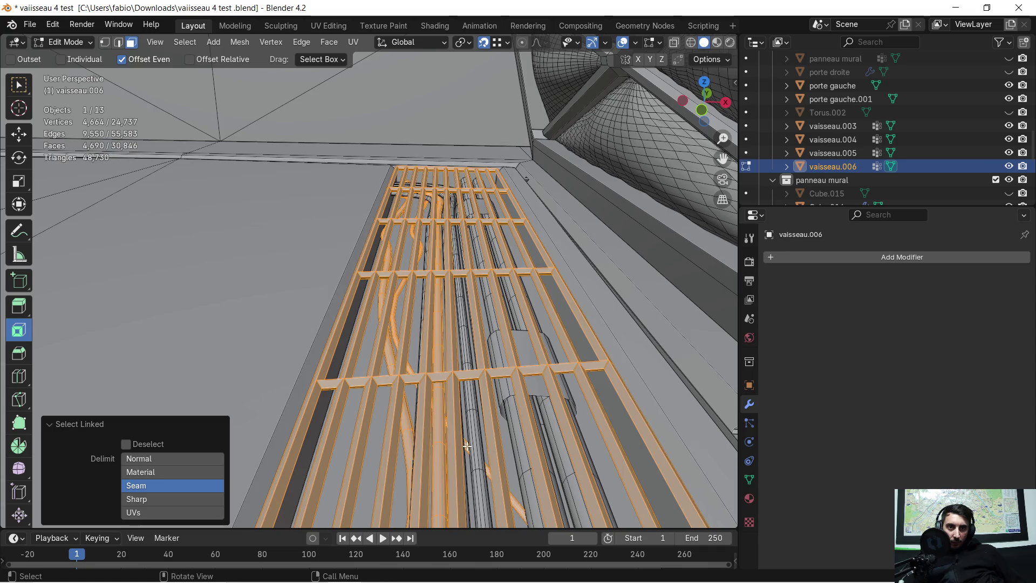
key("l")
key("l")
key("l")
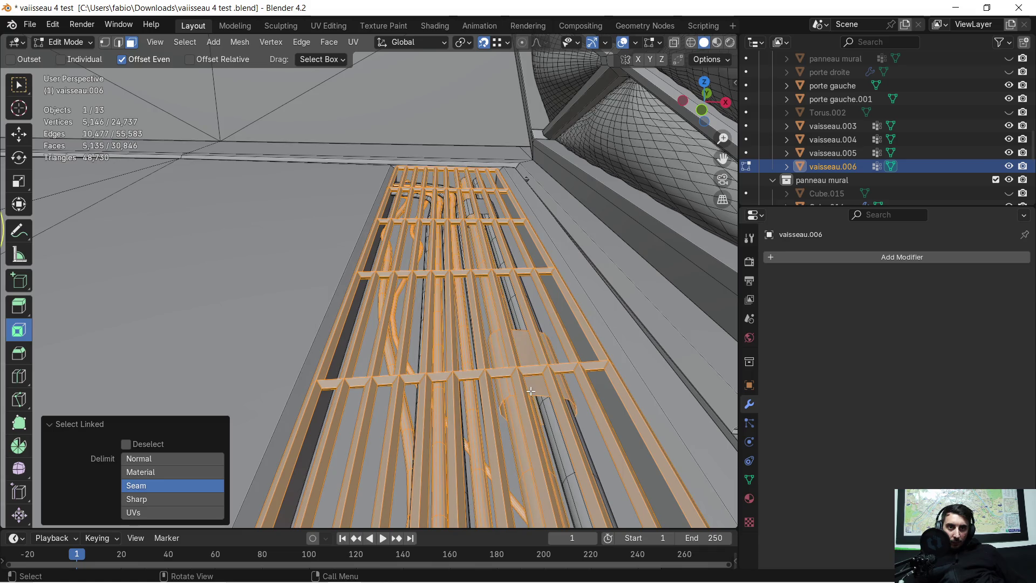
key("l")
middle_click_drag(463, 330, 470, 331)
key("l")
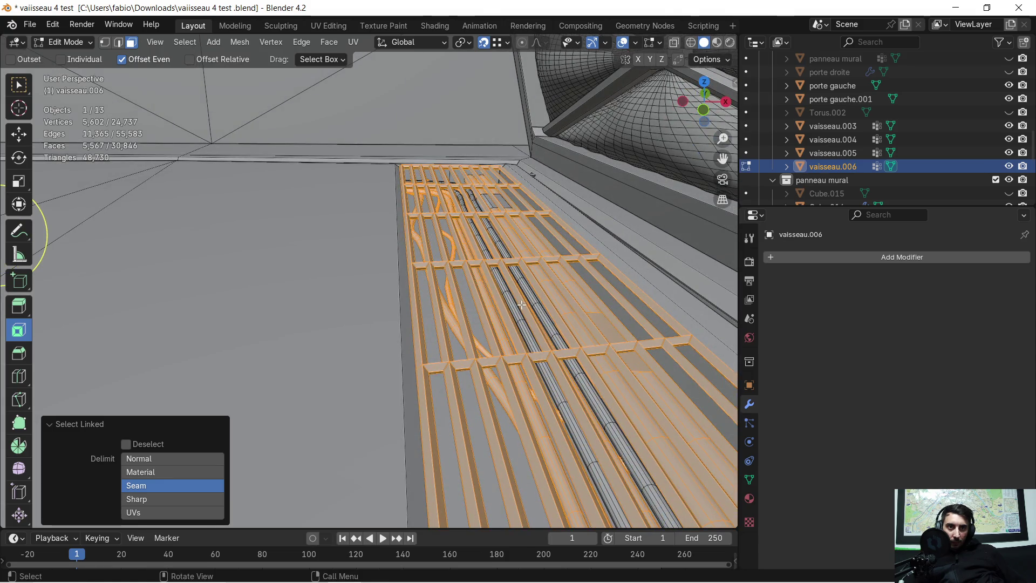
key("l")
key("l")
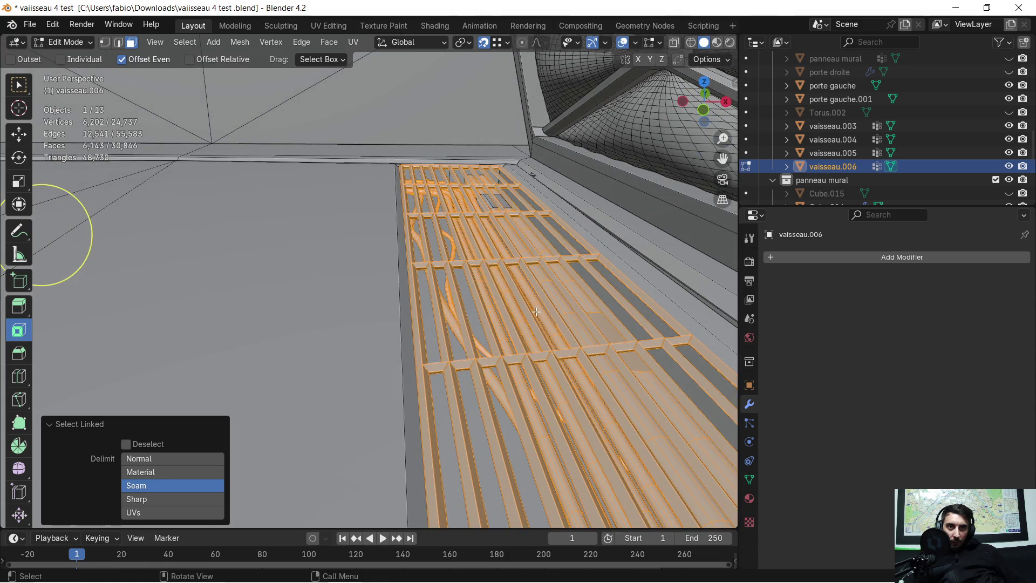
middle_click_drag(536, 312, 527, 342)
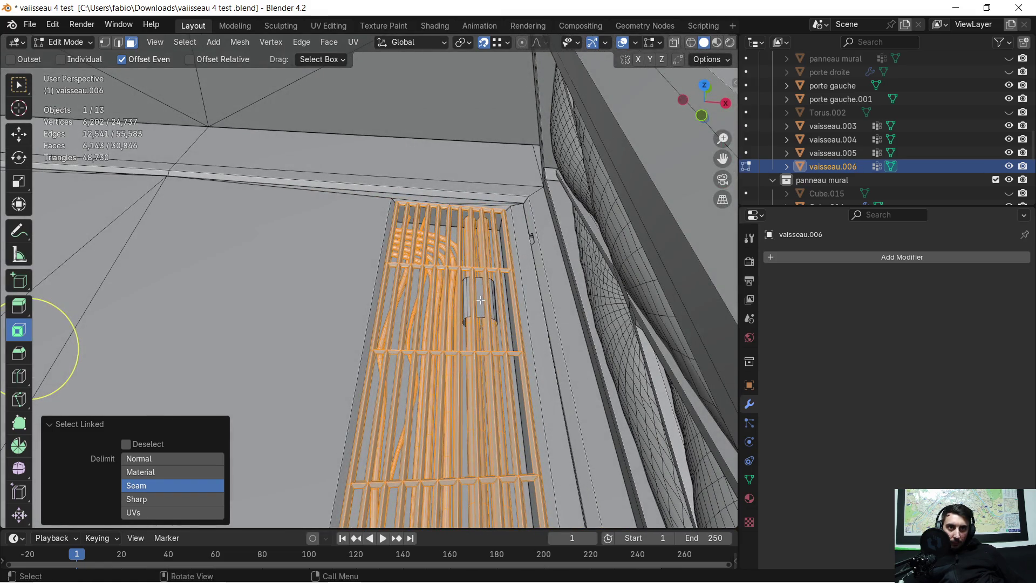
mouse_move(456, 340)
middle_mouse_down()
mouse_move(464, 306)
mouse_move(398, 283)
mouse_move(499, 310)
middle_mouse_up()
Separate the selected grate and pipes into a new object, toggling vaisseau.006 visibility to check
key("p")
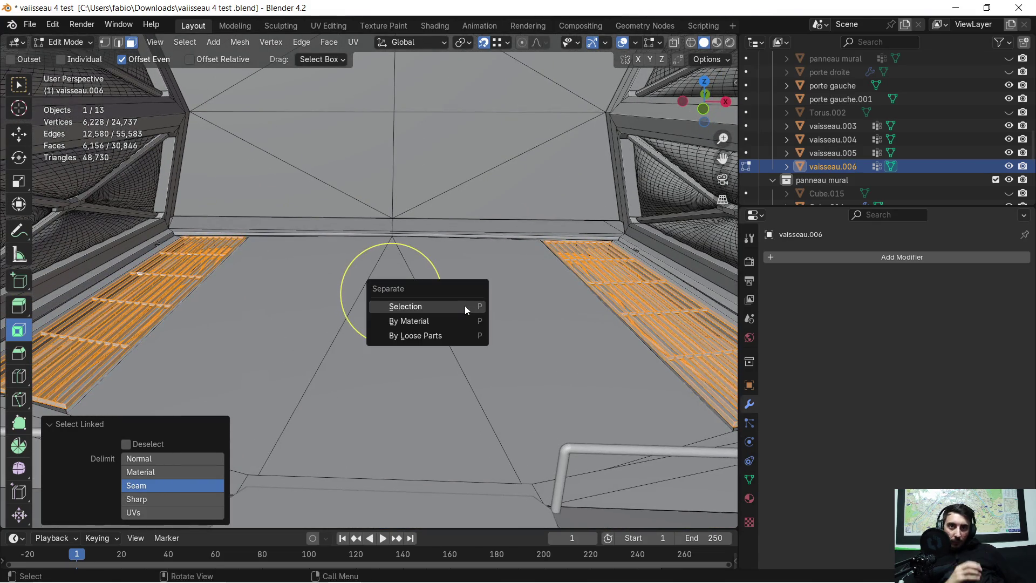
left_click(465, 306)
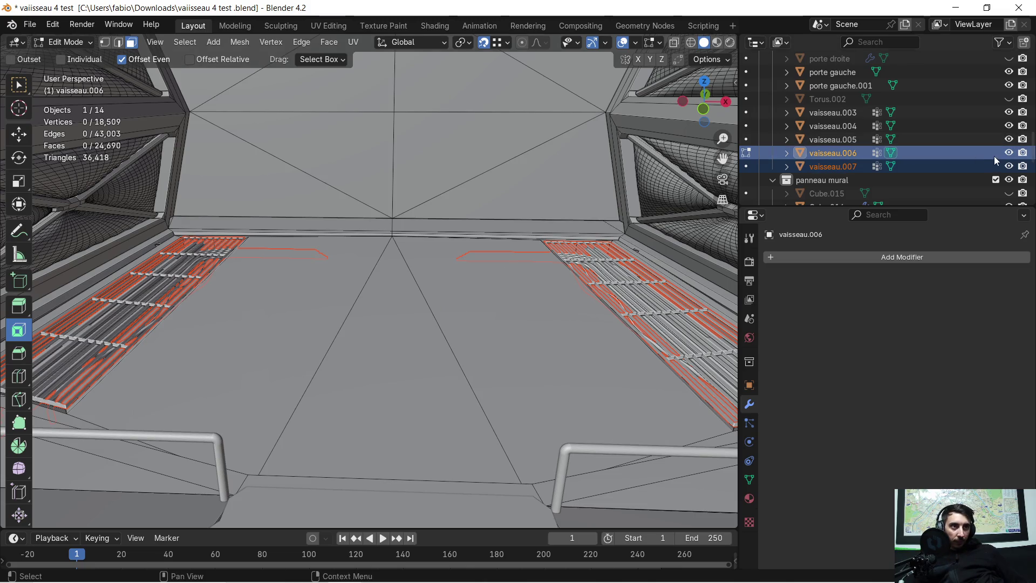
left_click(1009, 153)
left_click(1008, 153)
Rename the new vaisseau.007 object to 'grille', then select the connected floor faces
double_click(845, 166)
scroll(845, 166, "down", 2)
type("grille")
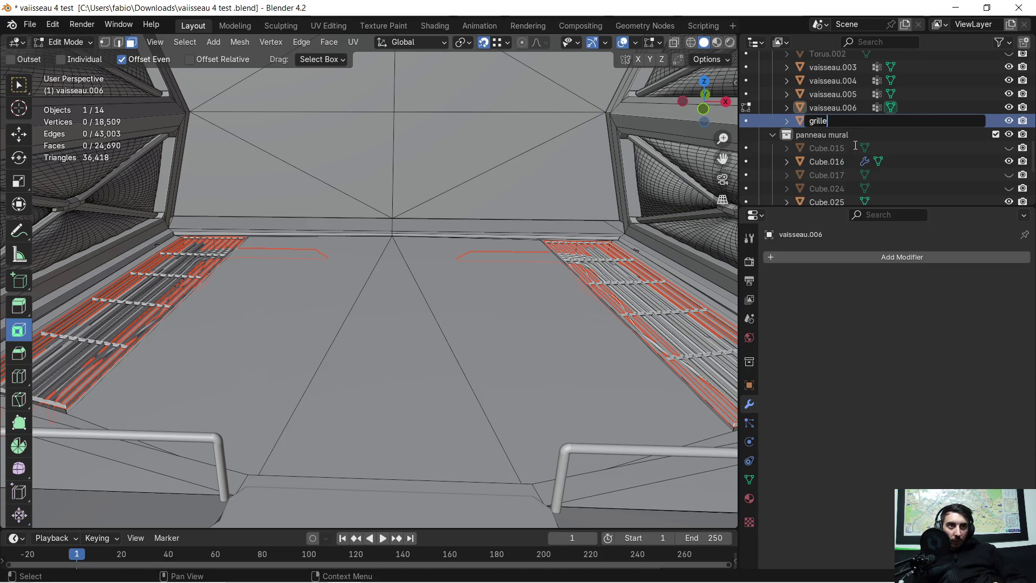
key("Return")
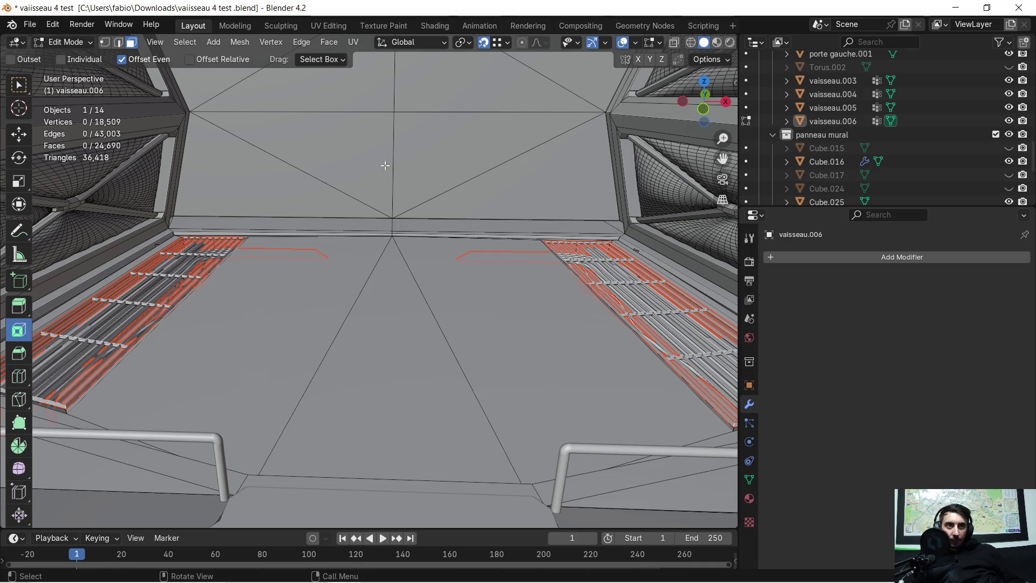
key("l")
mouse_move(455, 261)
middle_mouse_down()
mouse_move(225, 330)
mouse_move(487, 276)
mouse_move(391, 276)
middle_mouse_up()
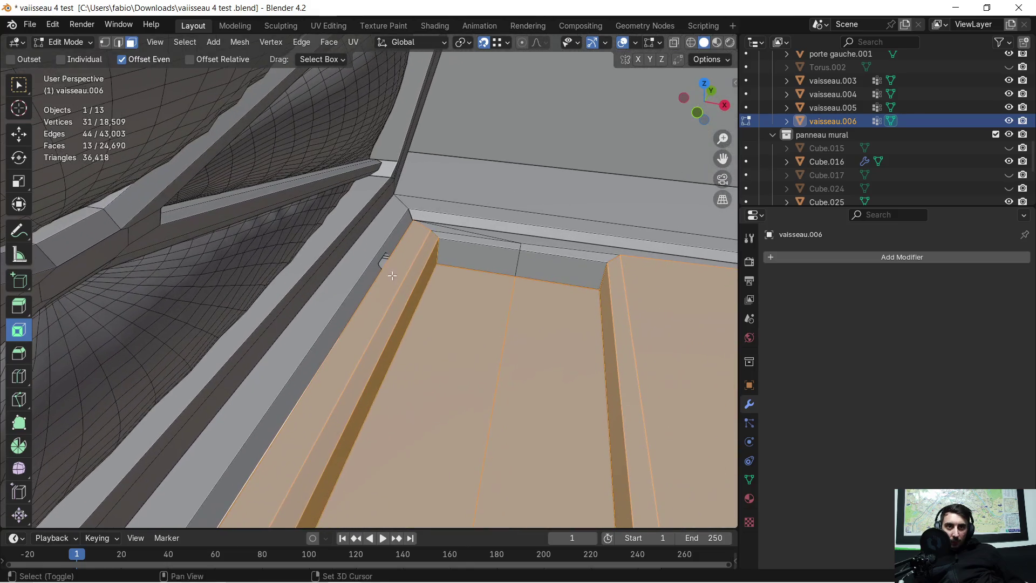
Add the top strip faces and the floor strip faces near the corner to the selection
left_click_drag(433, 241, 439, 247, "shift")
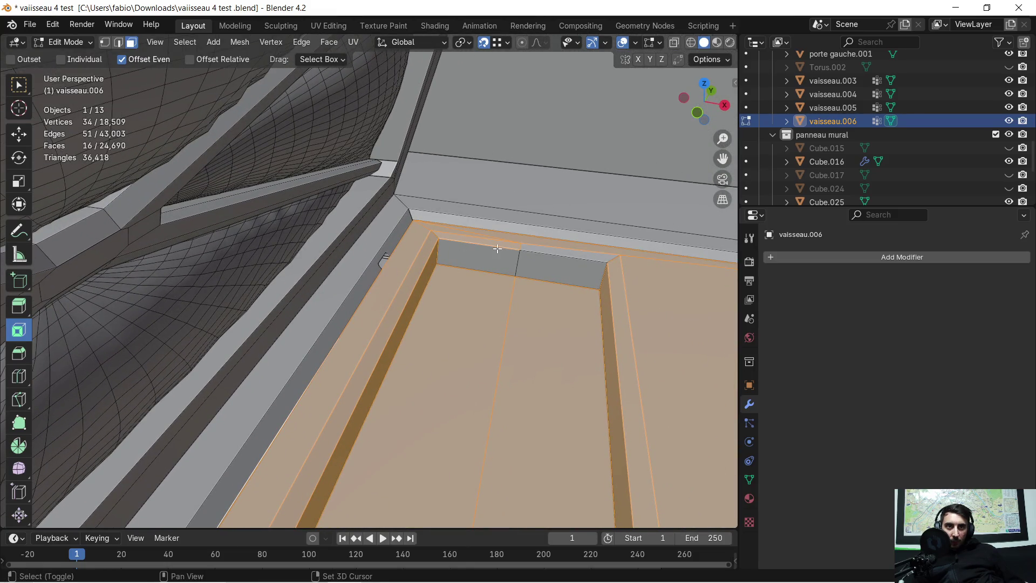
left_click_drag(541, 258, 541, 258, "shift")
scroll(578, 273, "up", 5)
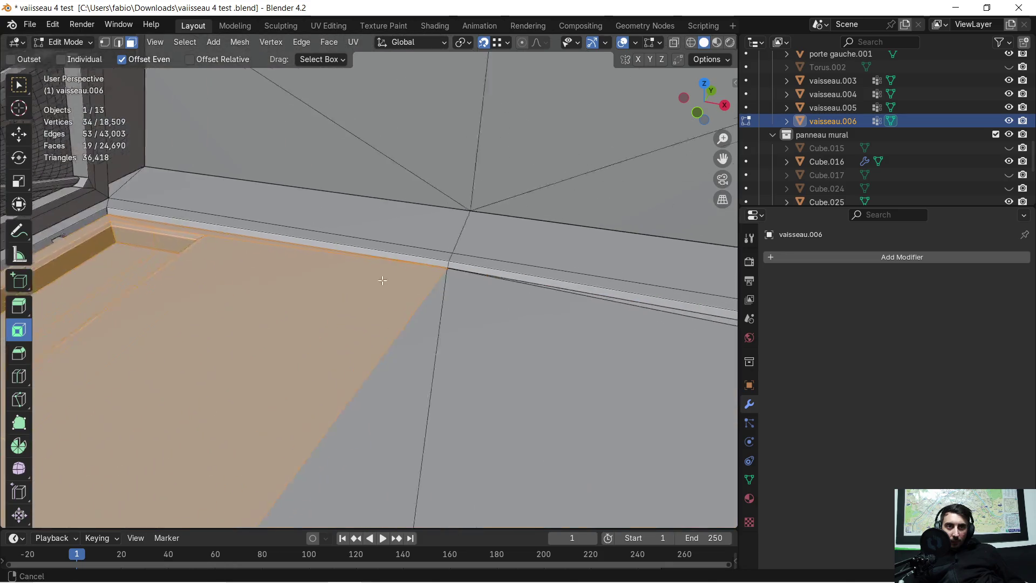
mouse_move(239, 251)
middle_mouse_down()
mouse_move(440, 324)
mouse_move(513, 312)
mouse_move(346, 287)
mouse_move(356, 284)
middle_mouse_up()
left_click_drag(329, 287, 397, 327)
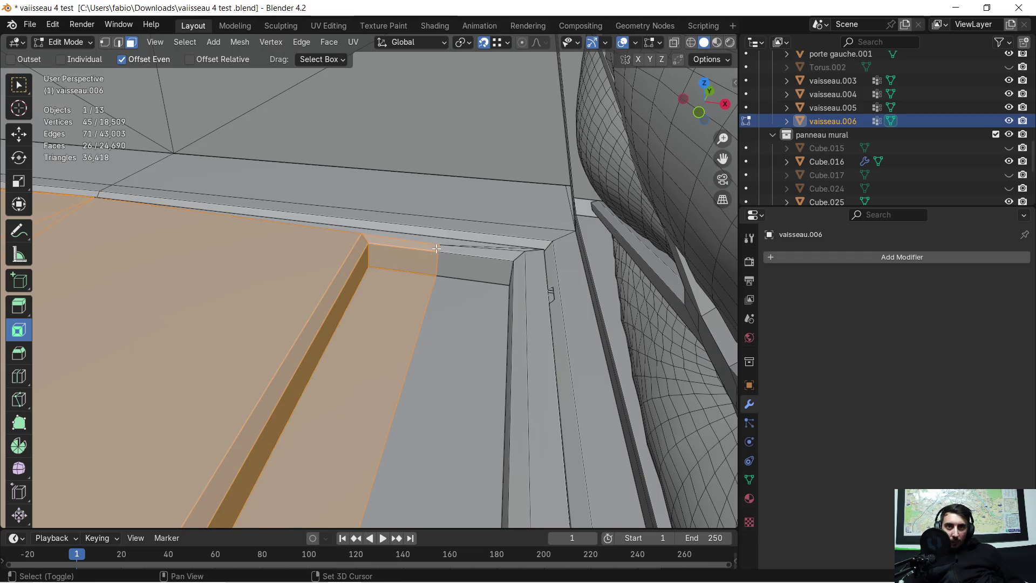
left_click(448, 293, "shift")
middle_click_drag(447, 293, 518, 305)
left_click(519, 305, "shift")
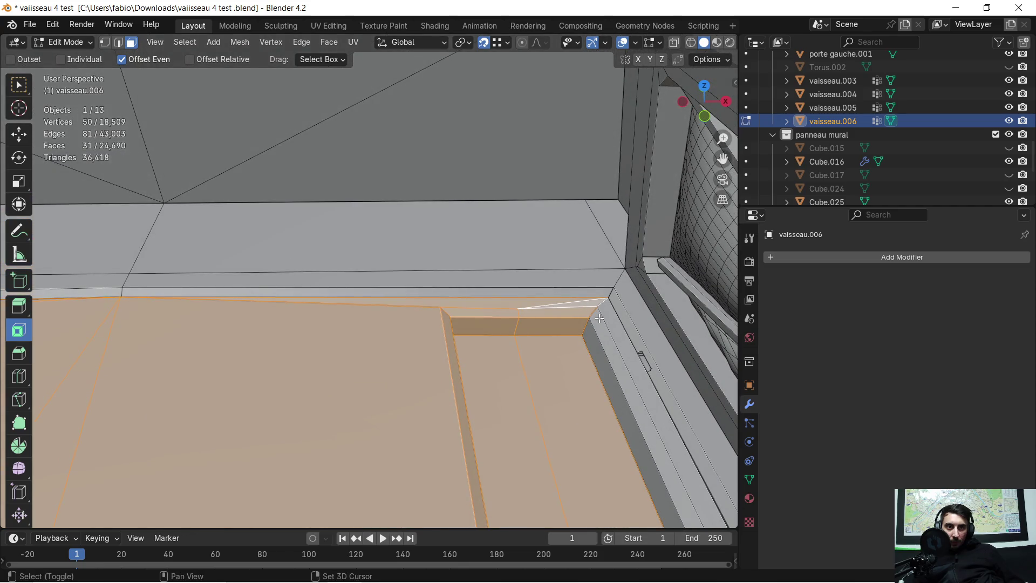
Add the long side-strip faces and remaining edge vertices along the right edge
left_click_drag(595, 339, 592, 351, "shift")
left_click(631, 333, "shift")
mouse_move(630, 333)
middle_mouse_down()
mouse_move(423, 324)
mouse_move(528, 292)
mouse_move(252, 354)
mouse_move(250, 317)
mouse_move(356, 333)
mouse_move(514, 276)
mouse_move(377, 302)
mouse_move(409, 290)
middle_mouse_up()
scroll(435, 312, "up", 5)
scroll(422, 341, "down", 4)
scroll(444, 318, "up", 5)
scroll(250, 317, "up", 3)
left_click_drag(581, 288, 583, 292)
mouse_move(583, 291)
middle_mouse_down()
mouse_move(502, 306)
mouse_move(360, 262)
mouse_move(479, 250)
mouse_move(330, 161)
mouse_move(461, 178)
mouse_move(604, 225)
mouse_move(436, 255)
mouse_move(567, 286)
mouse_move(556, 273)
mouse_move(590, 237)
mouse_move(587, 268)
mouse_move(529, 286)
middle_mouse_up()
scroll(437, 259, "up", 2)
Delete the gathered floor faces, then the thin strip along the wall edge
key("x")
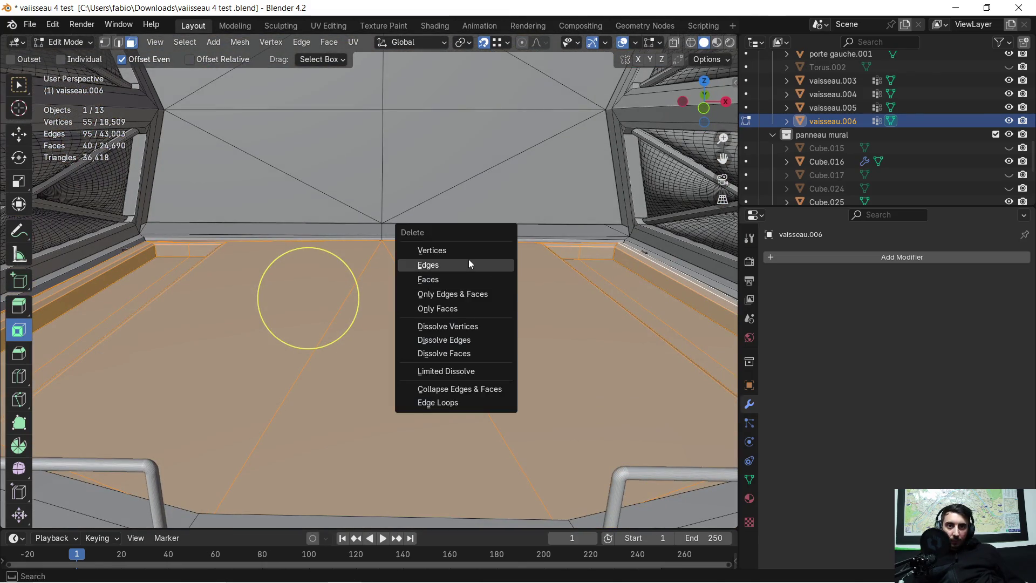
left_click(446, 279)
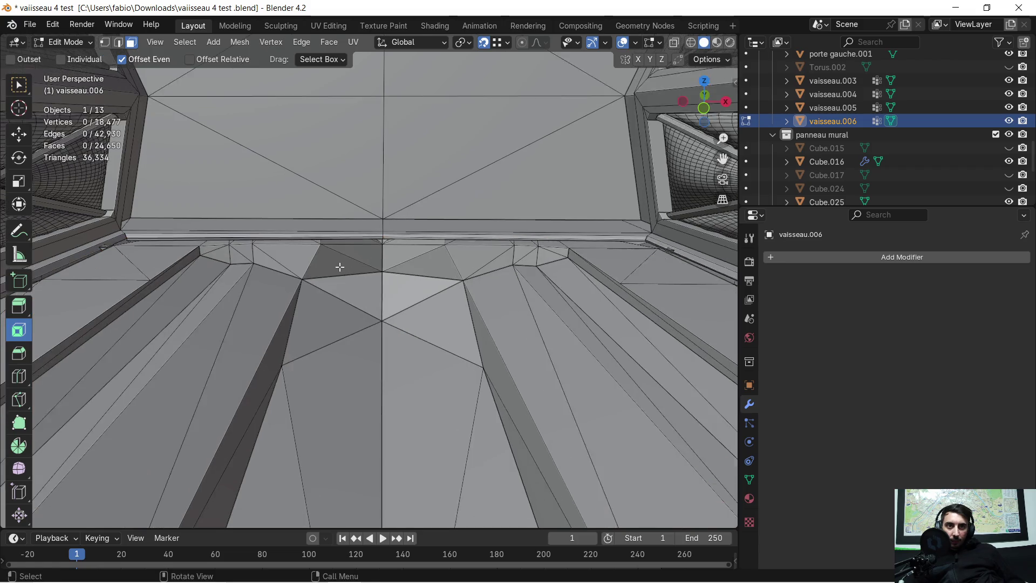
scroll(339, 267, "up", 5)
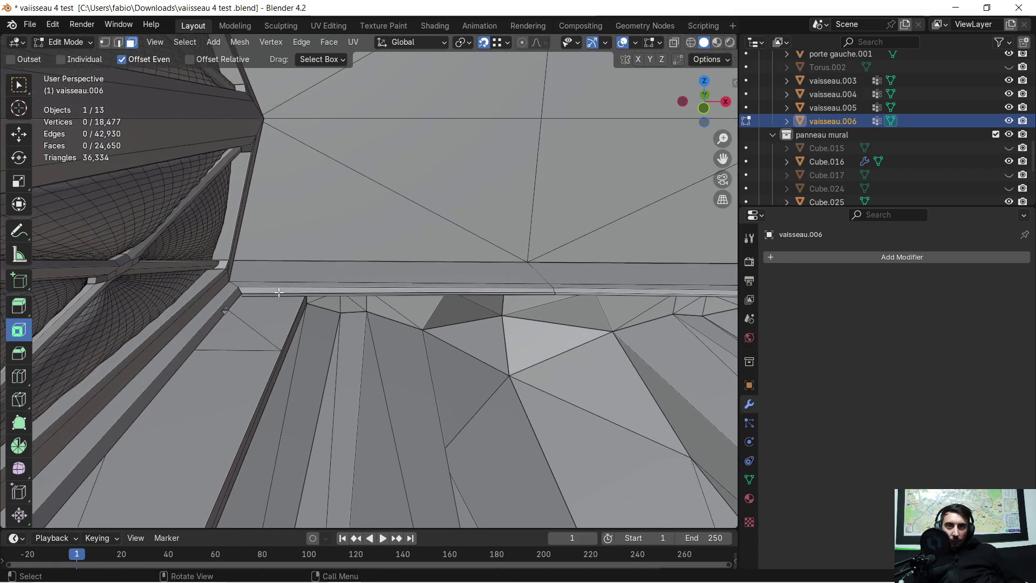
scroll(279, 287, "up", 5)
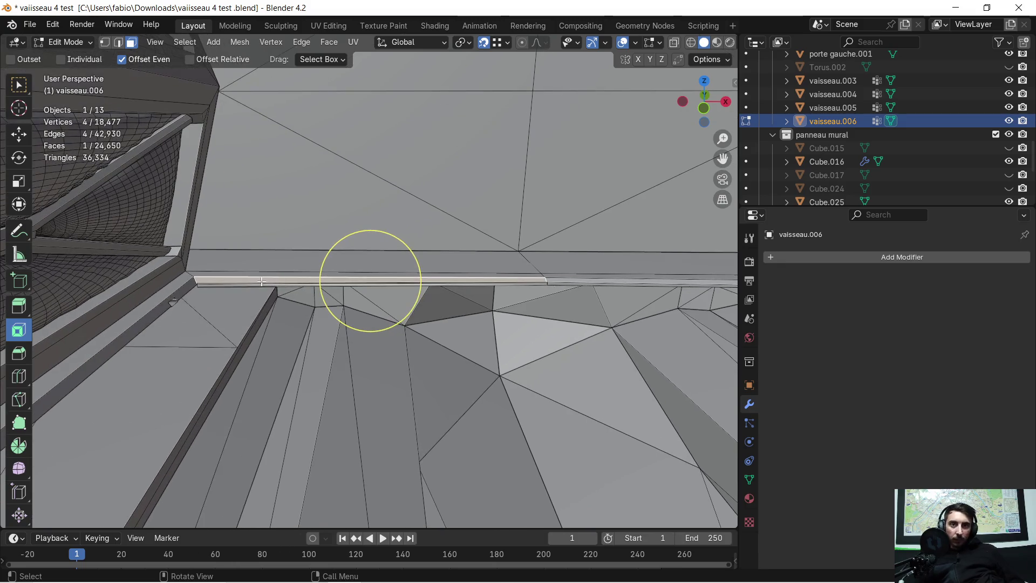
scroll(234, 290, "up", 4)
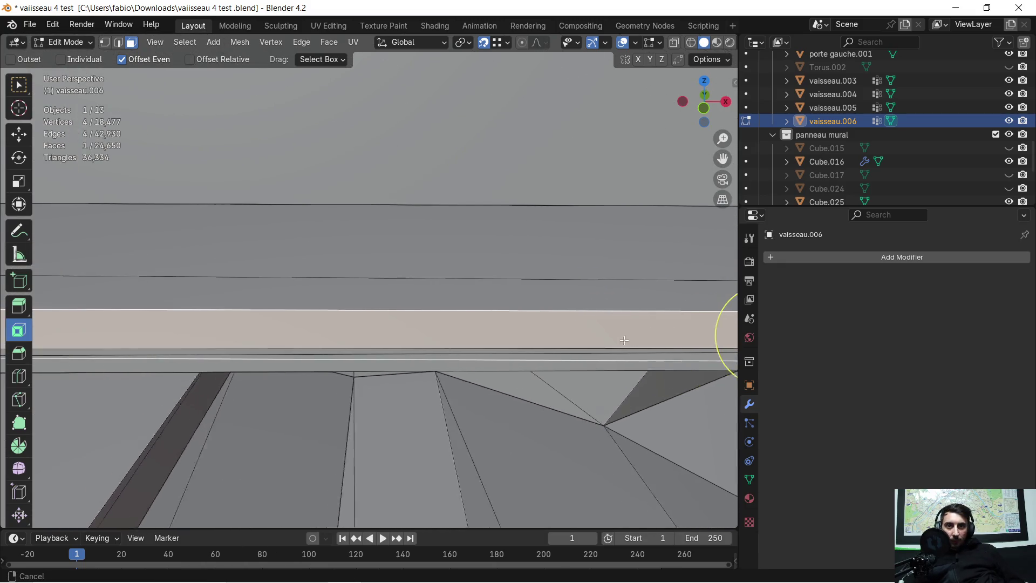
scroll(417, 333, "up", 2)
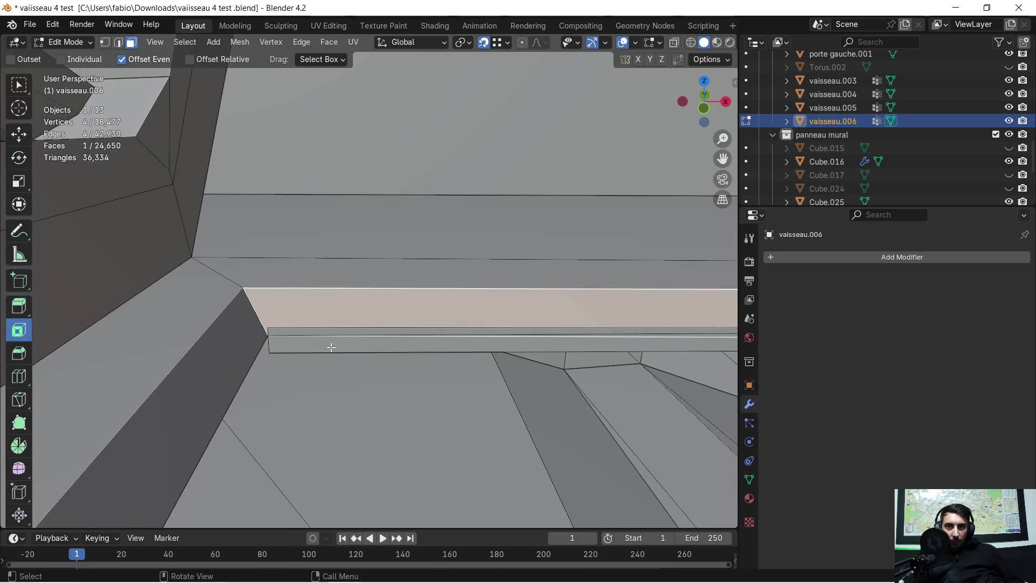
left_click(245, 374)
key("x")
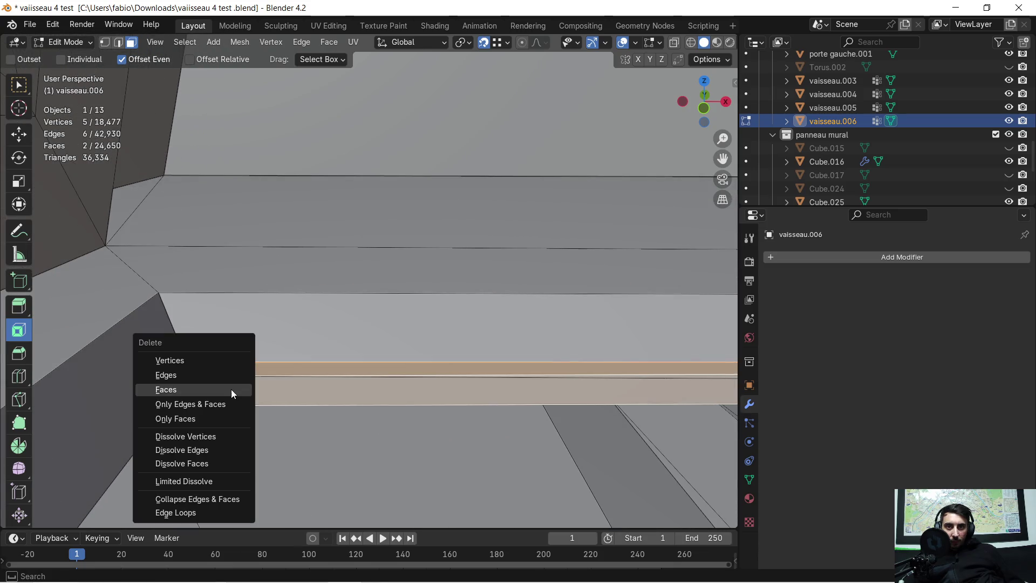
left_click(231, 390)
Delete the thin strip's side face and another stray face near the ceiling panel
scroll(407, 359, "down", 1)
mouse_move(408, 358)
middle_mouse_down("shift")
mouse_move(462, 342)
mouse_move(318, 356)
mouse_move(224, 346)
mouse_move(599, 302)
mouse_move(471, 295)
mouse_move(478, 358)
mouse_move(522, 412)
middle_mouse_up("shift")
left_click(471, 295)
key("x")
left_click(442, 310)
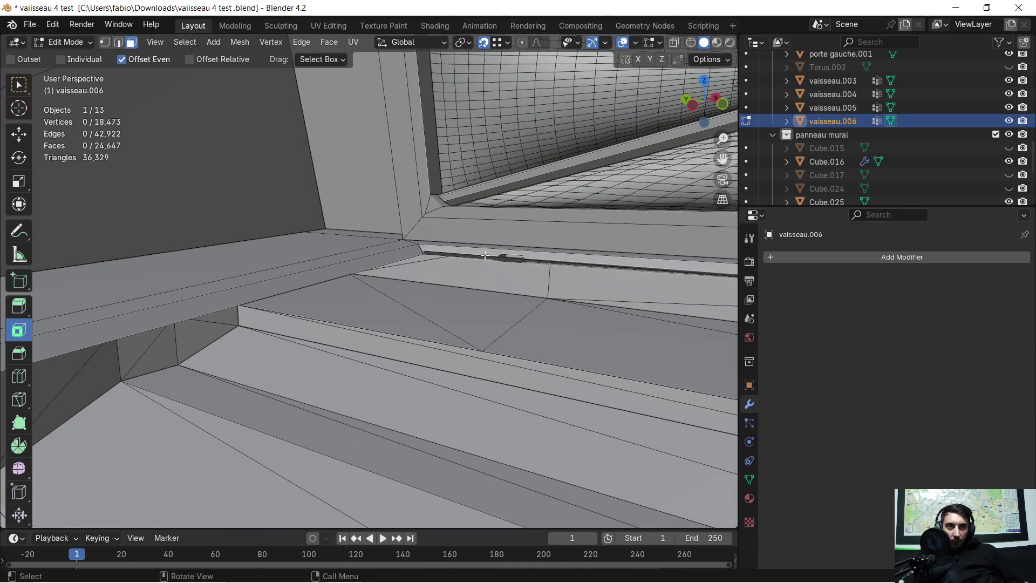
mouse_move(481, 259)
middle_mouse_down("shift")
mouse_move(365, 278)
mouse_move(605, 297)
mouse_move(442, 313)
mouse_move(470, 303)
mouse_move(455, 301)
mouse_move(462, 312)
middle_mouse_up("shift")
key("x")
left_click(445, 346)
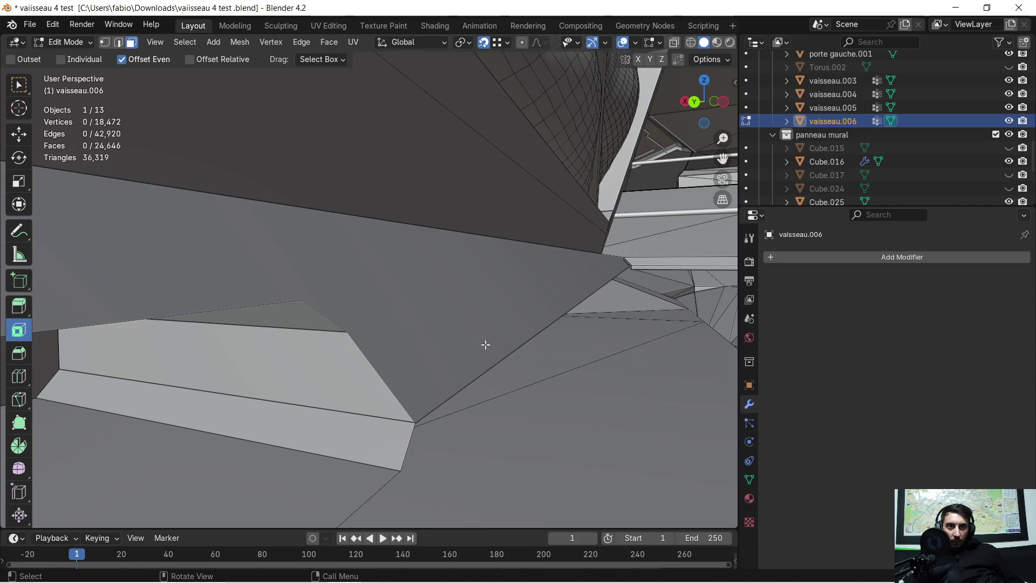
Delete the stray floor-edge face, then inspect the stairs, railing and hull for more
mouse_move(581, 338)
middle_mouse_down()
mouse_move(562, 358)
mouse_move(578, 330)
mouse_move(502, 349)
mouse_move(180, 358)
mouse_move(335, 357)
mouse_move(460, 330)
mouse_move(496, 311)
mouse_move(655, 302)
mouse_move(72, 354)
mouse_move(527, 356)
mouse_move(394, 293)
mouse_move(400, 273)
mouse_move(345, 282)
mouse_move(469, 338)
middle_mouse_up()
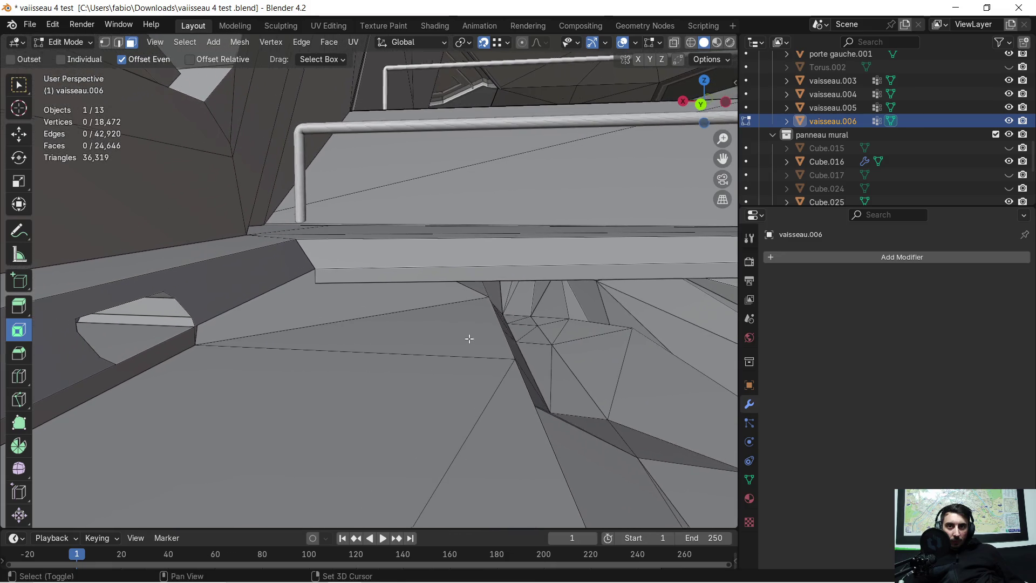
key("x")
left_click(363, 272)
mouse_move(364, 273)
middle_mouse_down()
mouse_move(532, 285)
mouse_move(82, 238)
middle_mouse_up()
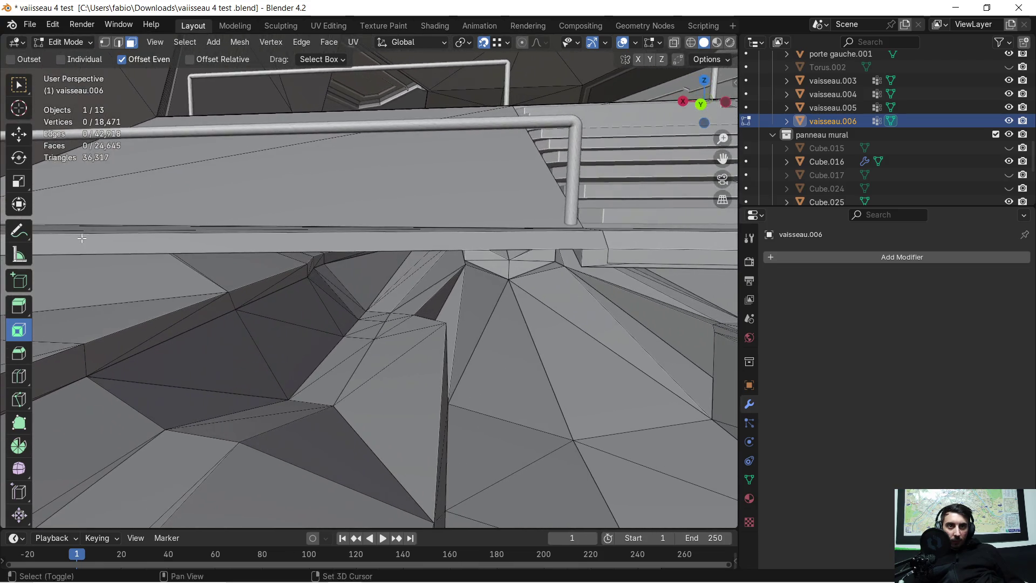
mouse_move(665, 265)
middle_mouse_down("shift")
mouse_move(259, 213)
mouse_move(389, 220)
mouse_move(238, 208)
mouse_move(635, 247)
mouse_move(1, 278)
middle_mouse_up("shift")
mouse_move(280, 294)
middle_mouse_down()
mouse_move(324, 292)
mouse_move(356, 265)
mouse_move(210, 289)
mouse_move(76, 288)
mouse_move(32, 321)
mouse_move(443, 315)
middle_mouse_up()
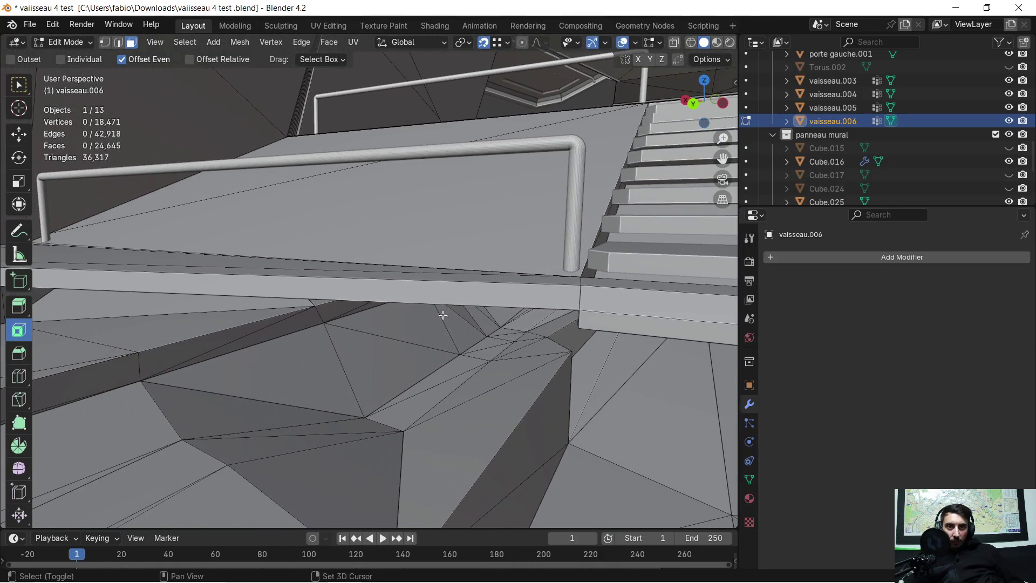
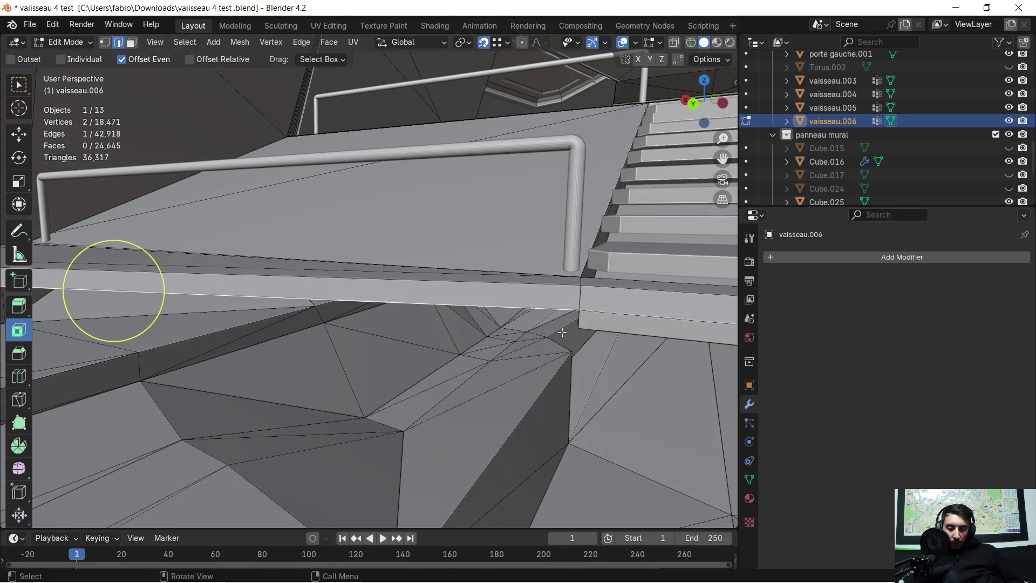
Extrude the selected ledge edge straight down along Z
key("e")
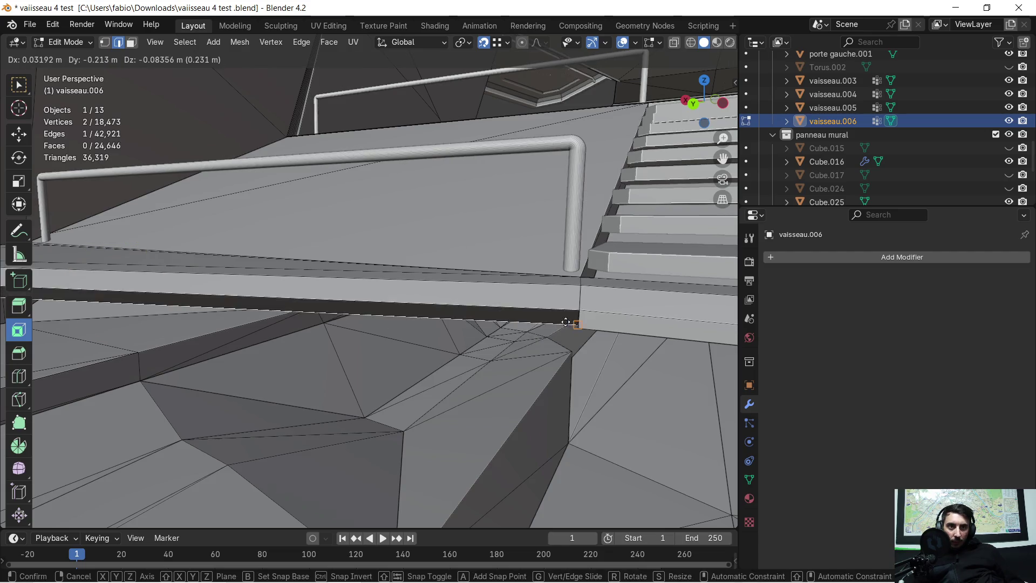
key("z")
left_click(580, 322)
mouse_move(118, 294)
middle_mouse_down()
mouse_move(555, 324)
mouse_move(125, 325)
middle_mouse_up()
Paint-select the next ledge edges and extrude them down about 0.048 m along Z
key("c")
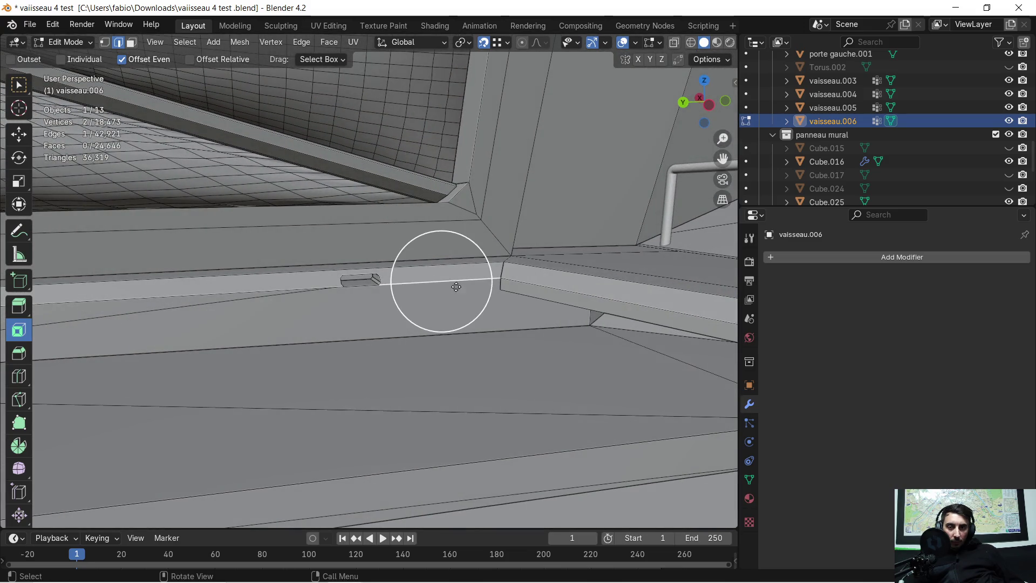
middle_click_drag(359, 286, 361, 280)
mouse_move(165, 290)
middle_mouse_down()
mouse_move(378, 315)
mouse_move(381, 324)
mouse_move(438, 316)
middle_mouse_up()
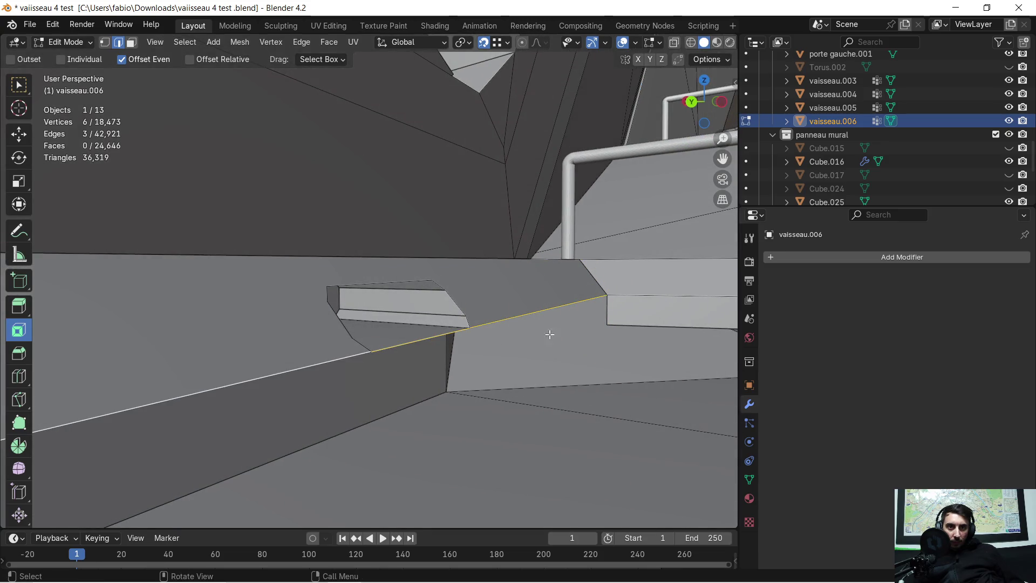
key("e")
key("z")
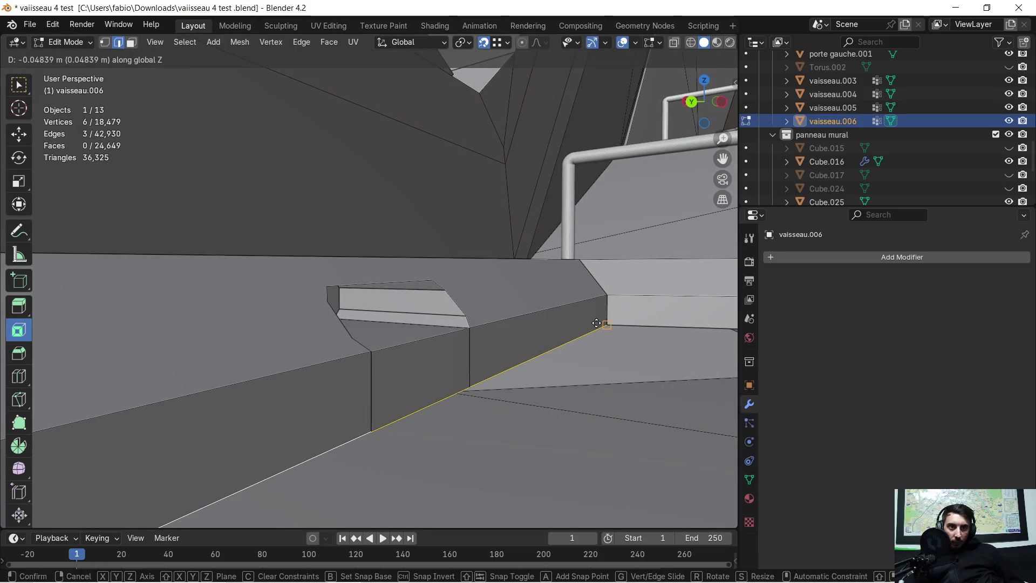
left_click(595, 322)
mouse_move(595, 322)
middle_mouse_down()
mouse_move(509, 342)
mouse_move(485, 328)
mouse_move(507, 322)
mouse_move(530, 334)
middle_mouse_up()
scroll(531, 334, "down", 2)
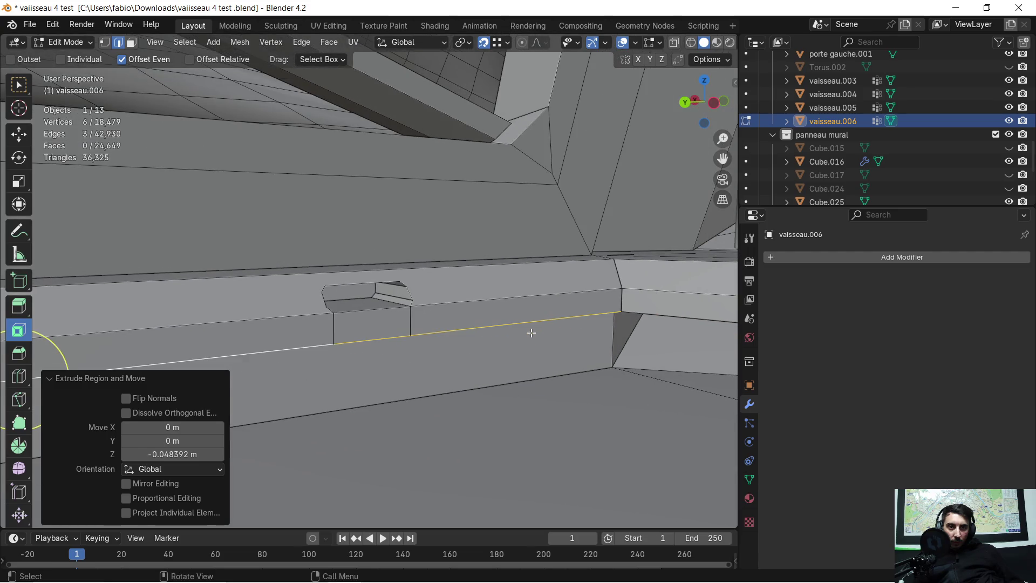
Orbit, pan and zoom around the ledge notch, then switch to Face select mode
mouse_move(300, 326)
middle_mouse_down()
mouse_move(419, 358)
mouse_move(387, 317)
mouse_move(683, 303)
mouse_move(104, 284)
mouse_move(157, 277)
mouse_move(128, 306)
mouse_move(232, 295)
middle_mouse_up()
scroll(229, 315, "up", 3)
mouse_move(86, 357)
middle_mouse_down("shift")
mouse_move(86, 273)
mouse_move(166, 282)
middle_mouse_up("shift")
mouse_move(312, 194)
middle_mouse_down()
mouse_move(312, 226)
mouse_move(334, 283)
middle_mouse_up()
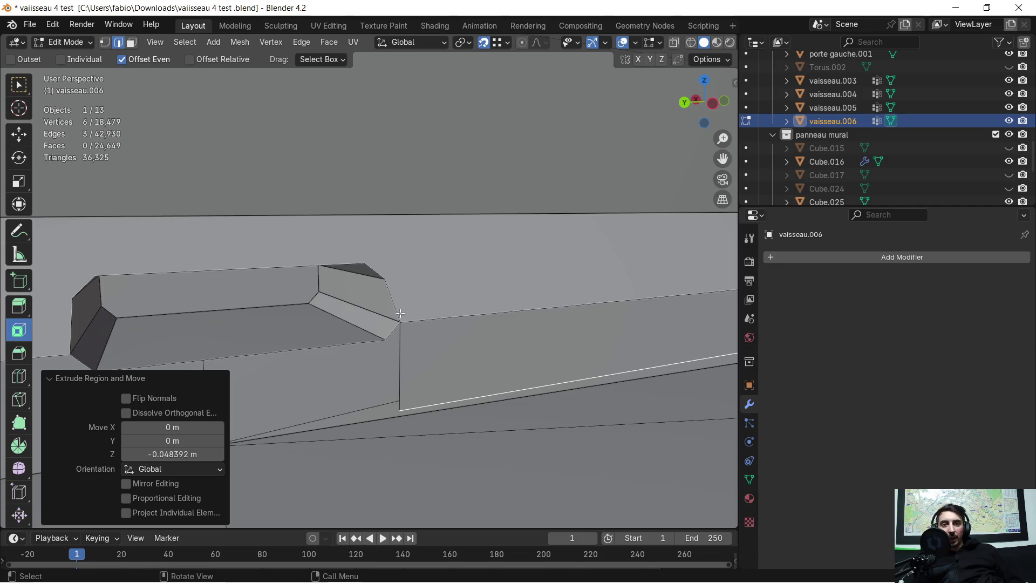
middle_click_drag(290, 330, 315, 322)
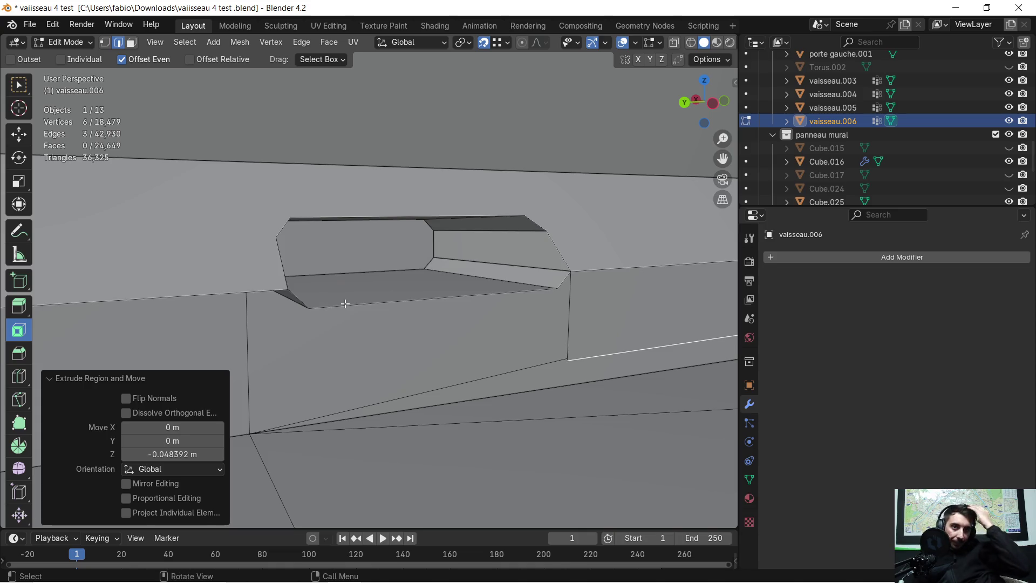
scroll(518, 329, "down", 5)
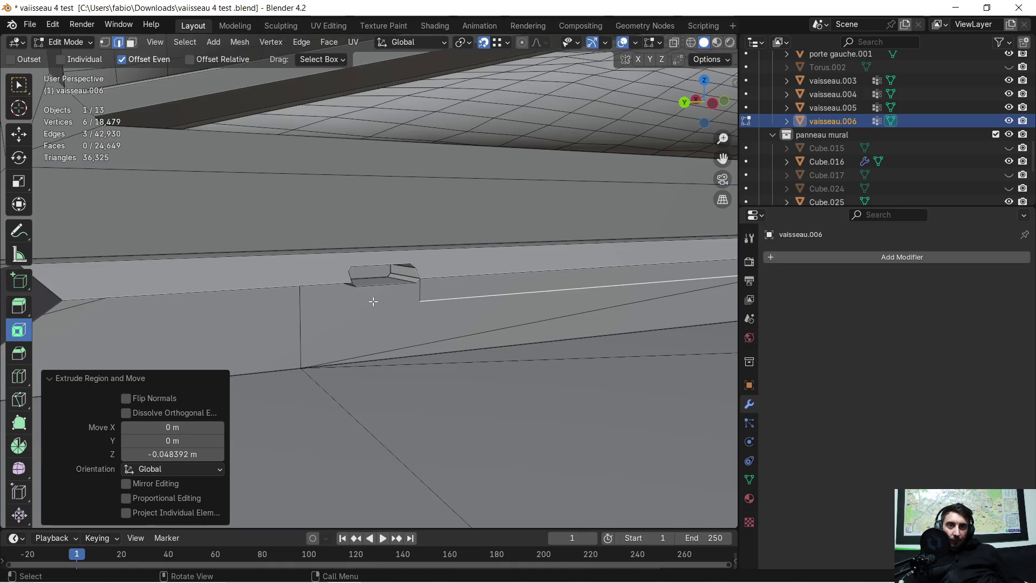
mouse_move(392, 279)
middle_mouse_down()
mouse_move(398, 266)
mouse_move(386, 273)
mouse_move(439, 270)
mouse_move(335, 287)
mouse_move(378, 323)
mouse_move(421, 320)
middle_mouse_up()
mouse_move(525, 309)
middle_mouse_down()
mouse_move(497, 292)
mouse_move(528, 301)
mouse_move(464, 283)
mouse_move(461, 305)
mouse_move(466, 293)
middle_mouse_up()
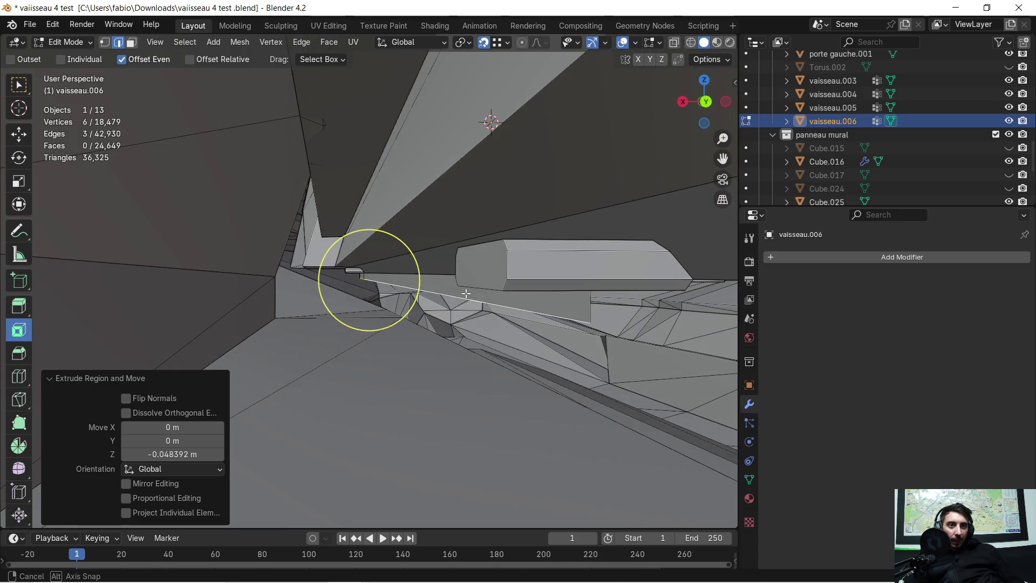
left_click(136, 44)
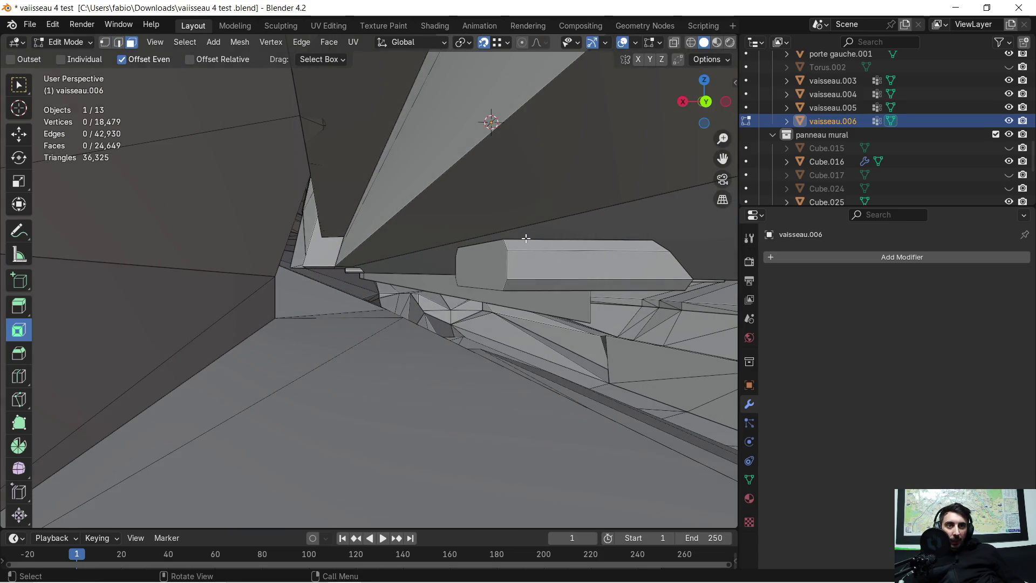
Select the faces around the notch and delete them
left_click_drag(567, 287, 567, 286)
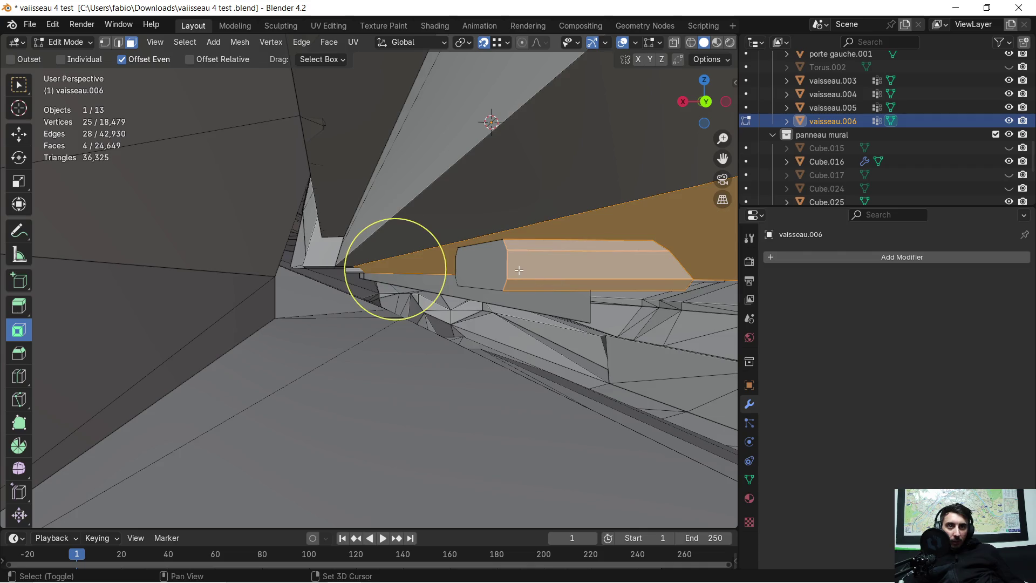
left_click(502, 269, "shift")
left_click(551, 262, "shift")
mouse_move(650, 227)
middle_mouse_down()
mouse_move(591, 252)
mouse_move(555, 234)
mouse_move(400, 248)
mouse_move(652, 255)
mouse_move(506, 235)
mouse_move(492, 200)
middle_mouse_up()
left_click(497, 210, "shift")
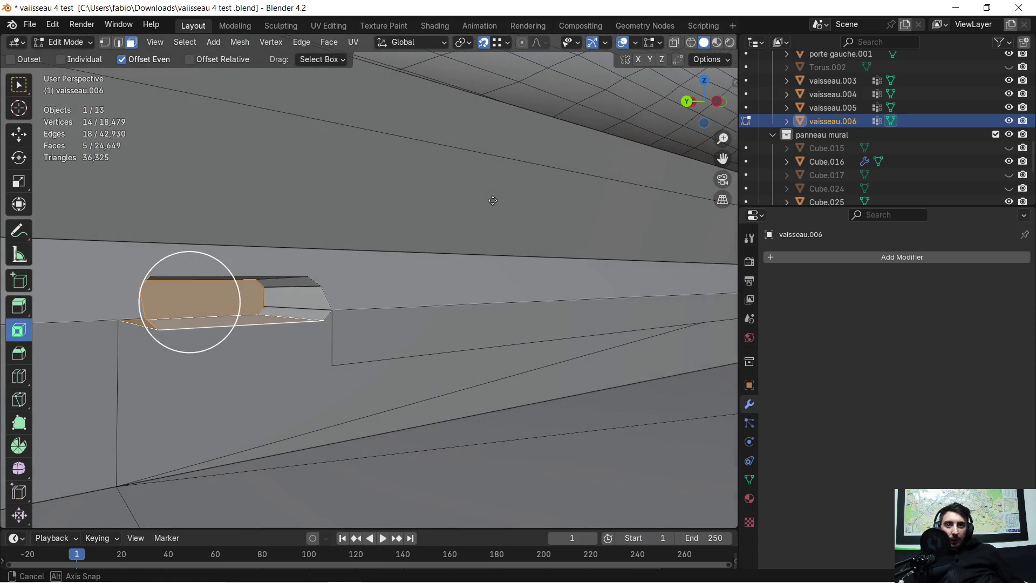
left_click_drag(293, 308, 296, 314, "shift")
key("x")
left_click(300, 308)
Delete the long face strip and a small stray face along the ledge
middle_click_drag(298, 303, 303, 299)
mouse_move(287, 239)
middle_mouse_down()
mouse_move(472, 453)
mouse_move(473, 436)
middle_mouse_up()
scroll(473, 436, "down", 3)
mouse_move(462, 393)
middle_mouse_down()
mouse_move(434, 413)
mouse_move(387, 395)
middle_mouse_up()
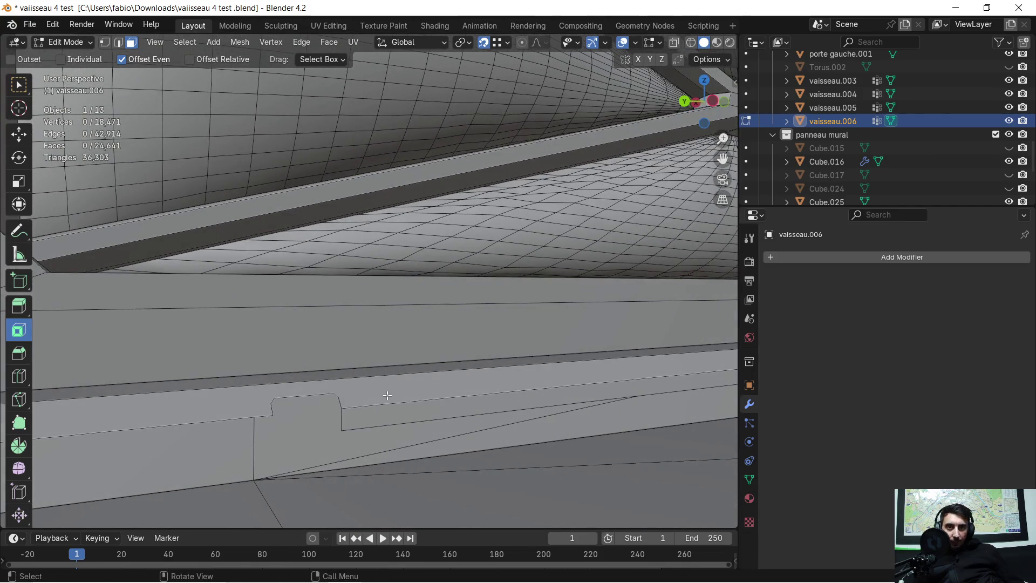
left_click(387, 395)
key("x")
left_click(387, 396)
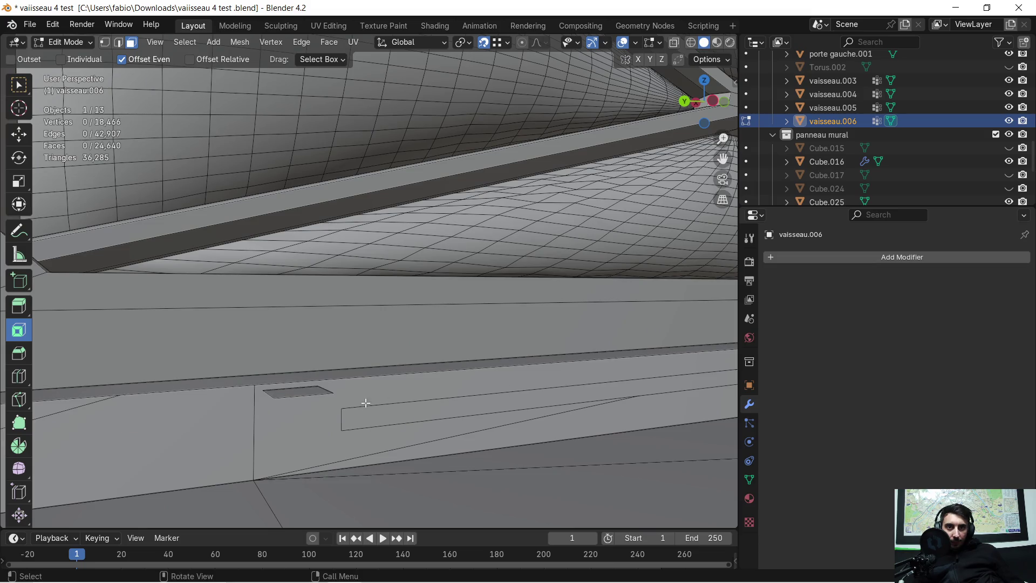
left_click(306, 394)
key("x")
left_click(306, 394)
Delete the linked notch piece, the lower strip face and the strip above it
mouse_move(472, 391)
middle_mouse_down()
mouse_move(408, 402)
mouse_move(598, 345)
middle_mouse_up()
middle_click_drag(325, 305, 326, 311)
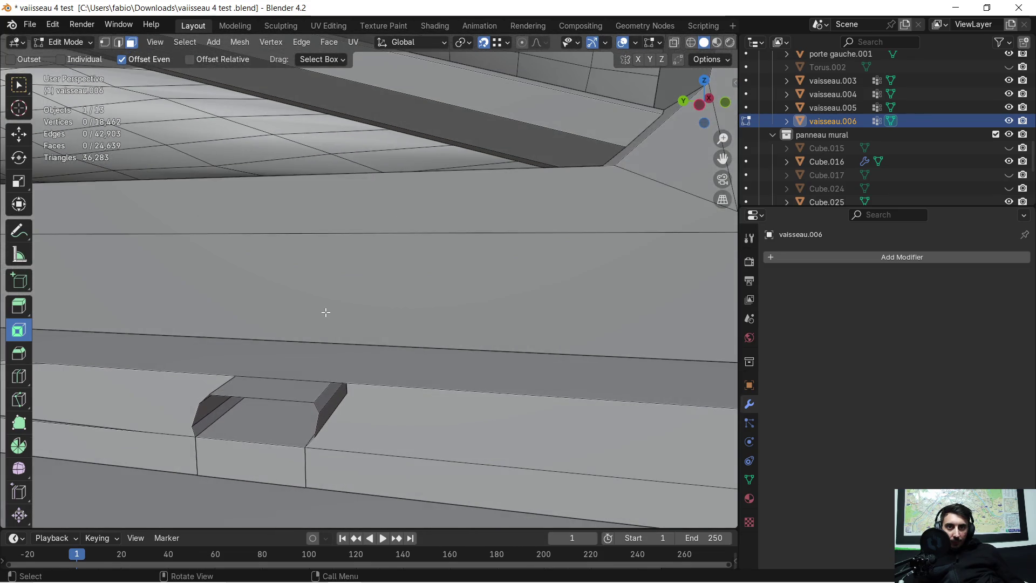
key("l")
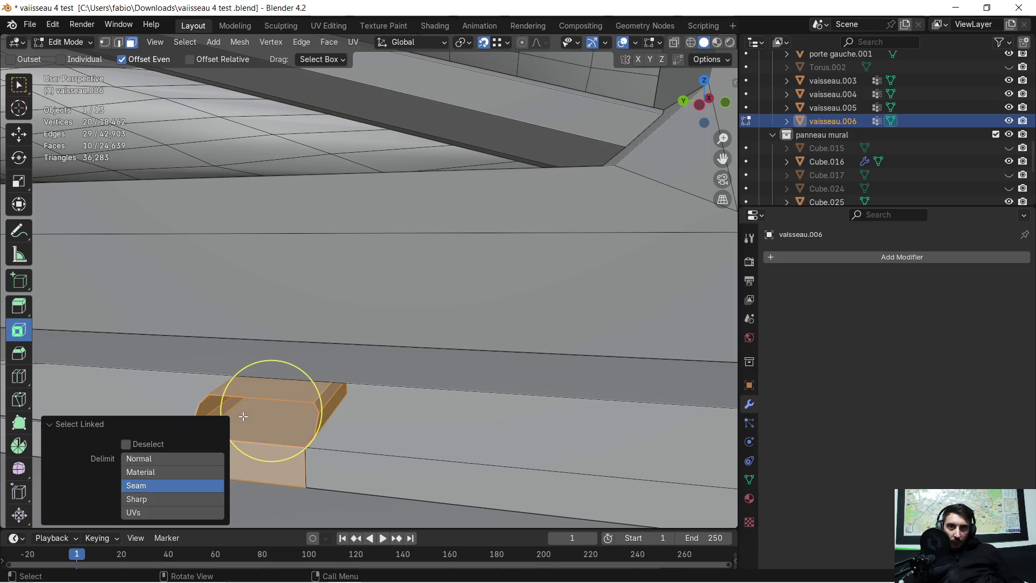
middle_click_drag(260, 414, 606, 389, "shift")
key("x")
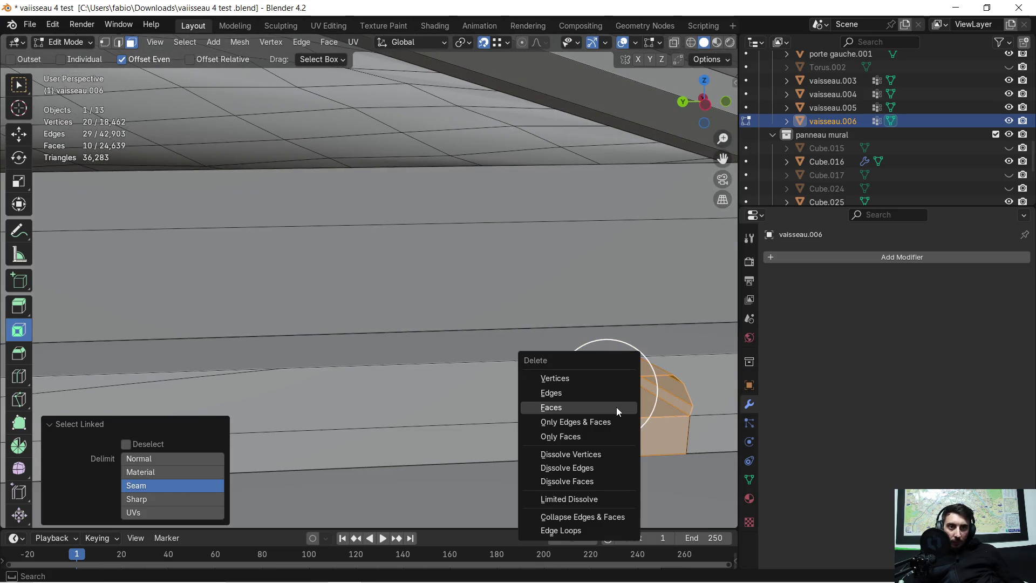
left_click(616, 407)
key("l")
key("x")
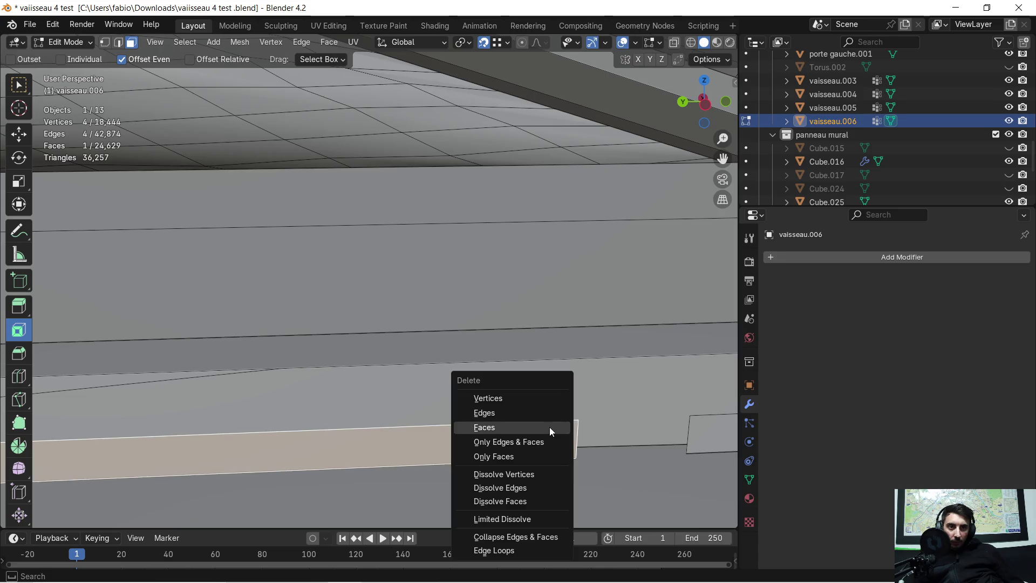
left_click(549, 426)
middle_click_drag(593, 415, 584, 395)
key("x")
left_click(570, 336)
Delete the remaining face strip on the ledge
mouse_move(561, 340)
middle_mouse_down()
mouse_move(492, 339)
mouse_move(418, 357)
mouse_move(312, 342)
mouse_move(691, 340)
mouse_move(1, 348)
middle_mouse_up()
mouse_move(424, 327)
middle_mouse_down()
mouse_move(170, 306)
mouse_move(270, 307)
mouse_move(277, 324)
mouse_move(130, 330)
middle_mouse_up()
mouse_move(520, 267)
middle_mouse_down()
mouse_move(539, 275)
mouse_move(250, 342)
mouse_move(324, 333)
mouse_move(352, 308)
mouse_move(415, 305)
middle_mouse_up()
key("x")
left_click(409, 305)
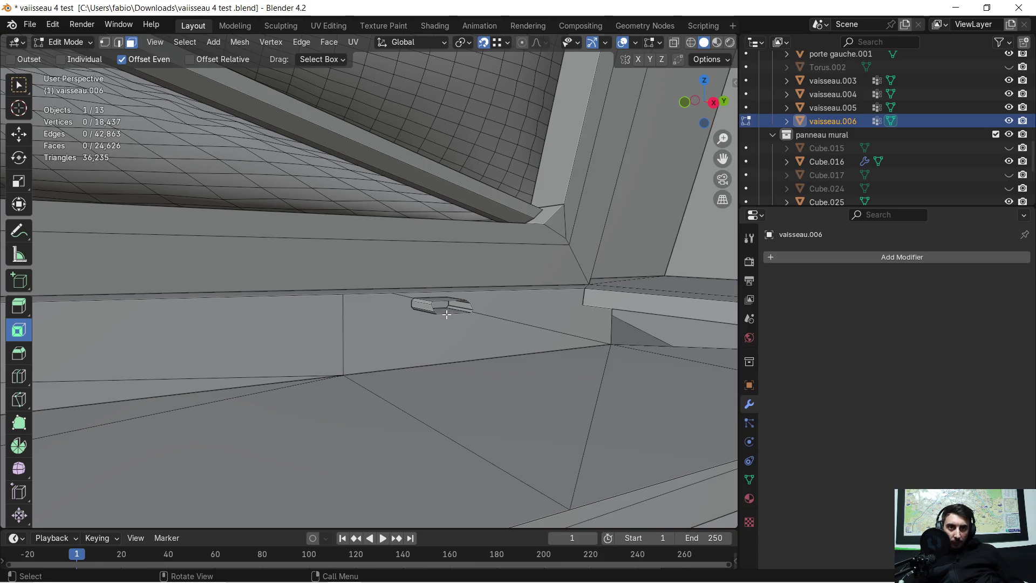
Clear the accidental linked selection and delete the small floating piece
key("l")
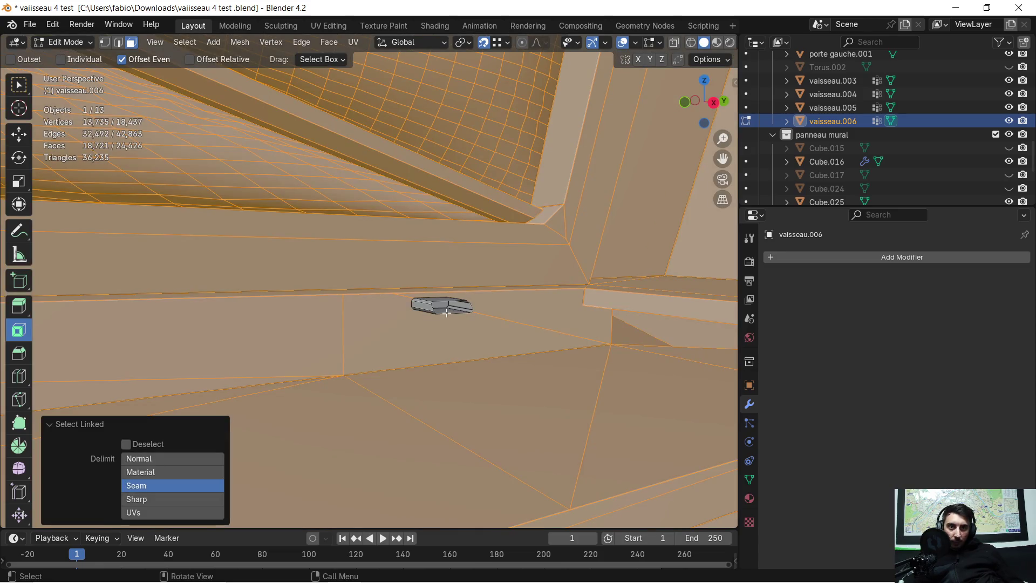
key("alt+a")
key("c")
left_click(447, 312)
key("Escape")
key("x")
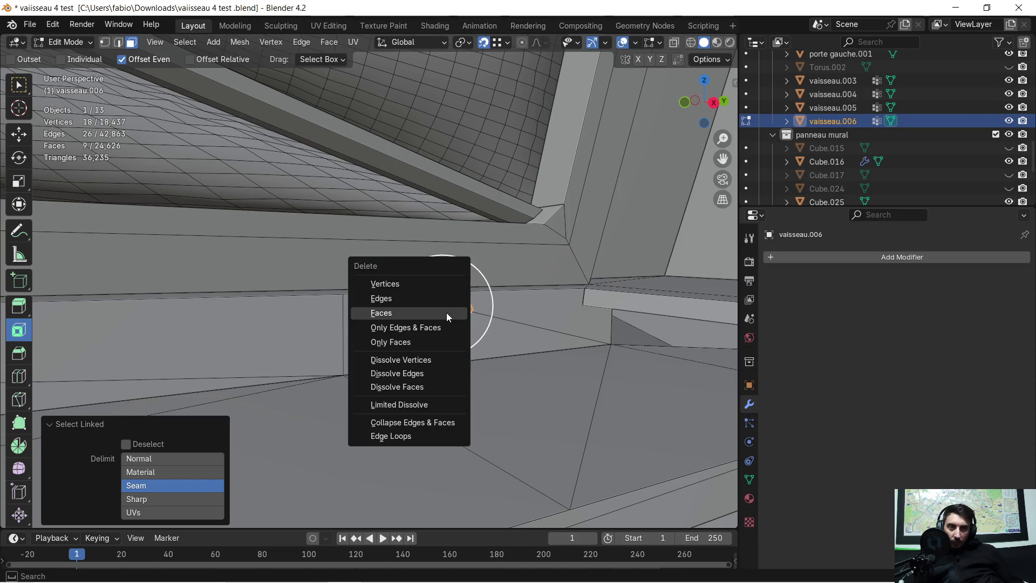
left_click(445, 313)
Select the next small leftover piece and delete its faces
mouse_move(259, 340)
middle_mouse_down()
mouse_move(575, 340)
mouse_move(178, 337)
mouse_move(314, 335)
middle_mouse_up()
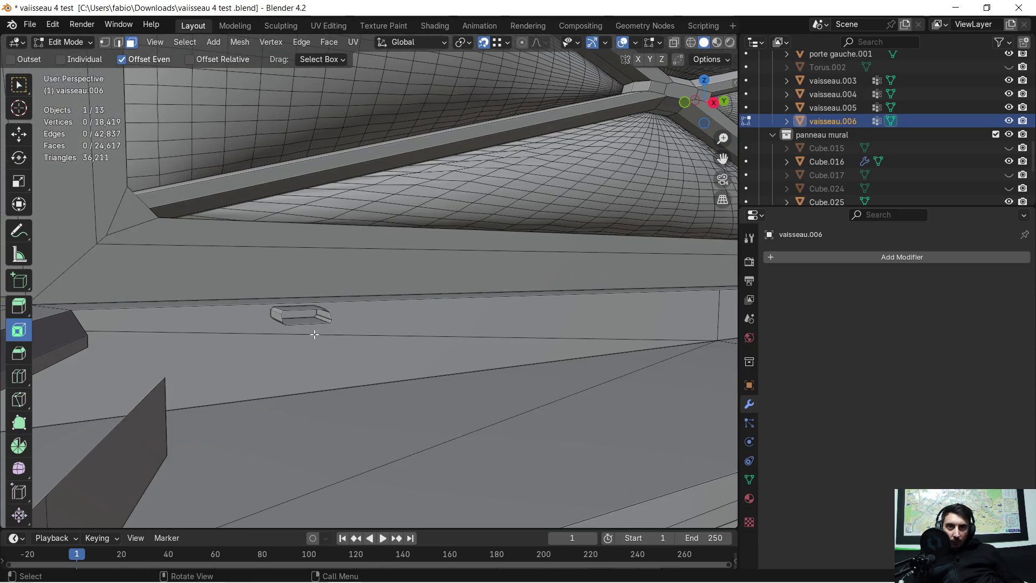
key("c")
left_click(289, 323)
key("ctrl+l")
key("Escape")
key("x")
left_click(289, 324)
mouse_move(293, 324)
middle_mouse_down()
mouse_move(257, 351)
mouse_move(121, 352)
mouse_move(308, 312)
mouse_move(423, 309)
mouse_move(403, 373)
middle_mouse_up()
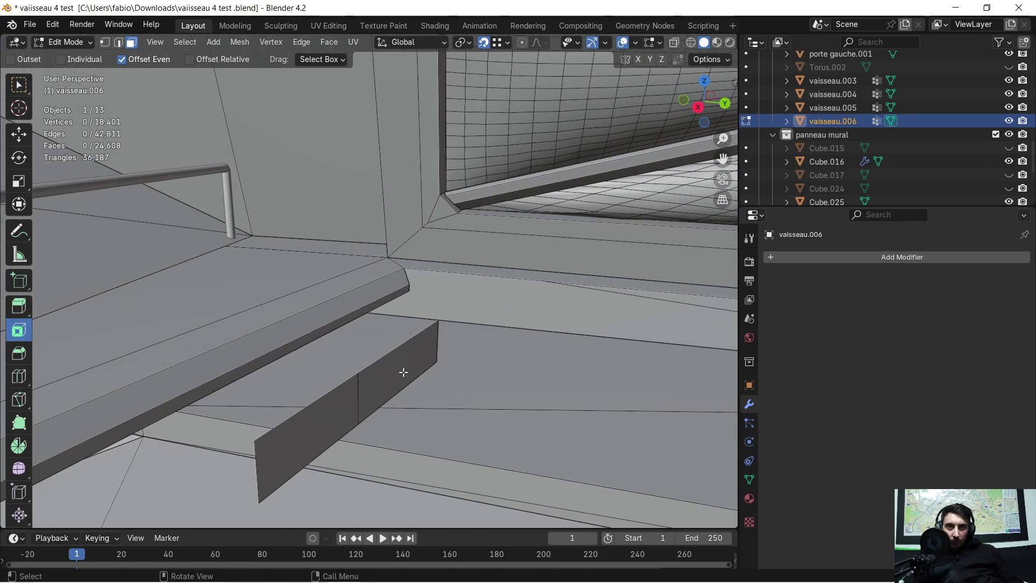
Delete the flat leftover piece near the stairs and railing
left_click(308, 412)
key("x")
left_click(310, 414)
mouse_move(302, 377)
middle_mouse_down()
mouse_move(381, 323)
mouse_move(222, 327)
mouse_move(678, 302)
mouse_move(594, 313)
middle_mouse_up()
mouse_move(231, 359)
middle_mouse_down()
mouse_move(307, 372)
mouse_move(370, 354)
mouse_move(228, 346)
mouse_move(388, 327)
middle_mouse_up()
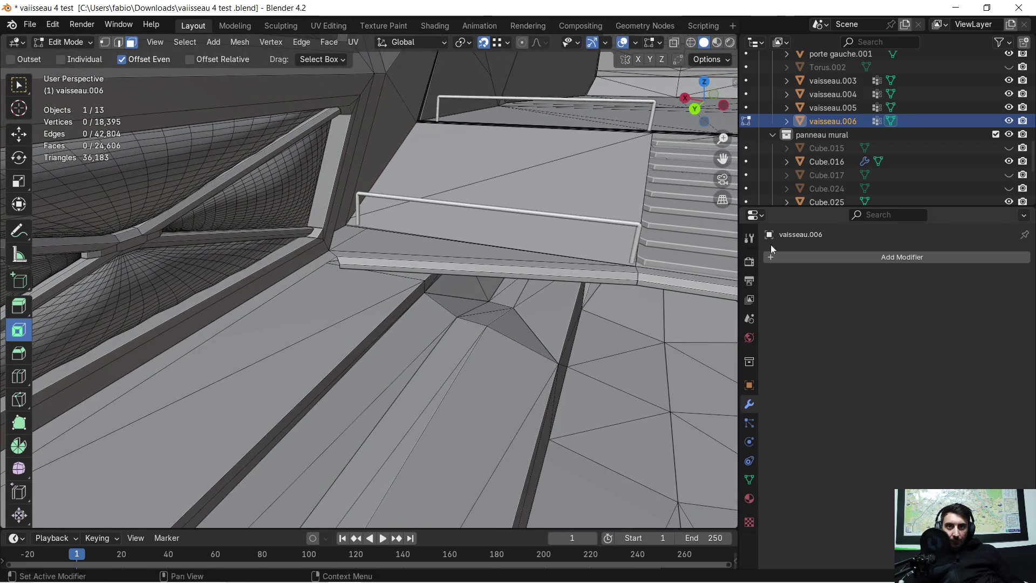
scroll(299, 249, "up", 5)
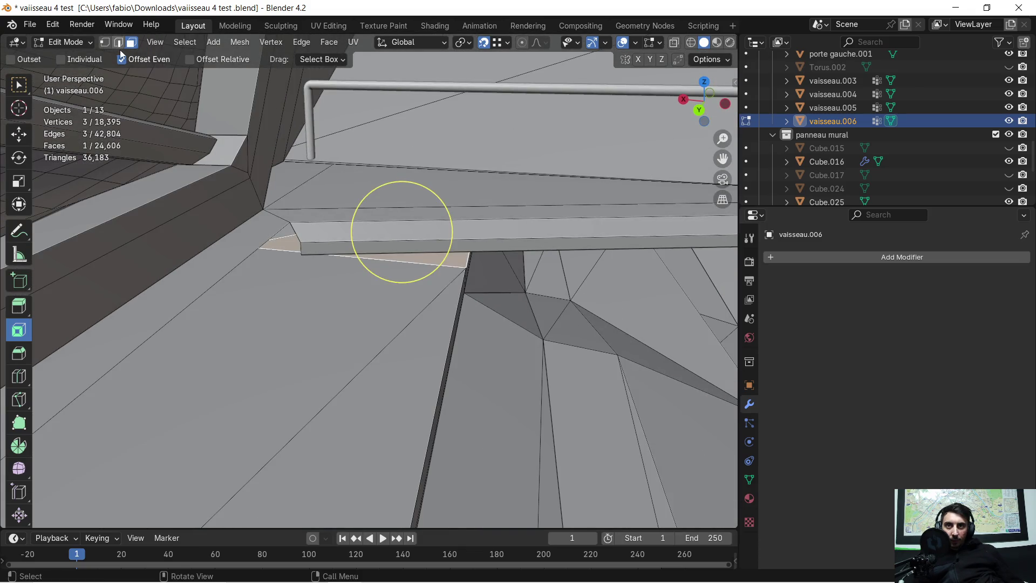
In Edge select mode, extrude the selected ledge edge
left_click(118, 44)
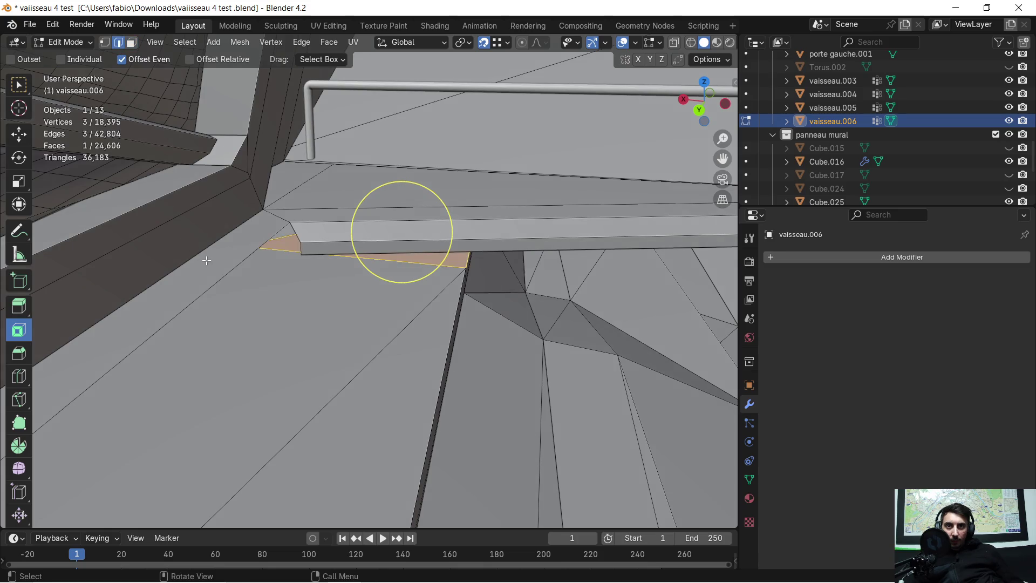
key("e")
left_click(300, 244)
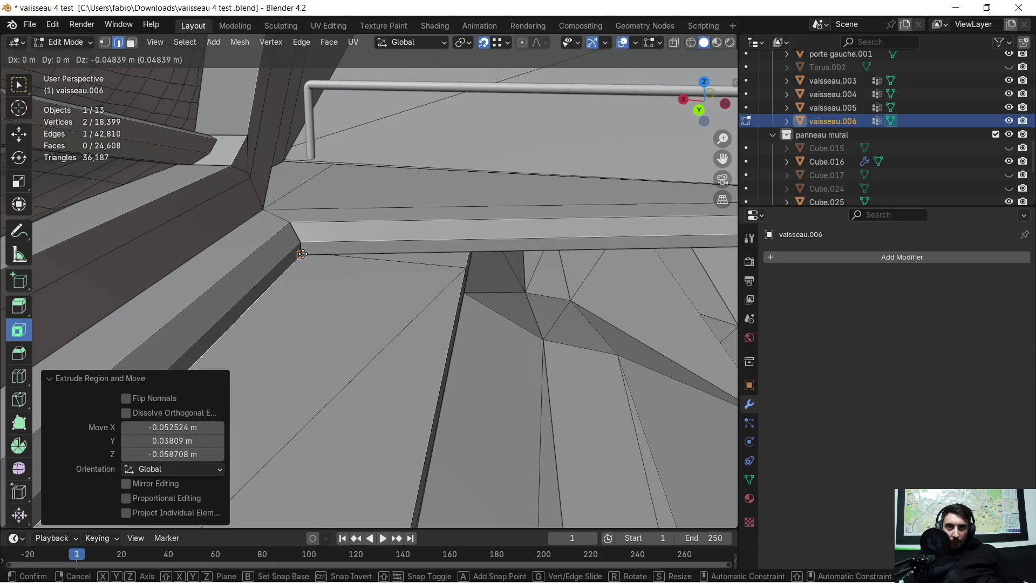
mouse_move(308, 265)
middle_mouse_down()
mouse_move(208, 270)
mouse_move(299, 224)
mouse_move(189, 255)
middle_mouse_up()
mouse_move(119, 267)
middle_mouse_down()
mouse_move(235, 267)
mouse_move(305, 306)
mouse_move(238, 258)
mouse_move(225, 237)
mouse_move(299, 296)
mouse_move(227, 180)
middle_mouse_up()
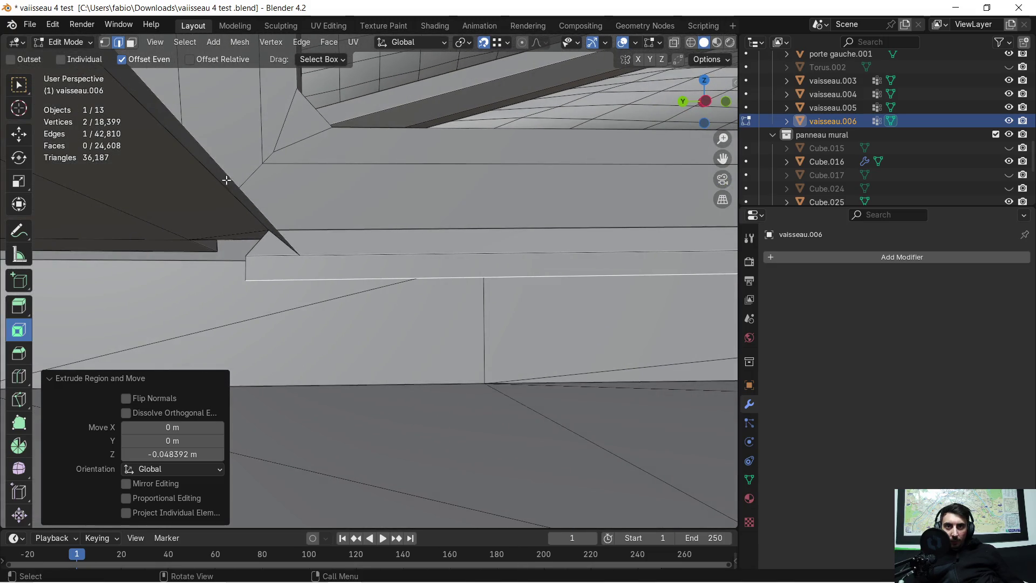
Move the ledge corner vertex into place, then extrude the edge down 0.048 m
left_click(105, 42)
mouse_move(263, 273)
middle_mouse_down()
mouse_move(300, 248)
mouse_move(266, 271)
mouse_move(161, 283)
mouse_move(227, 288)
middle_mouse_up()
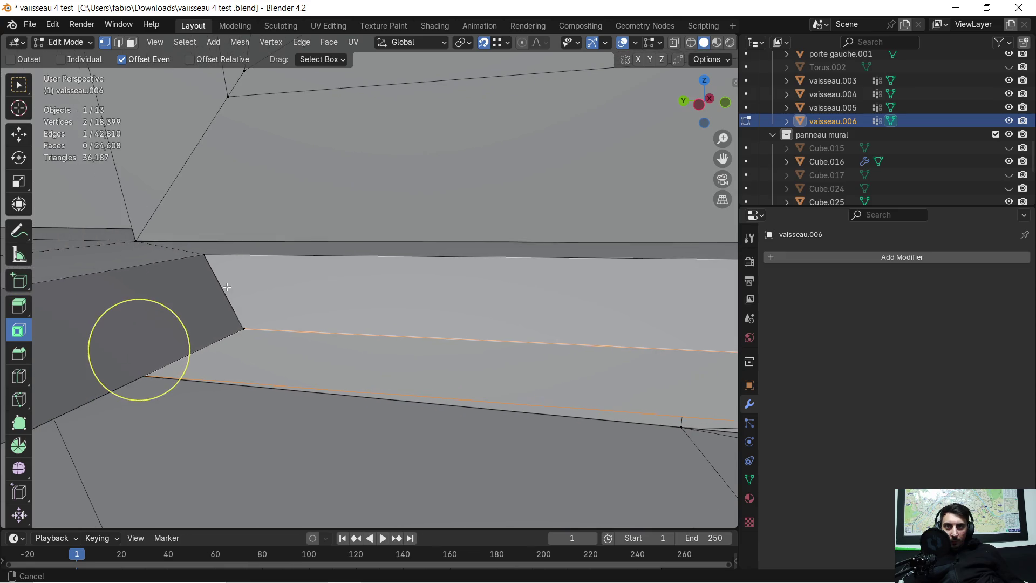
left_click(243, 326)
mouse_move(243, 326)
middle_mouse_down()
mouse_move(256, 325)
mouse_move(163, 84)
middle_mouse_up()
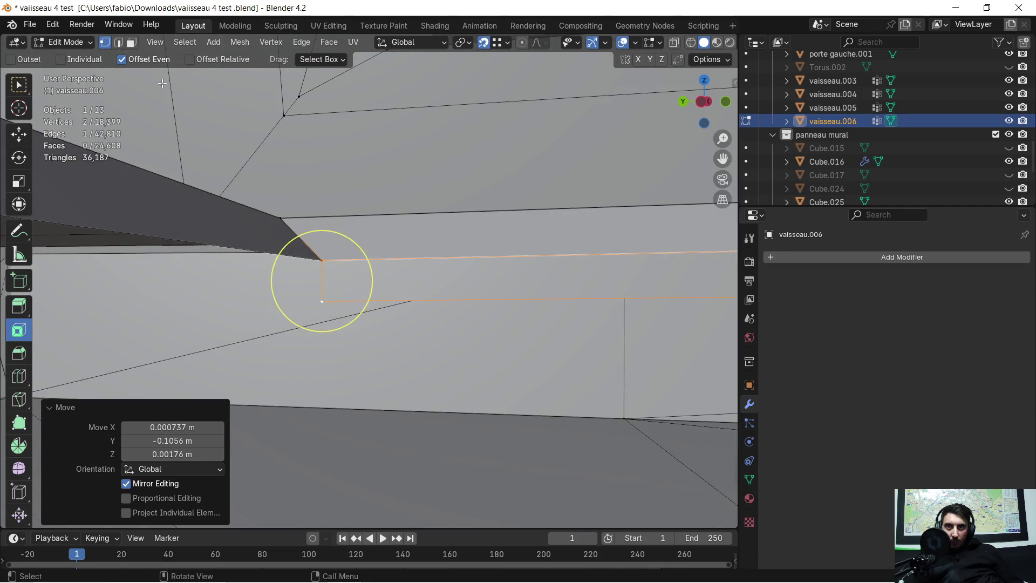
left_click(118, 43)
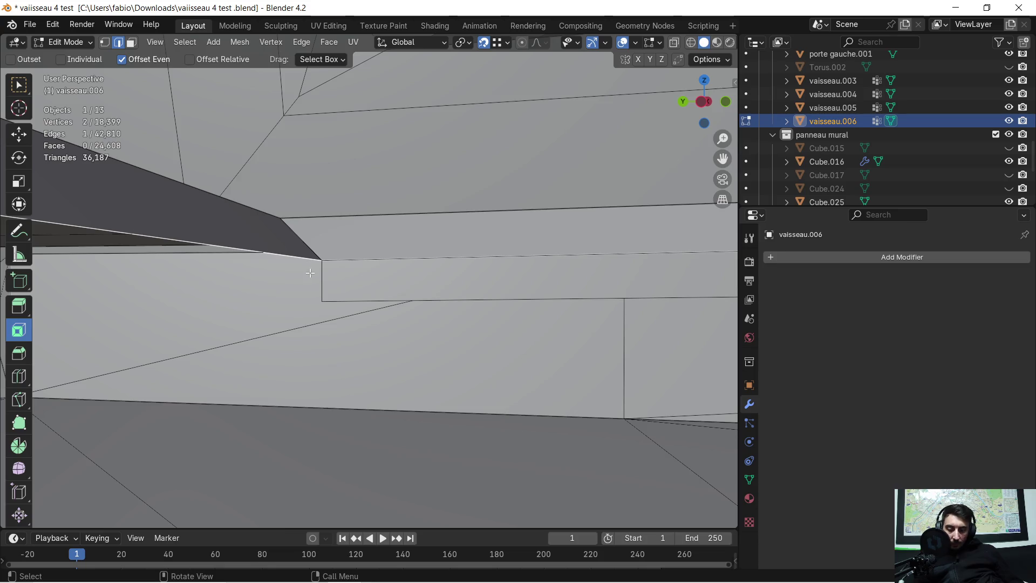
left_click(321, 291)
mouse_move(320, 291)
middle_mouse_down()
mouse_move(159, 293)
mouse_move(500, 239)
mouse_move(417, 266)
mouse_move(290, 282)
mouse_move(667, 185)
mouse_move(687, 243)
mouse_move(260, 246)
mouse_move(362, 204)
middle_mouse_up()
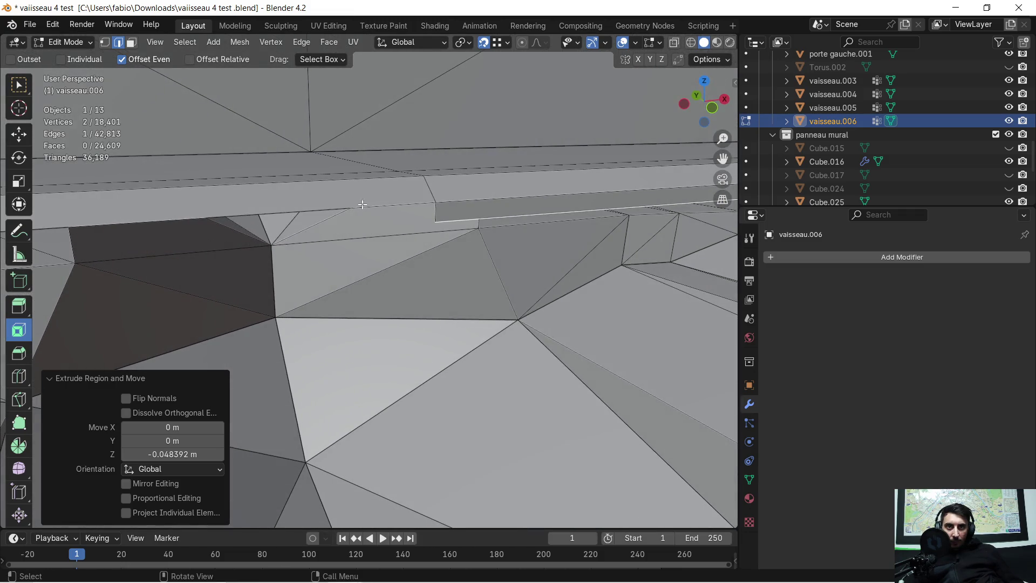
Extrude the next floor edge down along Z below the ledge
left_click(378, 210)
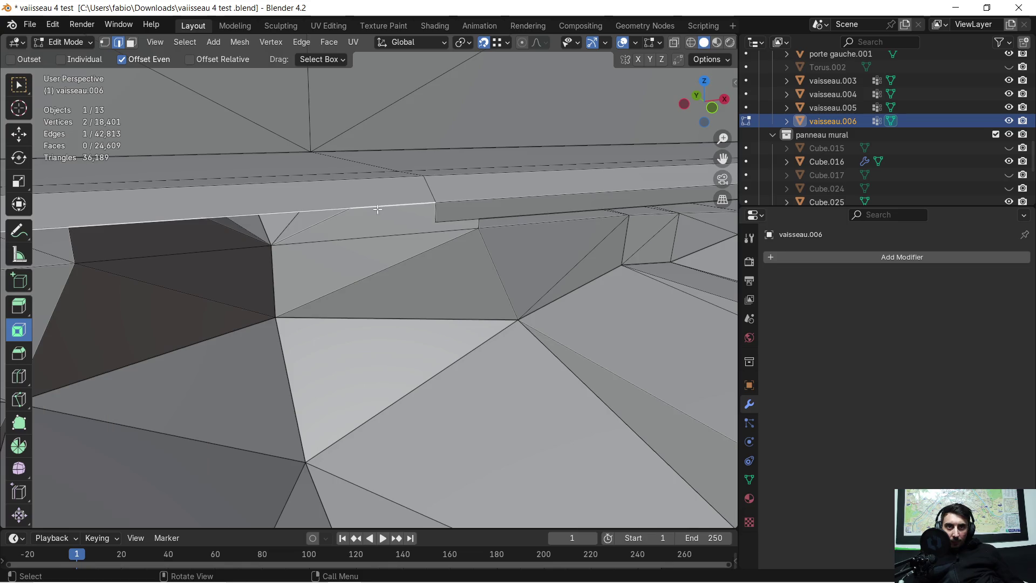
key("e")
key("z")
left_click(432, 221)
mouse_move(432, 222)
middle_mouse_down()
mouse_move(107, 239)
mouse_move(504, 219)
mouse_move(292, 227)
mouse_move(83, 215)
mouse_move(66, 231)
middle_mouse_up()
mouse_move(144, 210)
middle_mouse_down()
mouse_move(92, 237)
mouse_move(127, 243)
middle_mouse_up()
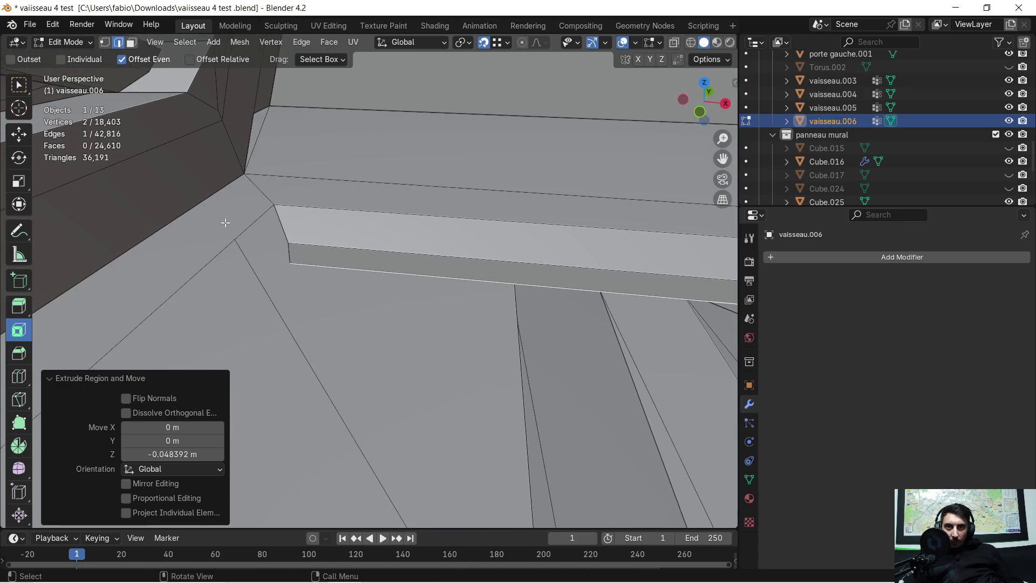
Extrude the long diagonal floor edge down -0.048 m
left_click(243, 229)
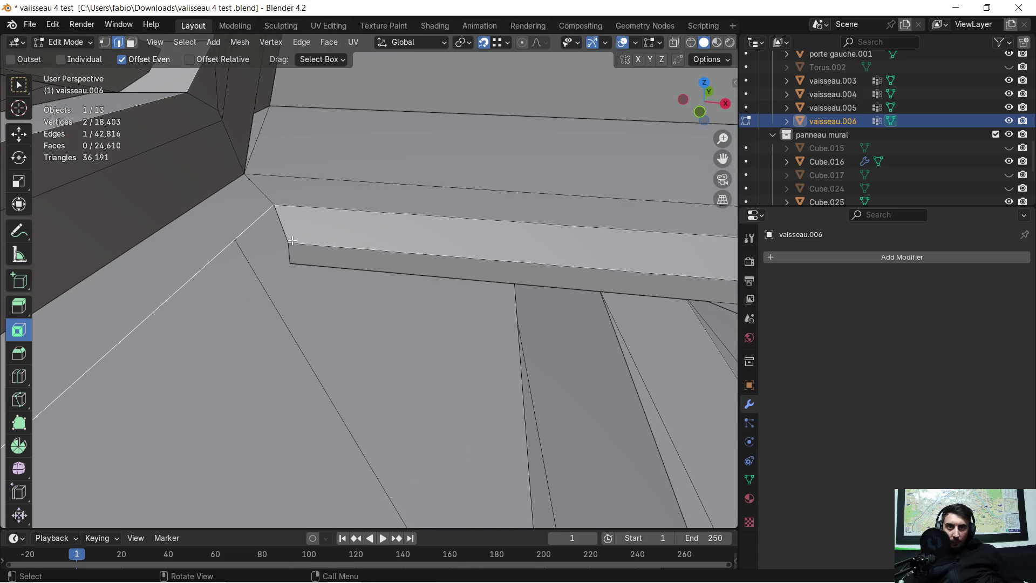
key("e")
left_click(290, 258)
left_click(289, 263)
mouse_move(289, 262)
middle_mouse_down()
mouse_move(440, 242)
mouse_move(346, 308)
mouse_move(220, 267)
mouse_move(467, 275)
mouse_move(227, 261)
mouse_move(203, 248)
mouse_move(206, 236)
mouse_move(245, 305)
mouse_move(257, 300)
middle_mouse_up()
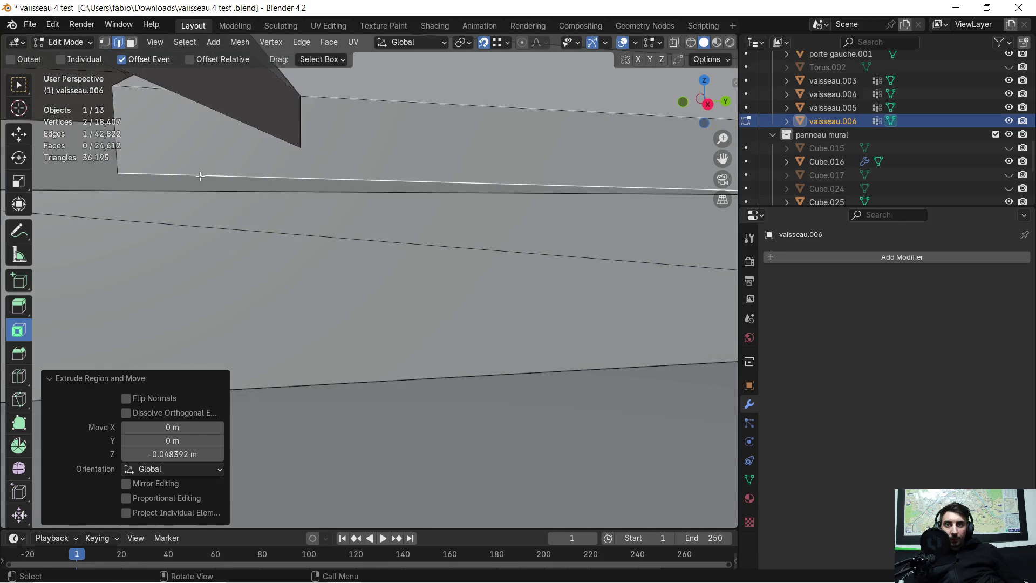
Move the strip's corner vertices into alignment, raising one about 0.018 m on Z
left_click(108, 42)
key("g")
middle_click_drag(196, 182, 251, 180)
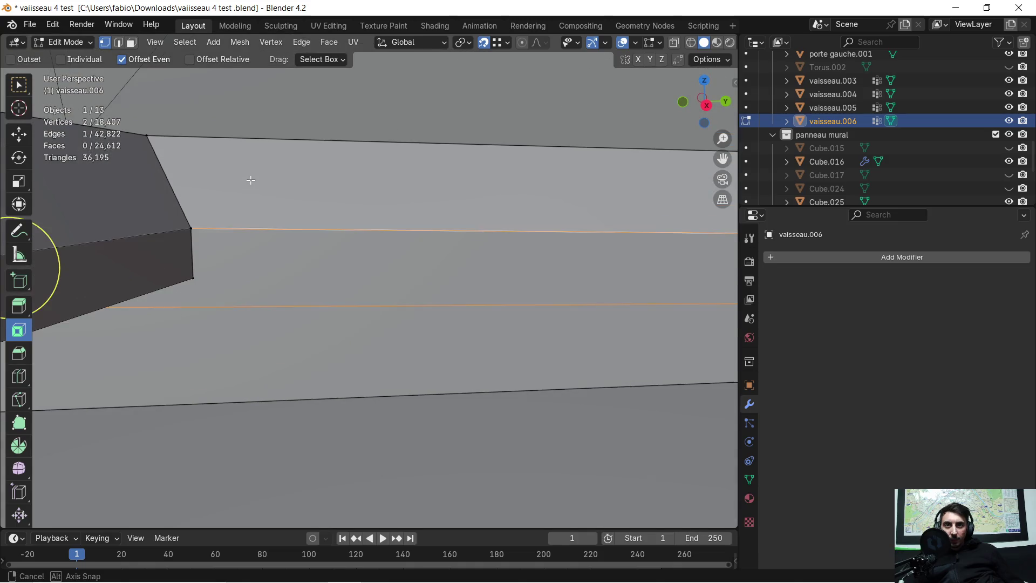
left_click(191, 230)
left_click(205, 307)
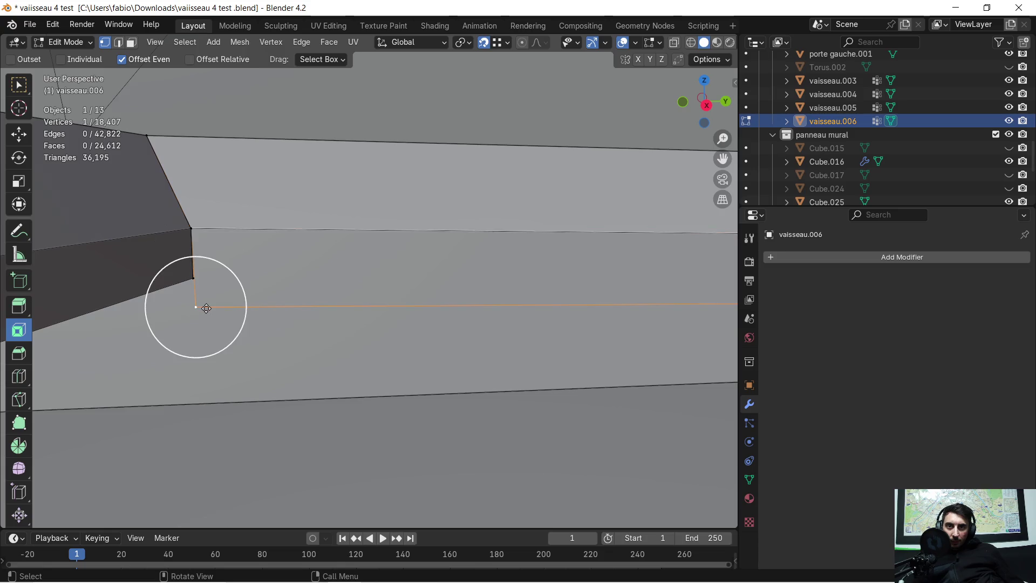
left_click(182, 281)
mouse_move(182, 280)
middle_mouse_down()
mouse_move(363, 266)
mouse_move(347, 330)
mouse_move(502, 321)
mouse_move(378, 291)
mouse_move(249, 283)
mouse_move(329, 266)
mouse_move(400, 289)
mouse_move(398, 301)
mouse_move(435, 289)
mouse_move(398, 215)
mouse_move(376, 230)
middle_mouse_up()
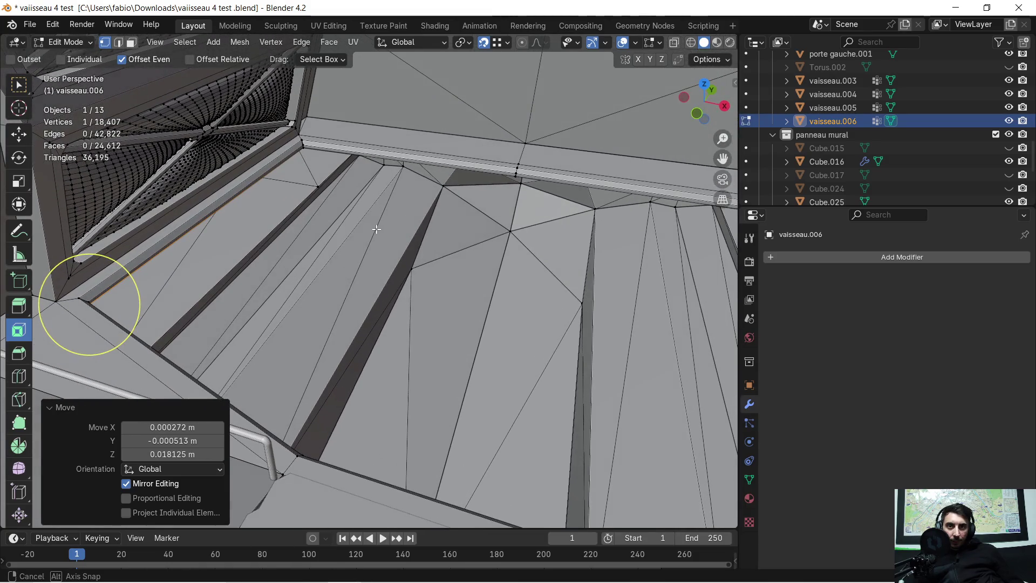
Select all of vaisseau.006 and Merge by Distance at 0.0001 m, removing 9 vertices
key("a")
key("m")
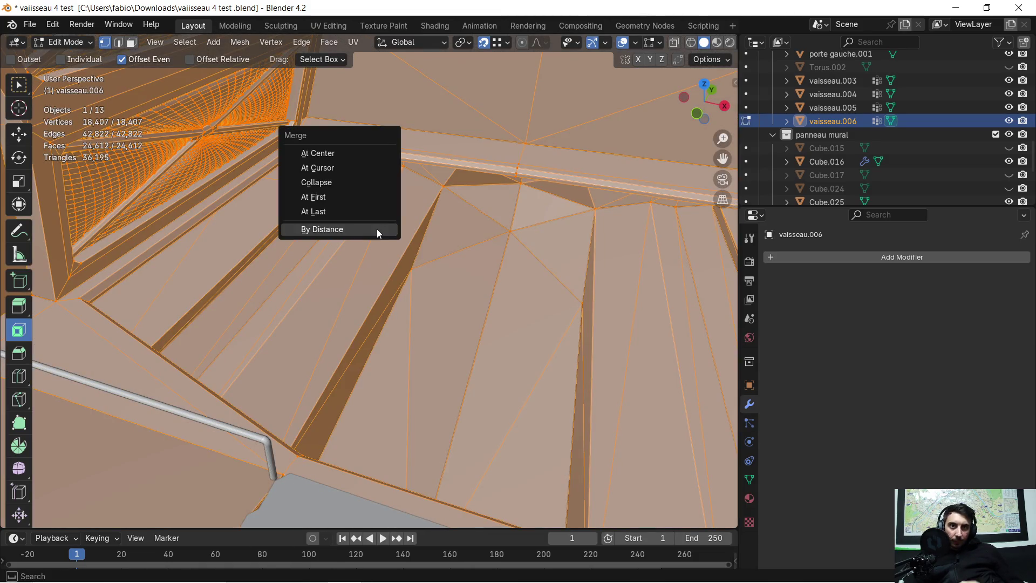
left_click(392, 240)
mouse_move(393, 239)
middle_mouse_down()
mouse_move(282, 235)
mouse_move(395, 282)
mouse_move(363, 265)
middle_mouse_up()
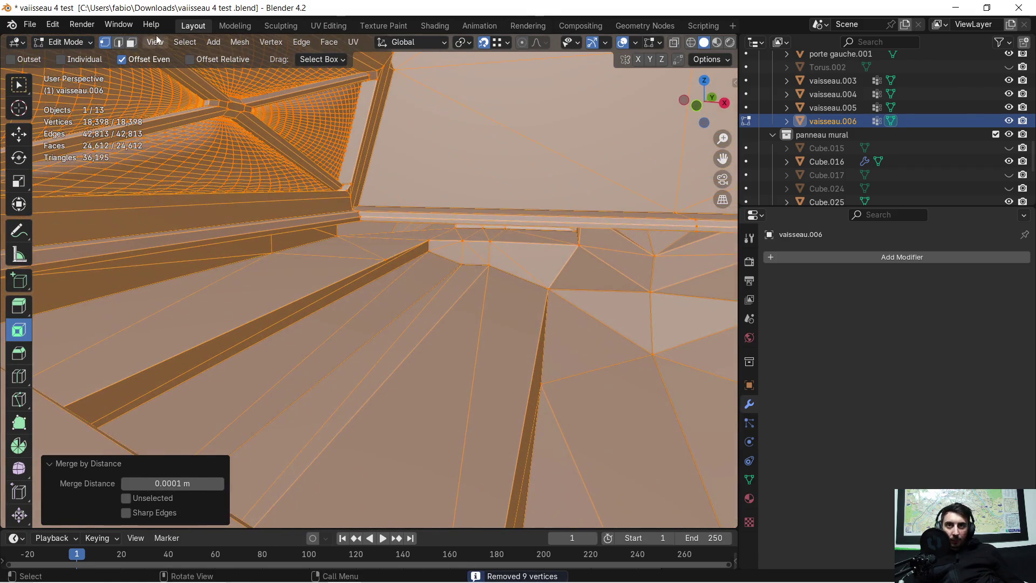
left_click(122, 44)
mouse_move(245, 256)
middle_mouse_down()
mouse_move(205, 274)
mouse_move(282, 261)
middle_mouse_up()
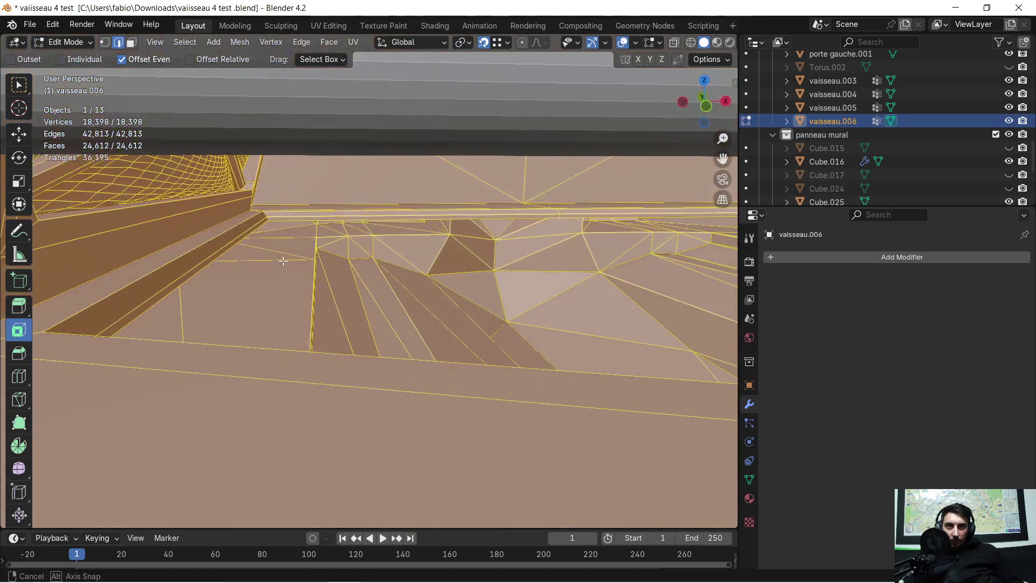
Paint-select a floor edge and extrude it down beneath the ledge
left_click(206, 270)
key("c")
middle_click_drag(341, 239, 276, 183)
scroll(313, 213, "down", 2)
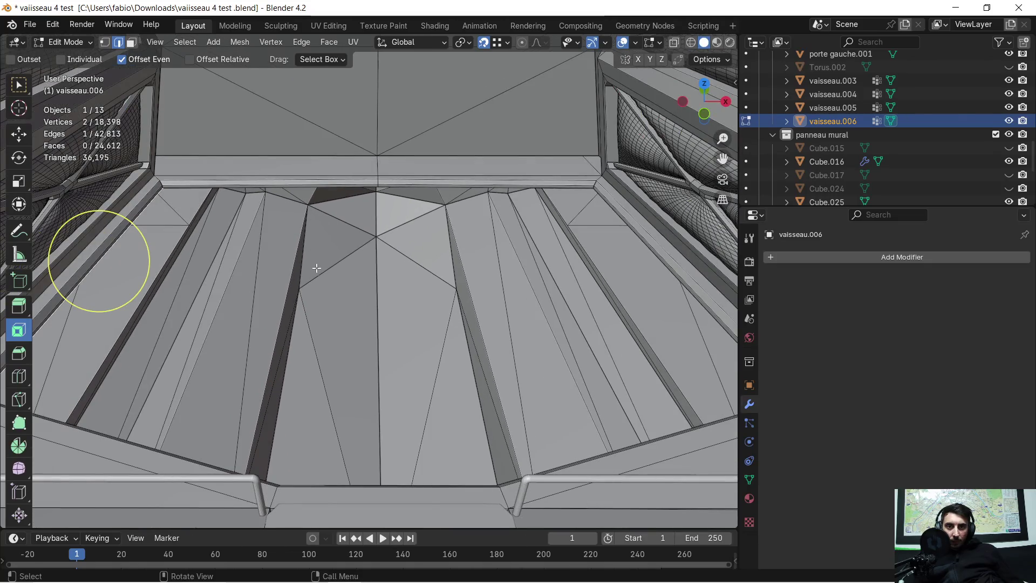
mouse_move(312, 331)
middle_mouse_down()
mouse_move(303, 397)
mouse_move(225, 342)
mouse_move(464, 339)
mouse_move(184, 269)
mouse_move(264, 277)
mouse_move(195, 299)
middle_mouse_up()
left_click(267, 275)
mouse_move(164, 263)
middle_mouse_down("shift")
mouse_move(407, 249)
mouse_move(271, 277)
mouse_move(129, 162)
mouse_move(139, 203)
mouse_move(453, 254)
mouse_move(377, 231)
mouse_move(347, 254)
mouse_move(3, 244)
middle_mouse_up("shift")
mouse_move(257, 239)
middle_mouse_down()
mouse_move(411, 250)
mouse_move(232, 261)
mouse_move(517, 243)
mouse_move(411, 232)
mouse_move(486, 280)
mouse_move(469, 294)
mouse_move(531, 177)
mouse_move(284, 72)
middle_mouse_up()
Snap the extruded edge's corner vertex onto the ledge corner
left_click(105, 43)
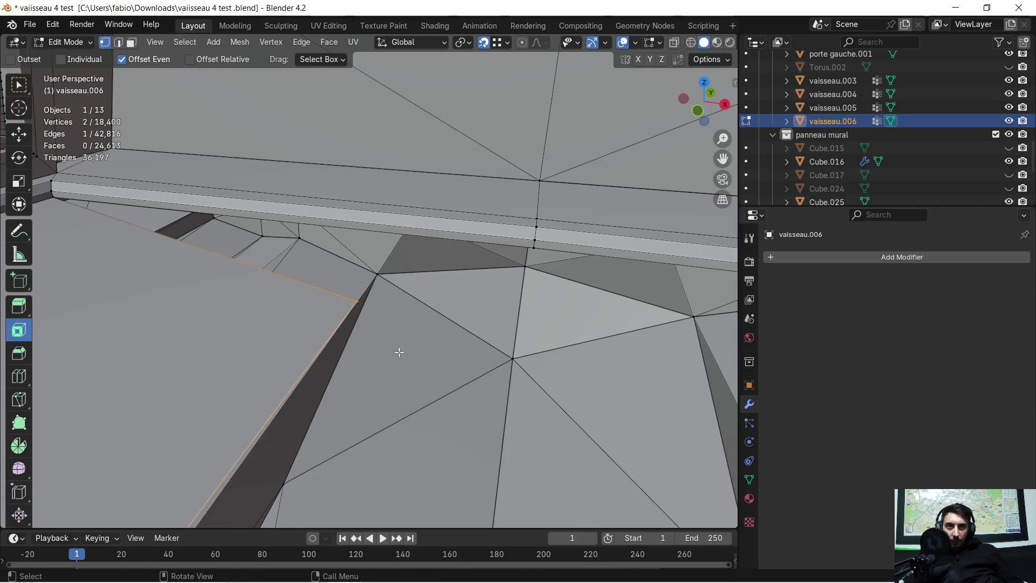
middle_click_drag(445, 297, 506, 276)
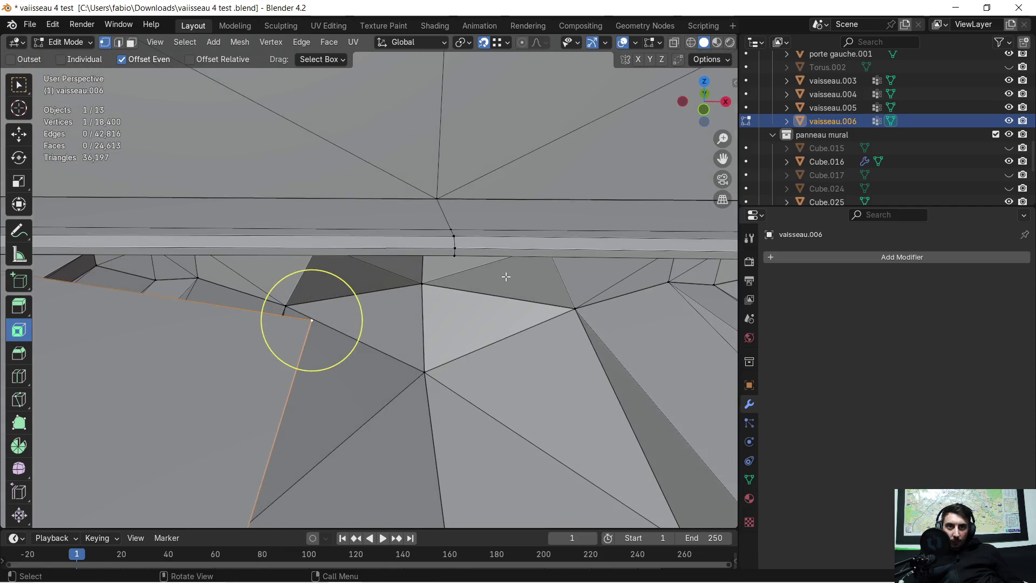
key("g")
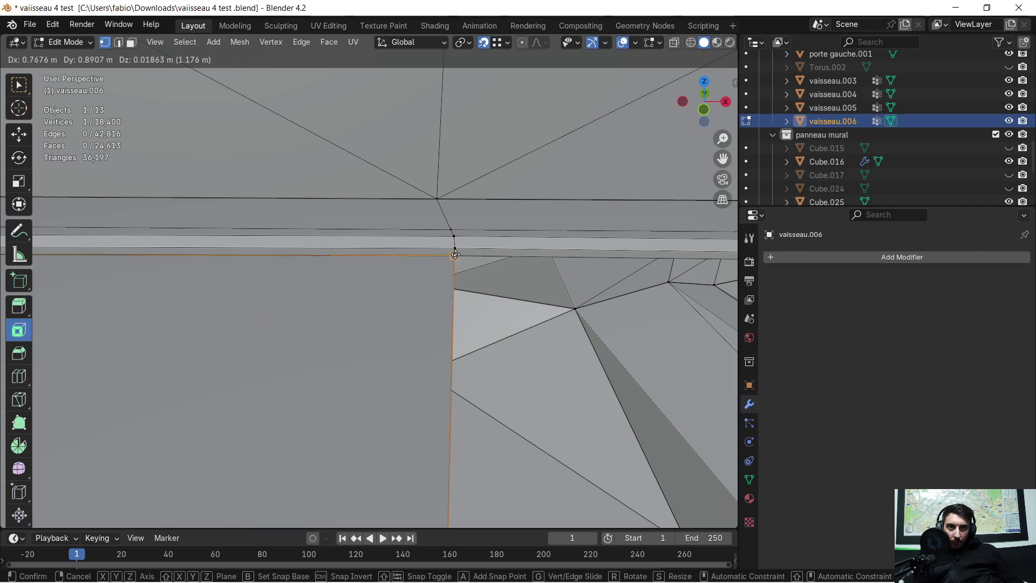
left_click(456, 253)
mouse_move(577, 276)
middle_mouse_down()
mouse_move(305, 255)
mouse_move(259, 261)
mouse_move(358, 297)
mouse_move(561, 262)
mouse_move(399, 261)
mouse_move(423, 233)
middle_mouse_up()
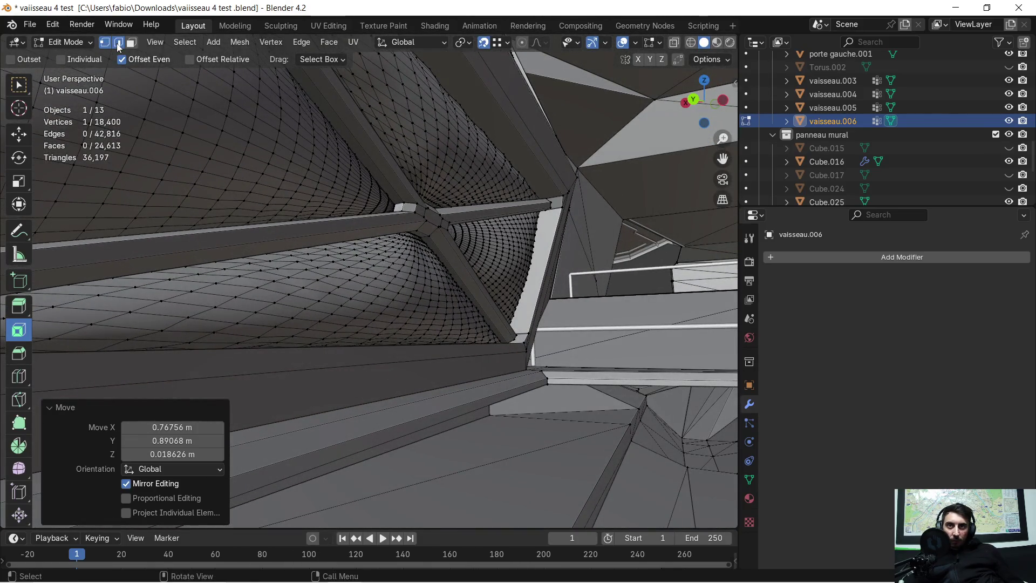
Extrude a second floor edge near the stairs down under the ledge
left_click(119, 47)
key("c")
left_click(448, 419)
mouse_move(444, 421)
middle_mouse_down()
mouse_move(363, 347)
mouse_move(597, 342)
mouse_move(655, 398)
mouse_move(407, 308)
mouse_move(399, 192)
middle_mouse_up()
key("Escape")
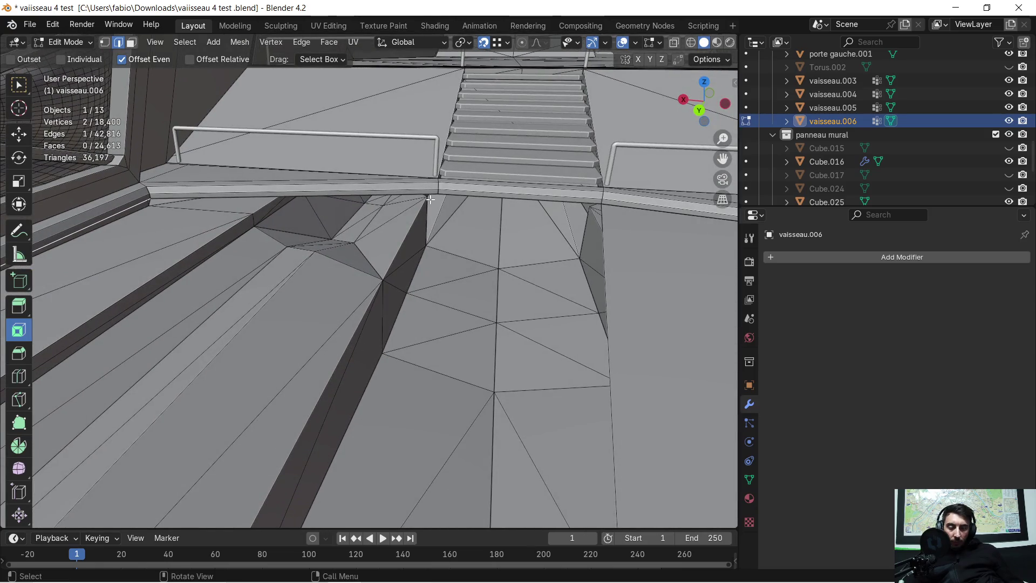
key("e")
left_click(410, 243)
key("c")
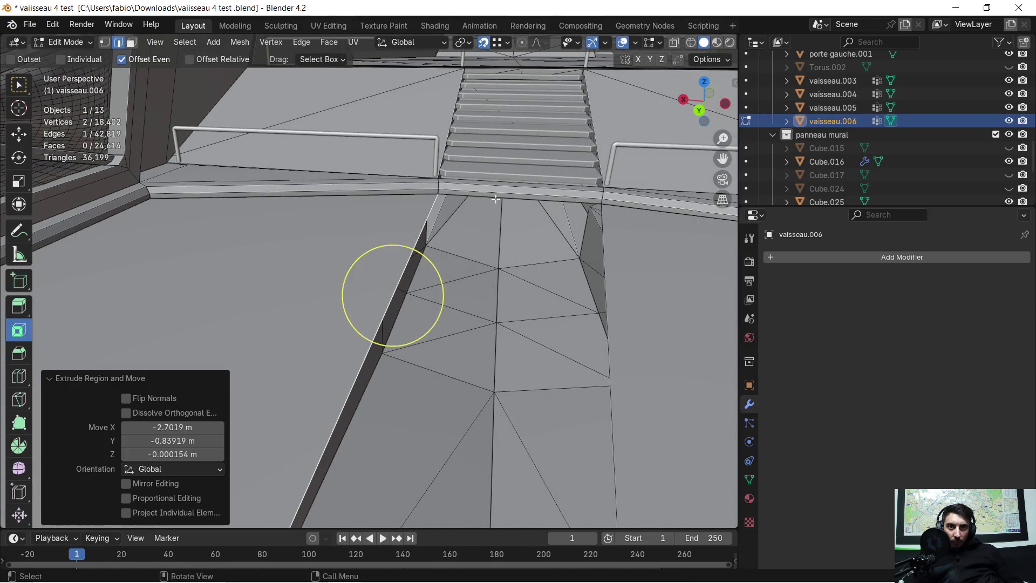
middle_click_drag(388, 296, 660, 329)
middle_click_drag(378, 231, 270, 213)
key("Escape")
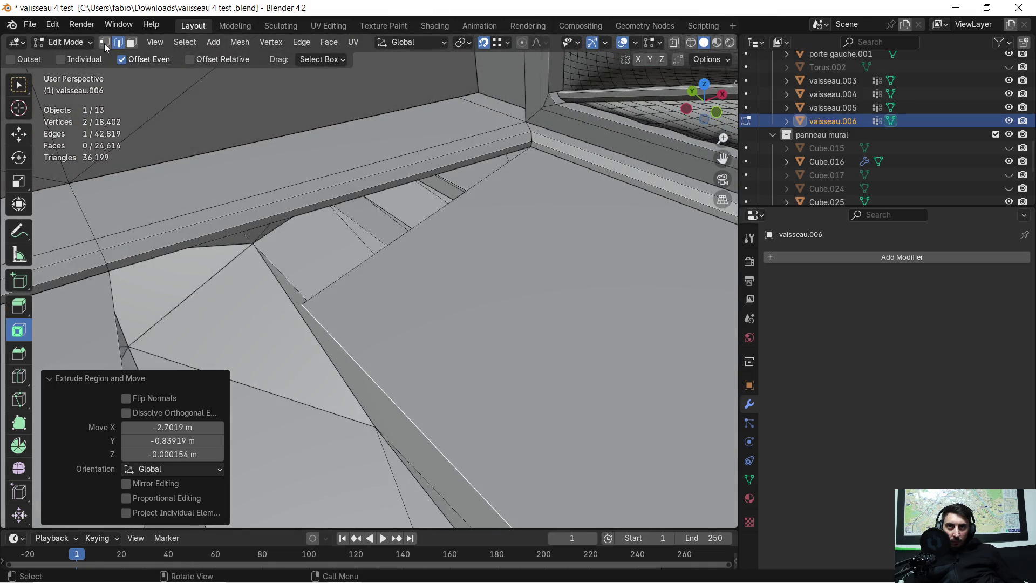
Slide and move that edge's end vertex onto the ledge corner
left_click(105, 43)
middle_click_drag(260, 296, 230, 263)
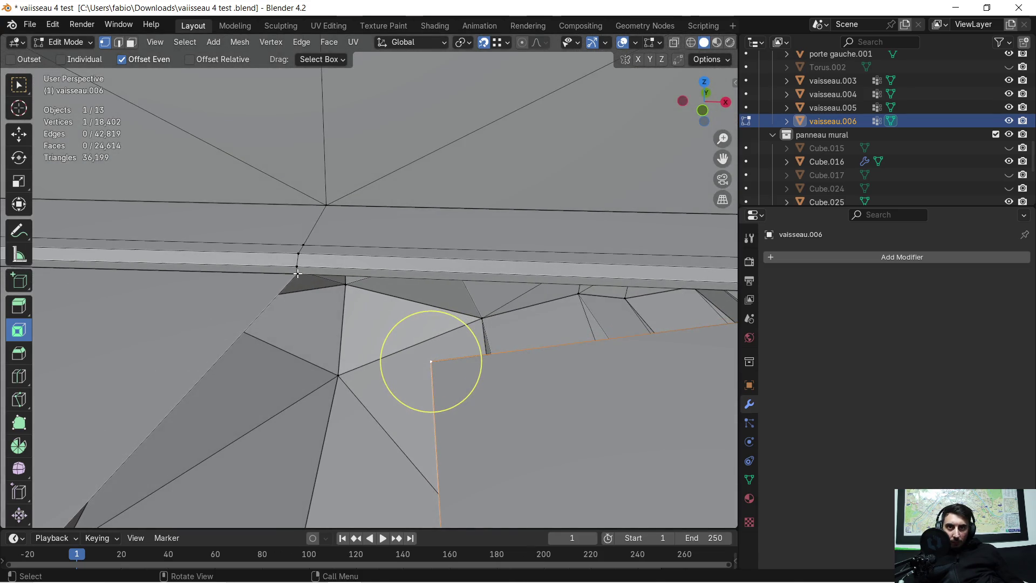
key("shift+v")
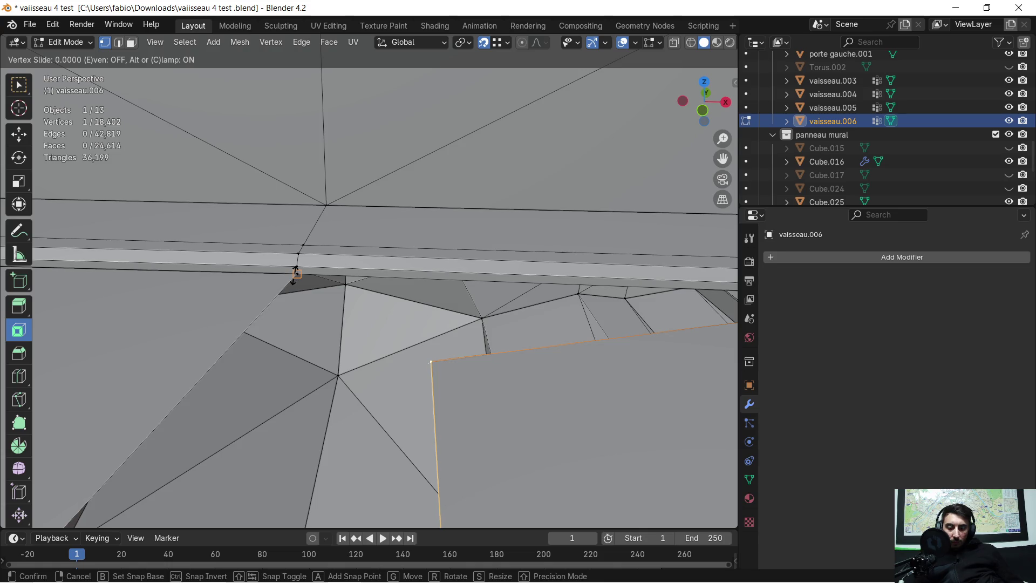
key("g")
left_click(294, 275)
mouse_move(365, 296)
middle_mouse_down()
mouse_move(393, 338)
mouse_move(382, 347)
middle_mouse_up()
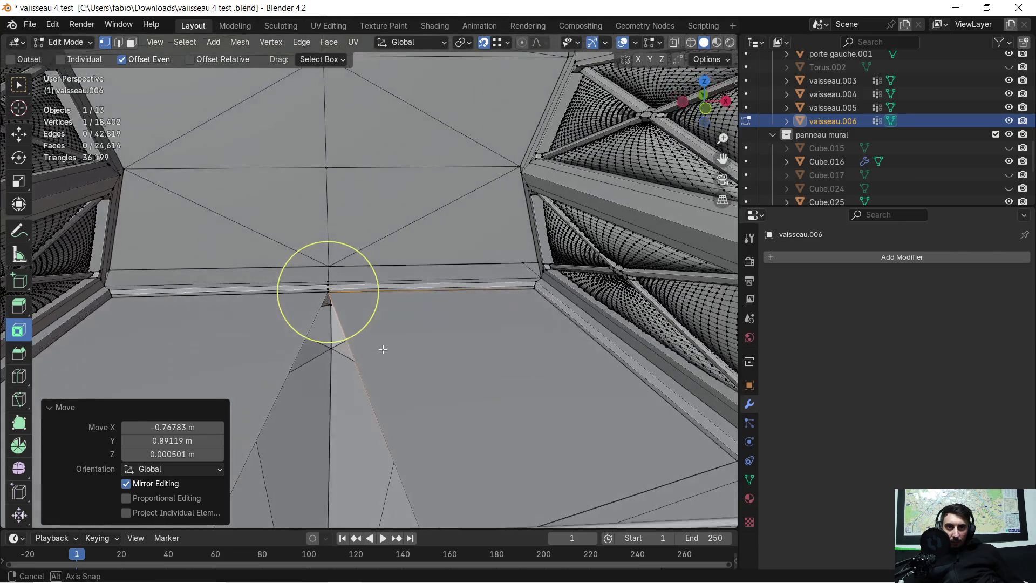
Merge the whole mesh by distance, removing 4 duplicate vertices
key("a")
key("m")
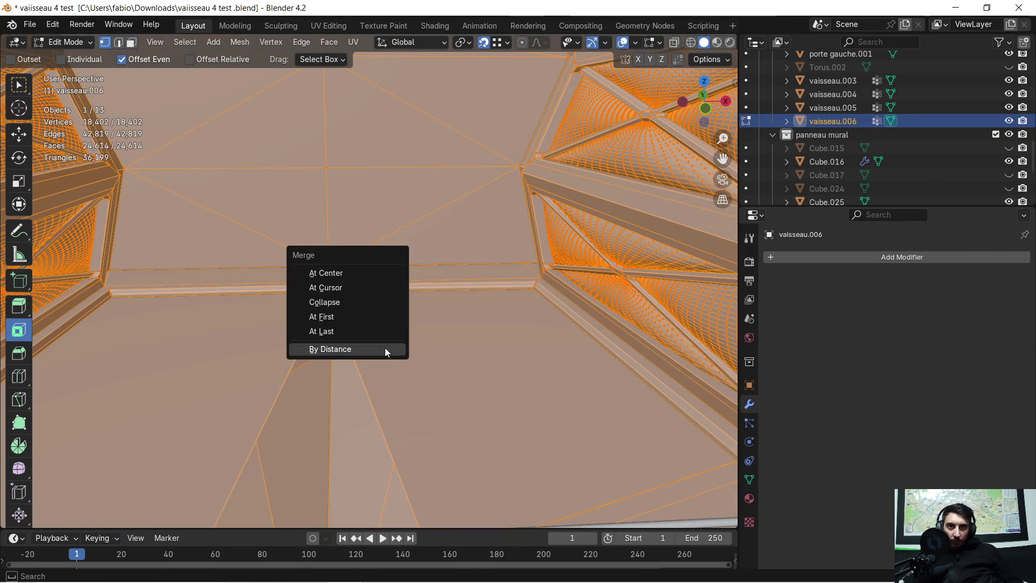
left_click(384, 347)
scroll(309, 311, "up", 3)
scroll(309, 311, "up", 2)
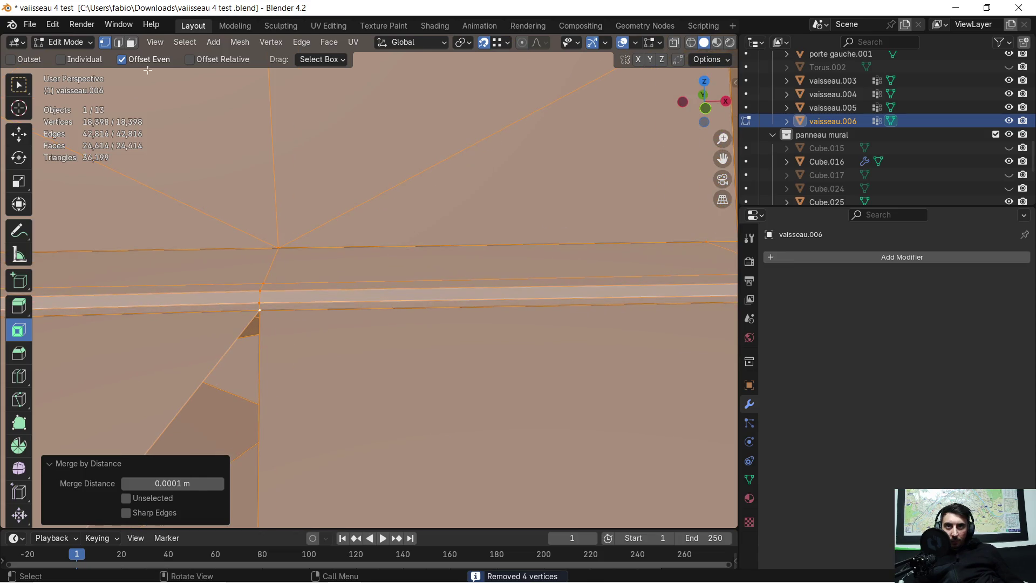
Fill a triangular floor face between three vertices between the railings
left_click(261, 312)
key("c")
mouse_move(304, 345)
middle_mouse_down()
mouse_move(441, 394)
mouse_move(555, 354)
mouse_move(101, 367)
mouse_move(300, 342)
mouse_move(438, 436)
mouse_move(422, 368)
mouse_move(391, 384)
mouse_move(410, 367)
mouse_move(485, 356)
mouse_move(367, 342)
mouse_move(424, 350)
middle_mouse_up()
left_click(366, 371, "shift")
left_click(576, 373, "shift")
mouse_move(602, 360)
middle_mouse_down()
mouse_move(614, 360)
mouse_move(499, 376)
mouse_move(484, 354)
mouse_move(446, 354)
mouse_move(641, 342)
mouse_move(428, 375)
mouse_move(427, 315)
mouse_move(439, 317)
middle_mouse_up()
scroll(483, 354, "down", 5)
key("f")
scroll(439, 316, "down", 2)
scroll(449, 294, "down", 1)
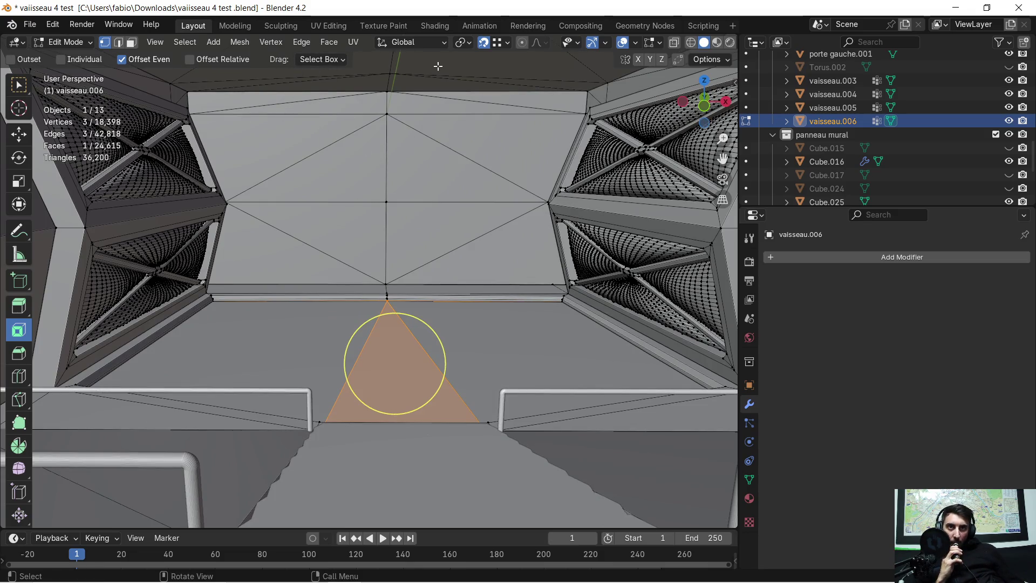
Merge by distance again on the whole mesh, then deselect everything
key("a")
key("m")
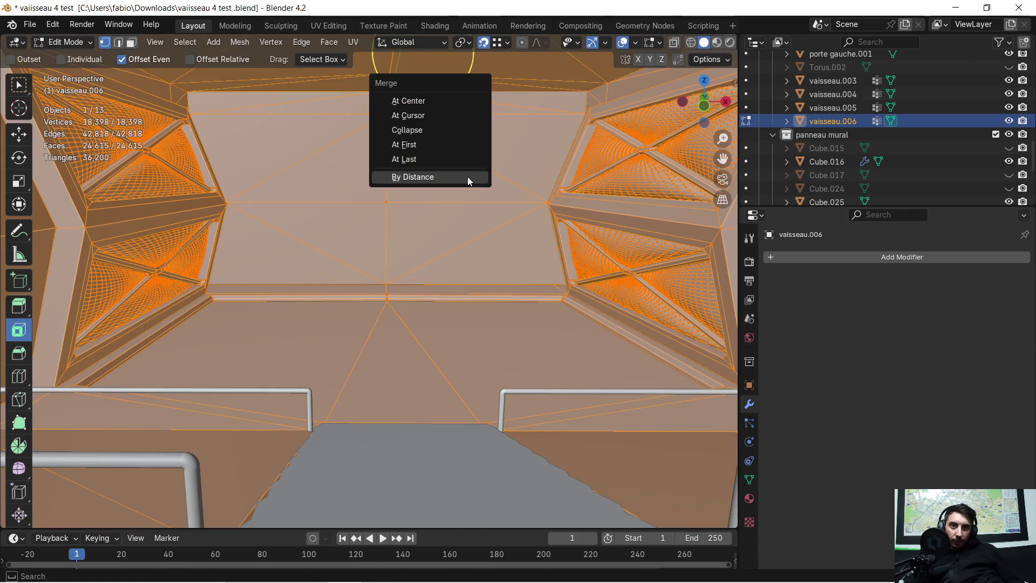
left_click(467, 176)
left_click(444, 296)
middle_click_drag(444, 296, 443, 288)
Toggle the Face Orientation overlay on and off to check face directions
left_click(637, 42)
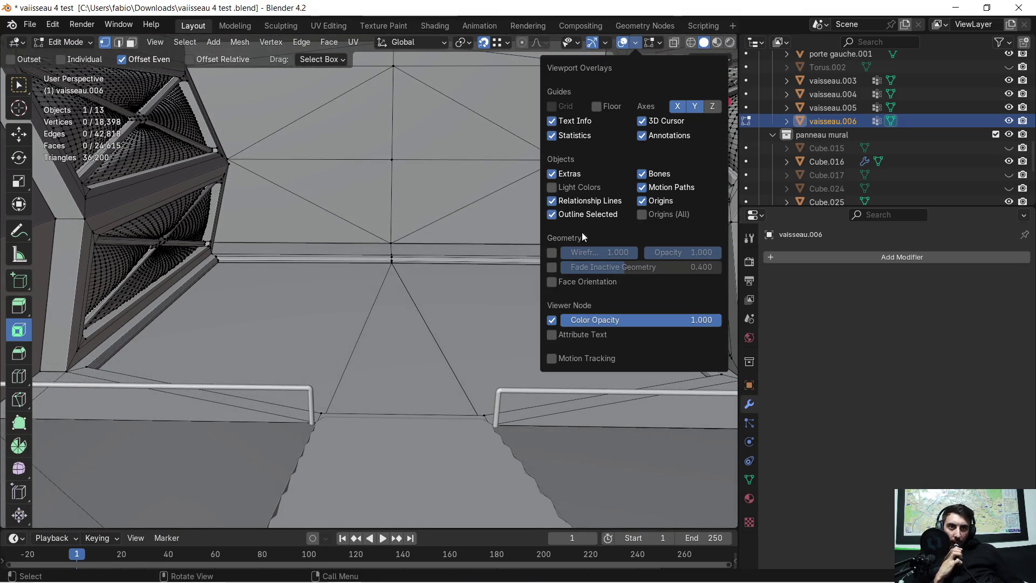
left_click(550, 281)
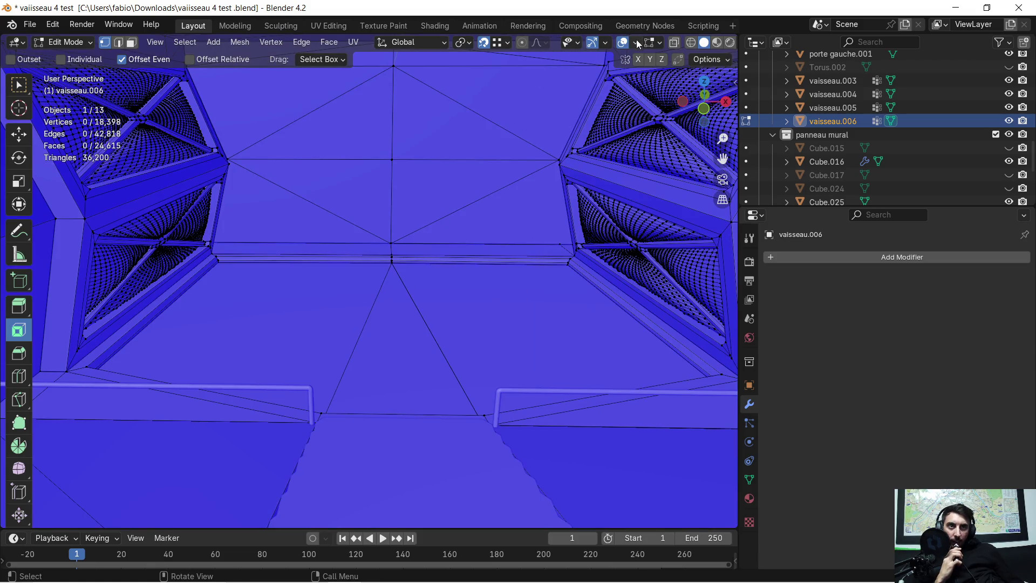
left_click(637, 41)
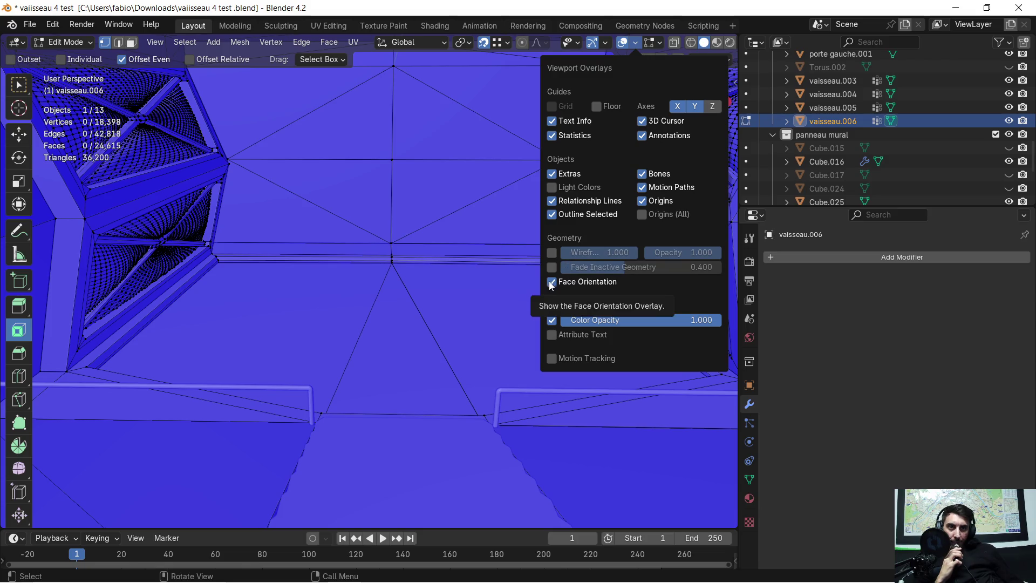
left_click(550, 283)
scroll(301, 188, "down", 1)
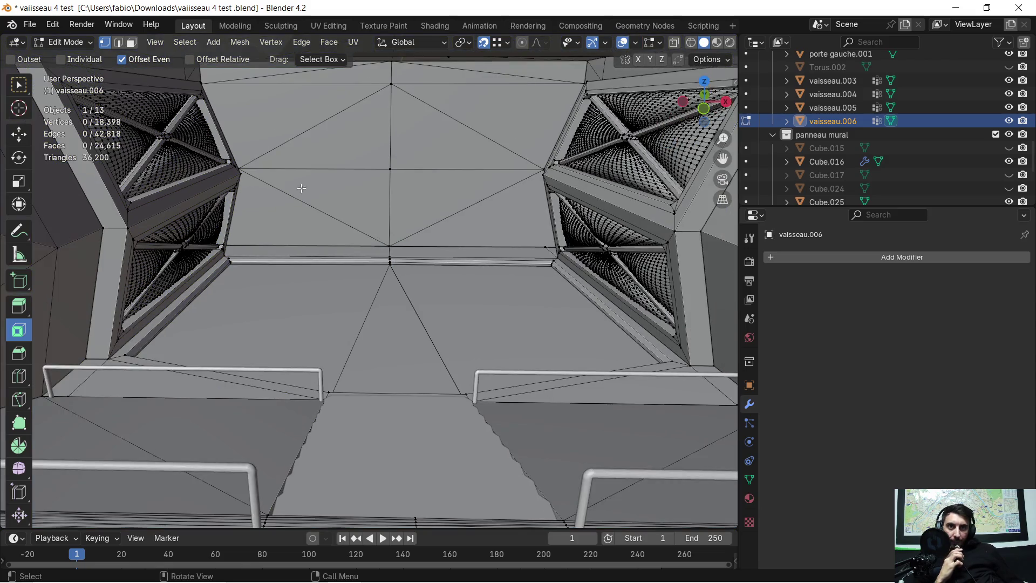
Save 'vaiisseau 4 test .blend' and look over the floor recess
left_click(27, 29)
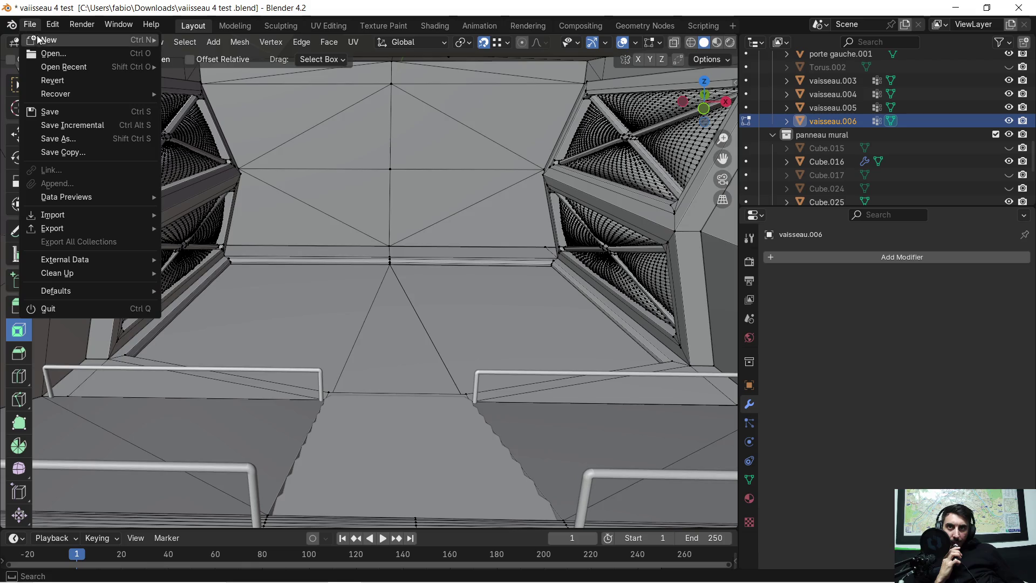
left_click(66, 111)
scroll(431, 248, "up", 6)
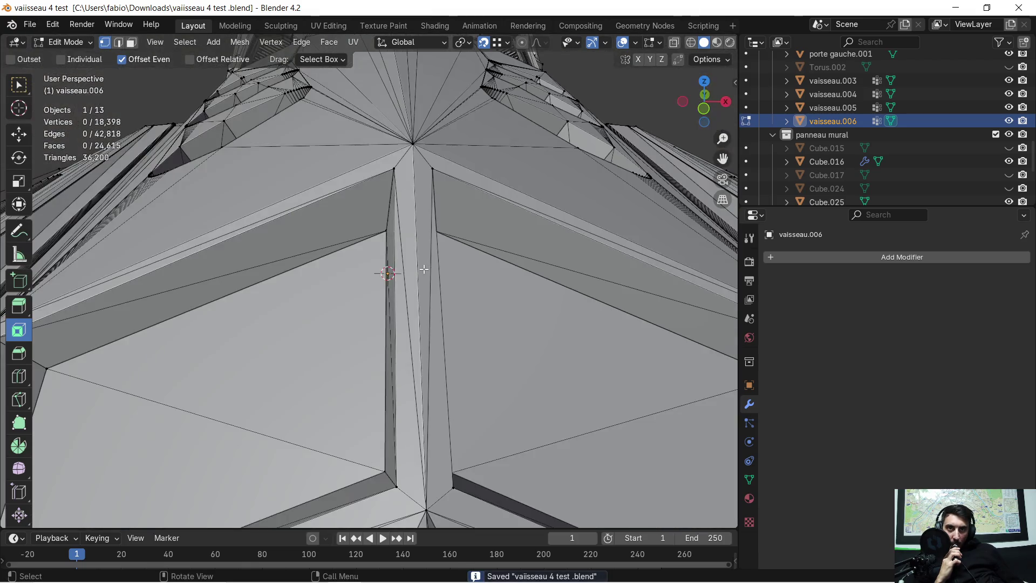
scroll(417, 282, "down", 5)
scroll(415, 239, "down", 1)
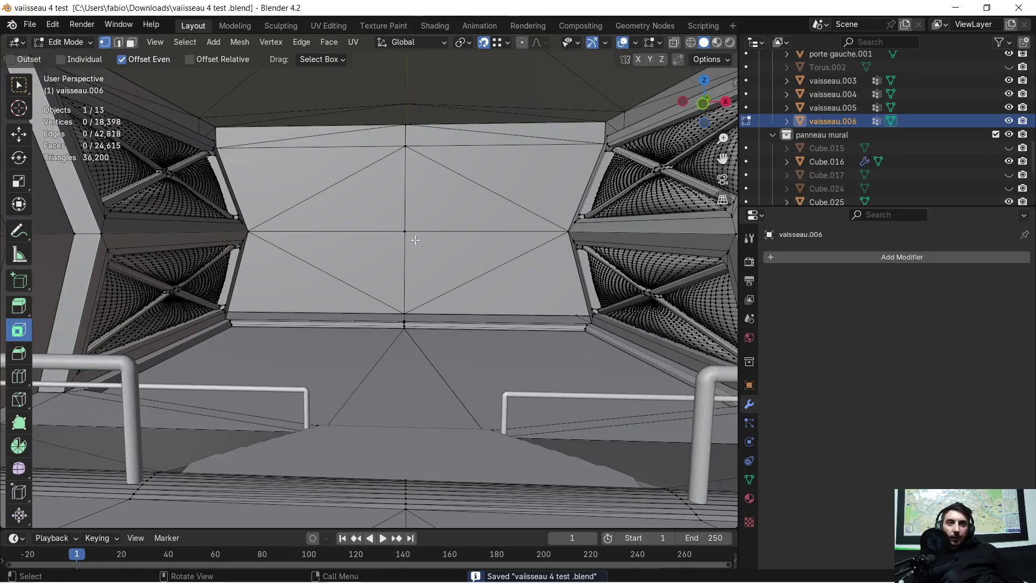
mouse_move(426, 253)
middle_mouse_down()
mouse_move(443, 262)
mouse_move(347, 278)
mouse_move(388, 263)
mouse_move(352, 287)
middle_mouse_up()
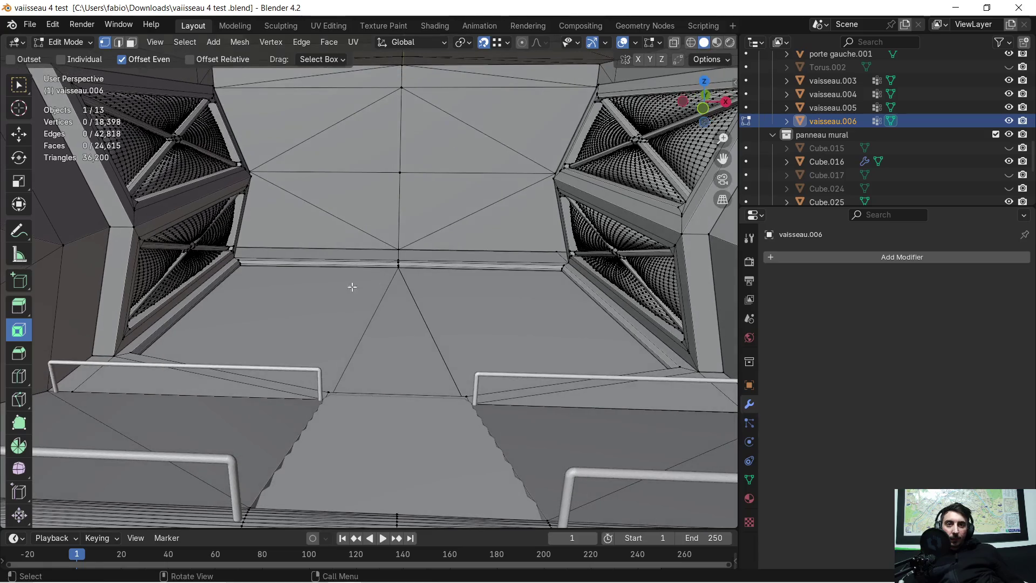
key("Tab")
key("Tab")
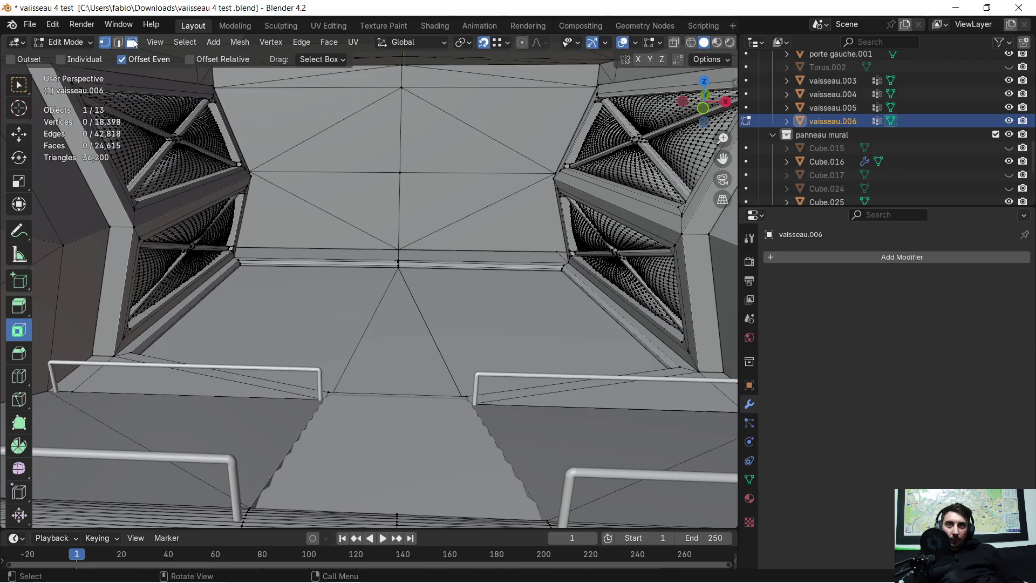
Duplicate the three recess floor faces, separate them as vaisseau.007, and return to Object Mode
left_click(134, 43)
key("c")
mouse_move(286, 310)
left_mouse_down()
mouse_move(282, 301)
mouse_move(308, 323)
mouse_move(404, 323)
left_mouse_up()
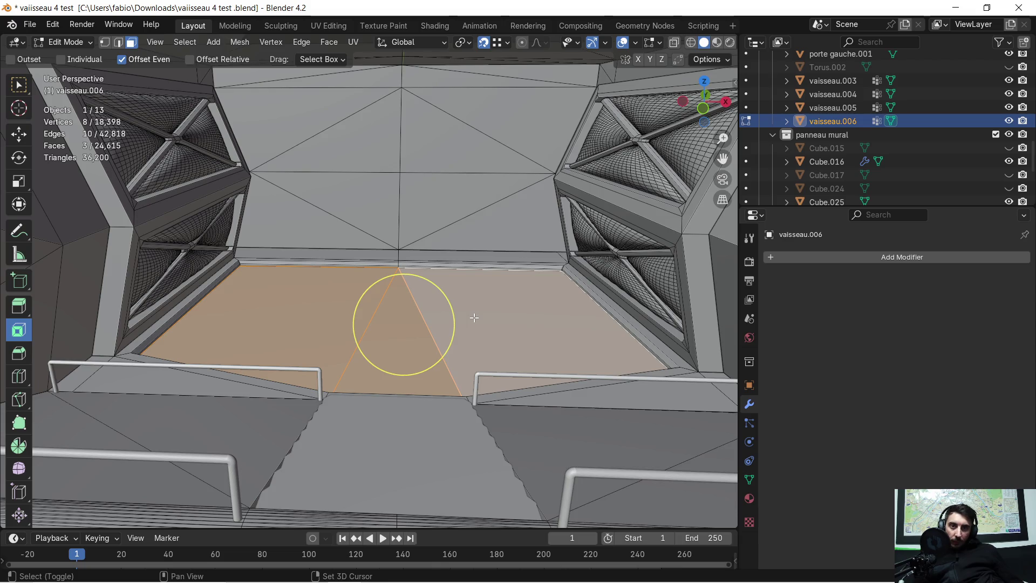
key("Escape")
key("shift+d")
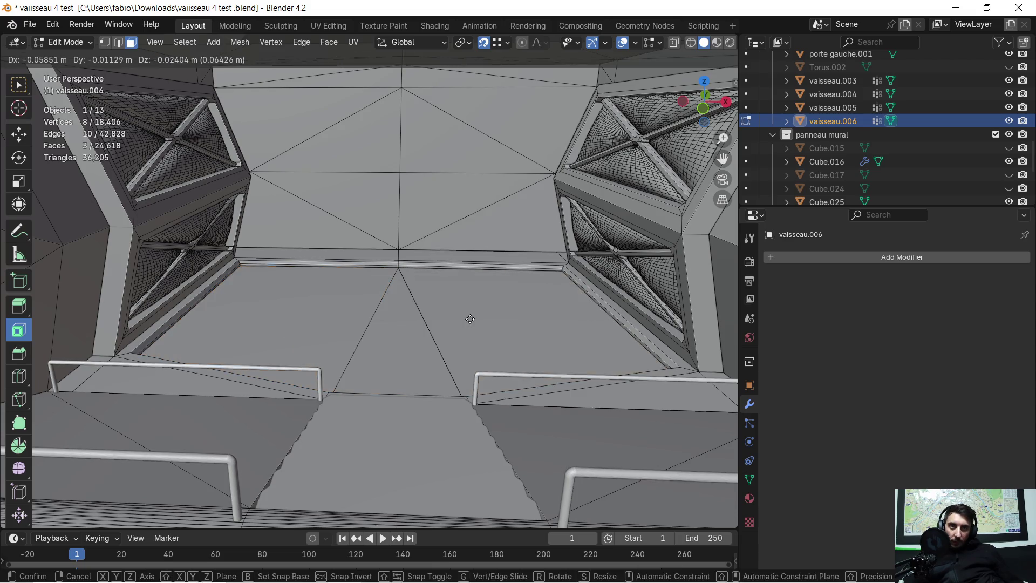
left_click(467, 315)
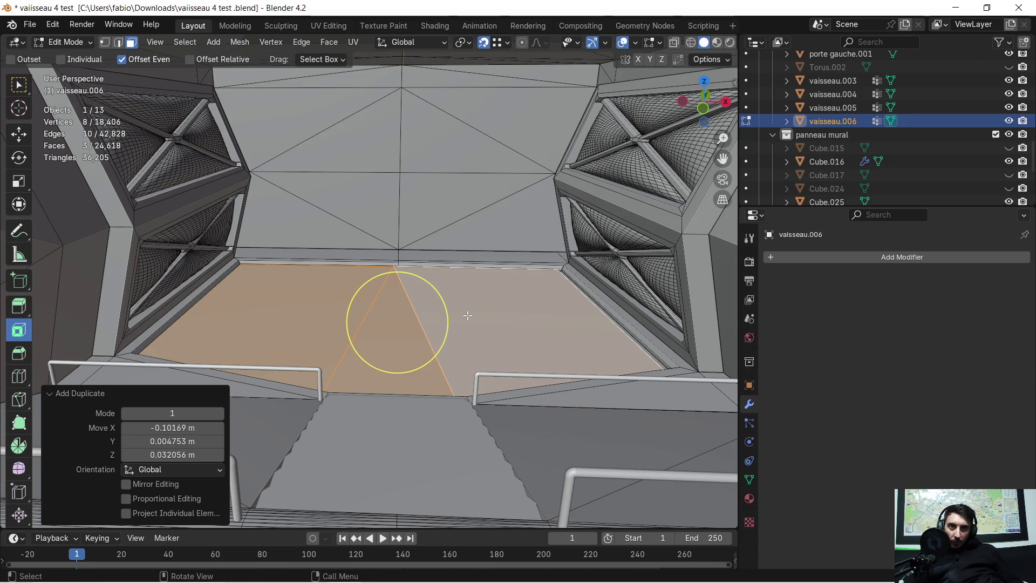
key("p")
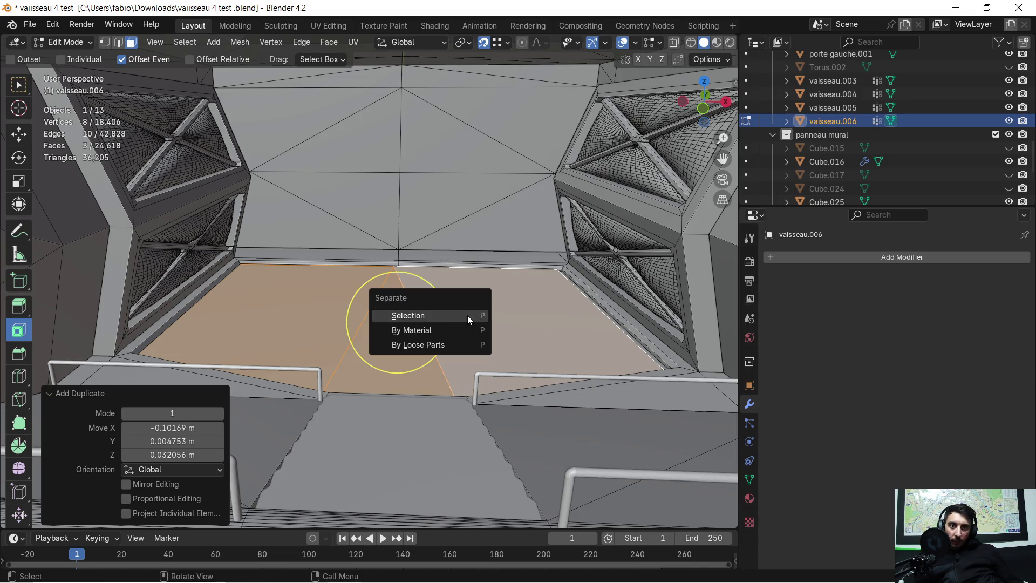
left_click(467, 315)
key("Tab")
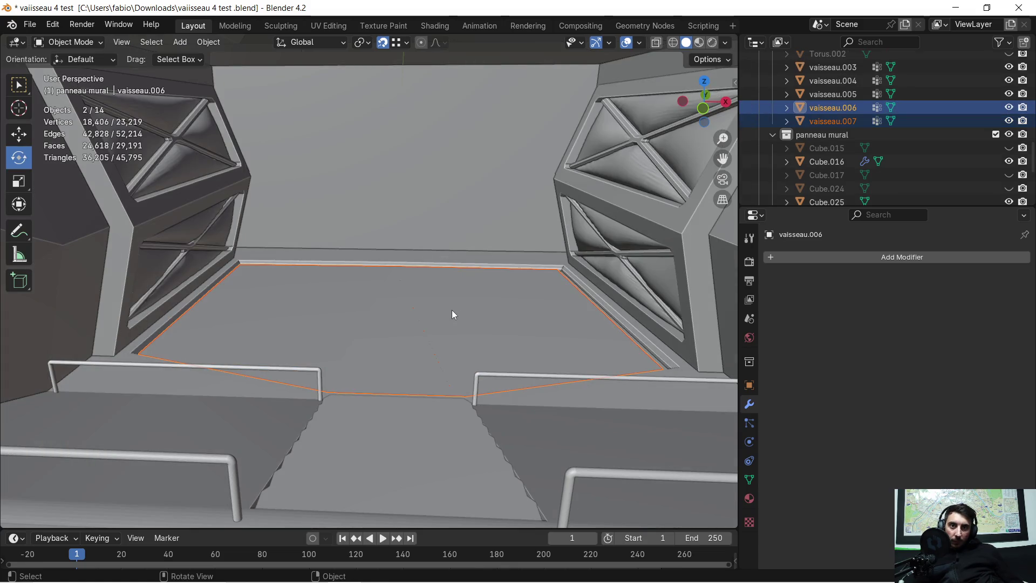
Select the new floor object vaisseau.007 and view it along the floor edge
left_click(452, 310)
scroll(291, 282, "up", 5)
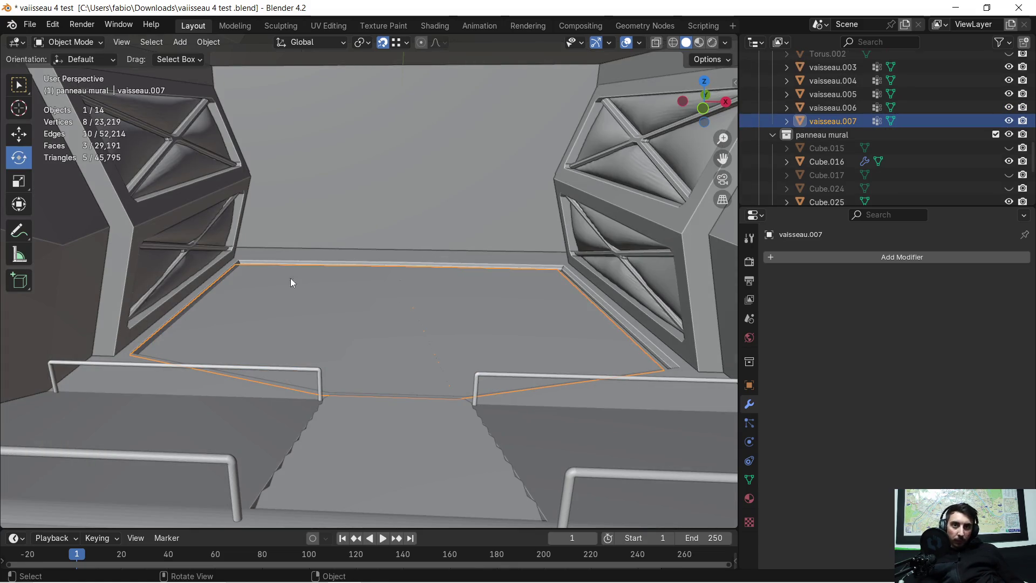
mouse_move(285, 282)
middle_mouse_down()
mouse_move(190, 266)
mouse_move(497, 291)
mouse_move(134, 261)
mouse_move(398, 203)
mouse_move(354, 199)
middle_mouse_up()
scroll(190, 262, "up", 3)
scroll(301, 322, "down", 1)
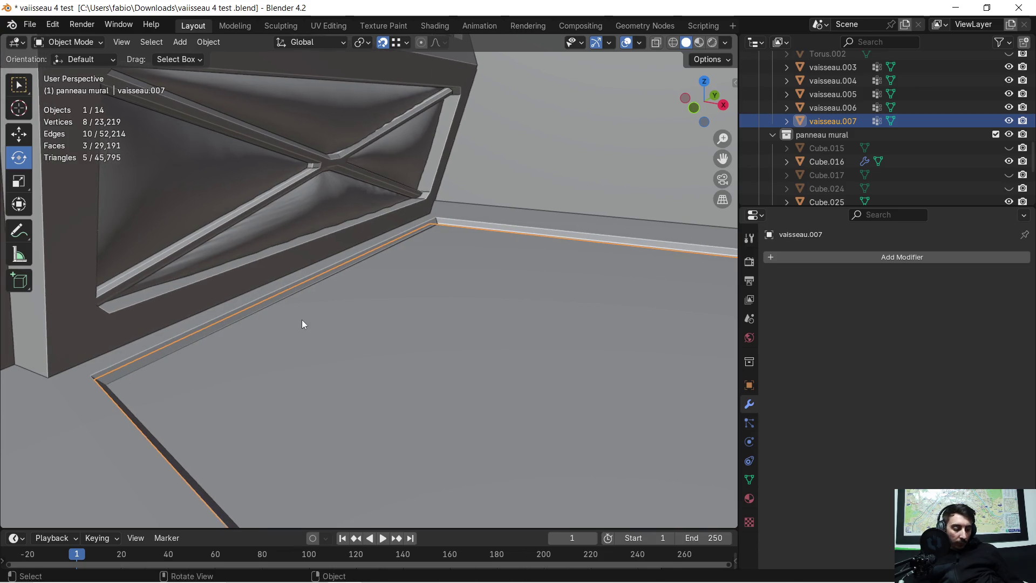
scroll(302, 319, "down", 6)
scroll(287, 278, "up", 5)
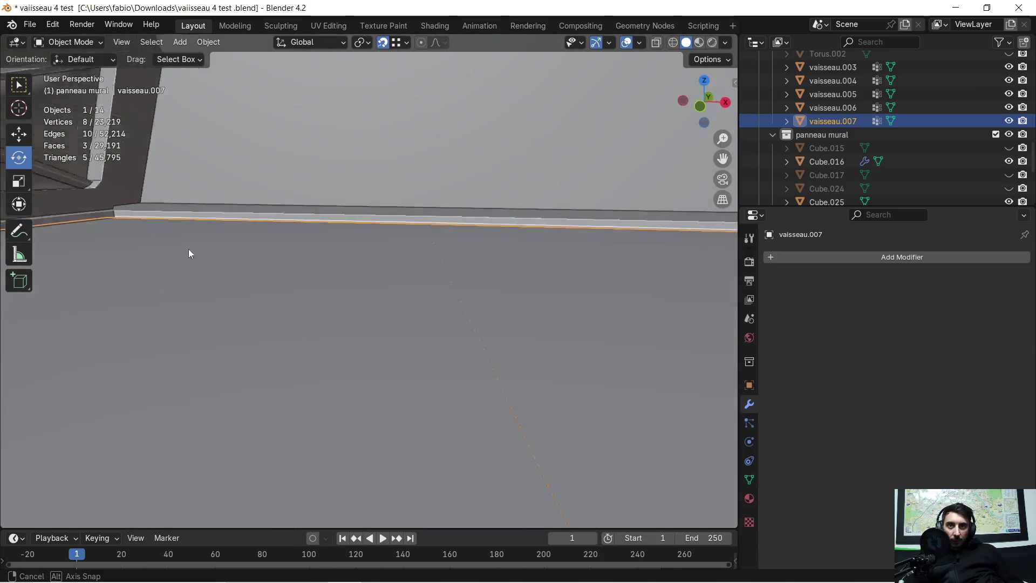
mouse_move(66, 262)
middle_mouse_down()
mouse_move(58, 256)
mouse_move(691, 232)
mouse_move(442, 251)
mouse_move(381, 305)
mouse_move(317, 316)
mouse_move(122, 297)
mouse_move(387, 308)
mouse_move(521, 340)
mouse_move(427, 271)
mouse_move(399, 266)
mouse_move(523, 262)
mouse_move(480, 259)
mouse_move(599, 280)
mouse_move(576, 275)
mouse_move(562, 257)
mouse_move(549, 256)
mouse_move(549, 269)
mouse_move(483, 244)
middle_mouse_up()
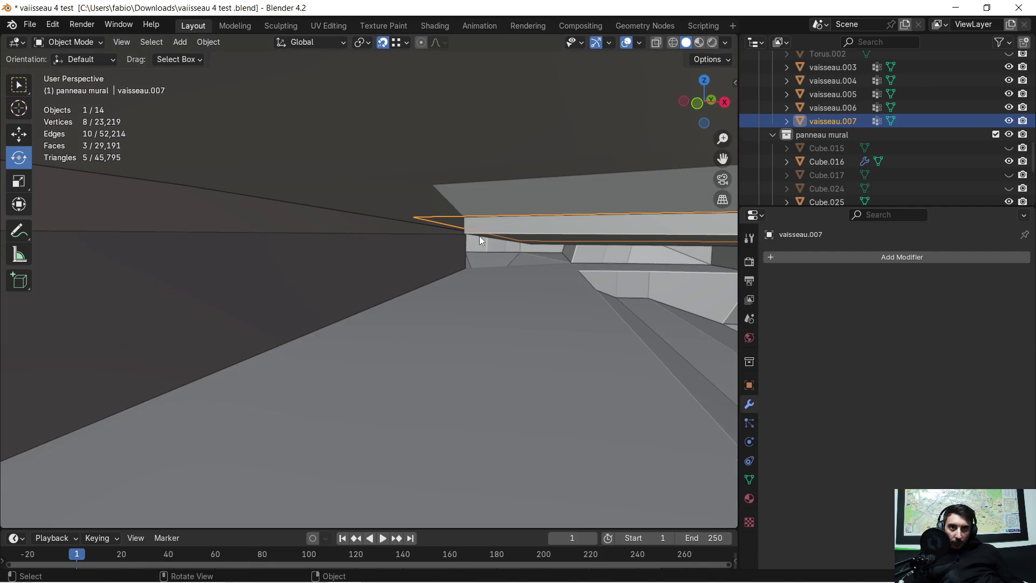
Test-move vaisseau.007, leave it in its original place, and enter Edit Mode
key("g")
left_click(526, 236)
mouse_move(526, 235)
middle_mouse_down()
mouse_move(495, 222)
mouse_move(489, 263)
mouse_move(500, 228)
mouse_move(463, 255)
mouse_move(409, 266)
mouse_move(257, 245)
mouse_move(319, 229)
mouse_move(286, 238)
middle_mouse_up()
key("g")
left_click(247, 234)
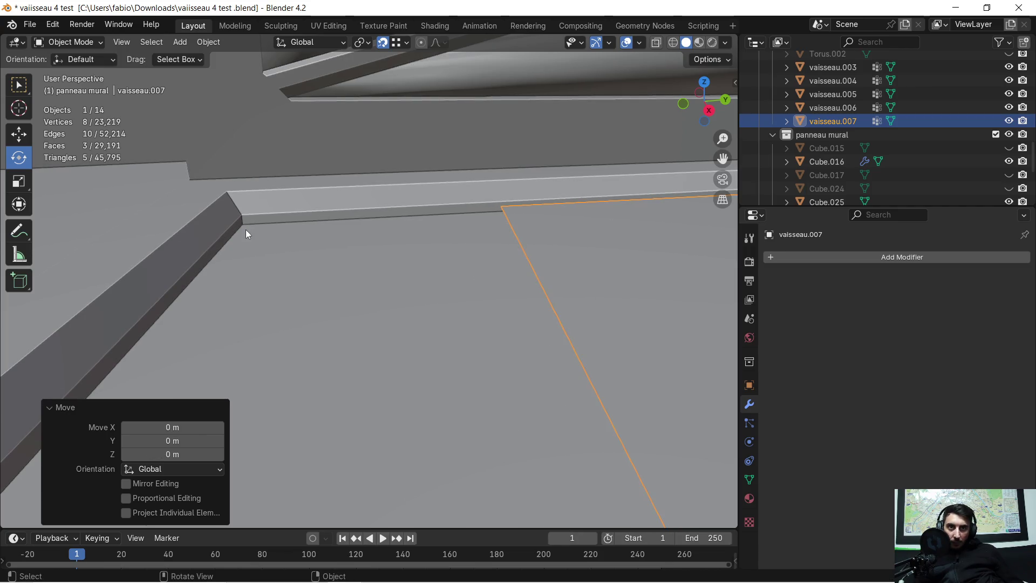
key("Tab")
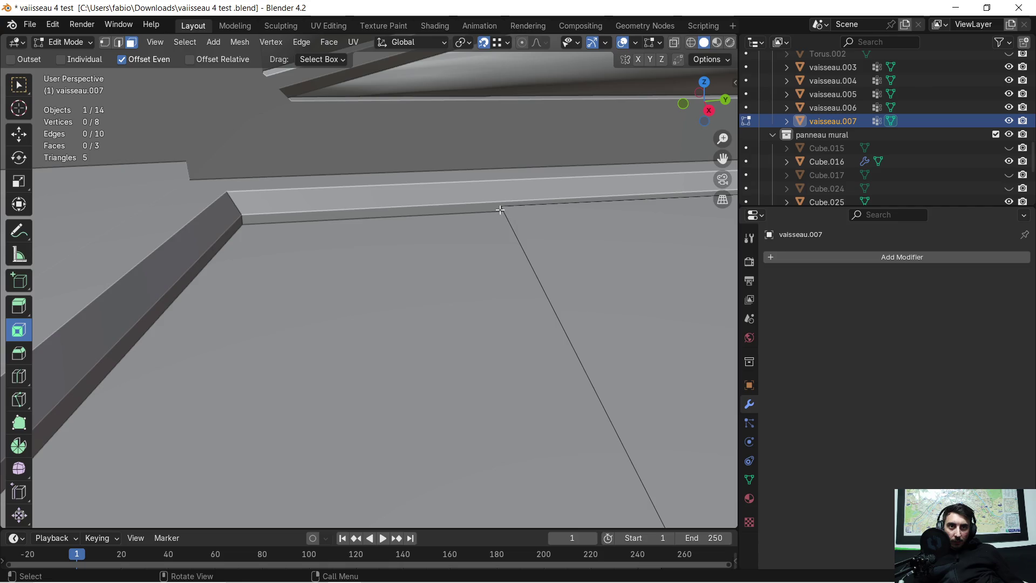
Select all vaisseau.007 geometry and move it -0.83868 m along Y
key("a")
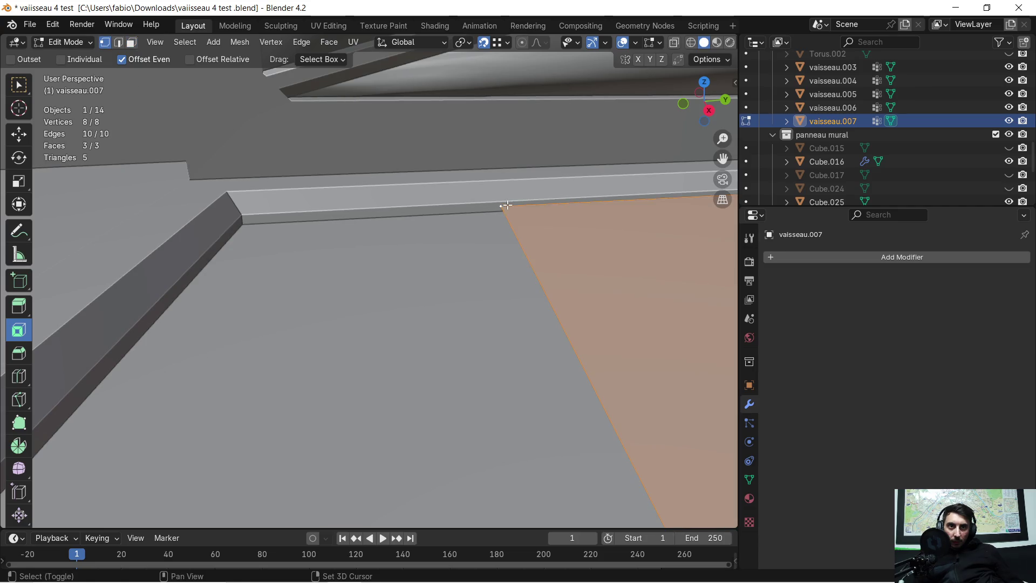
key("g")
key("y")
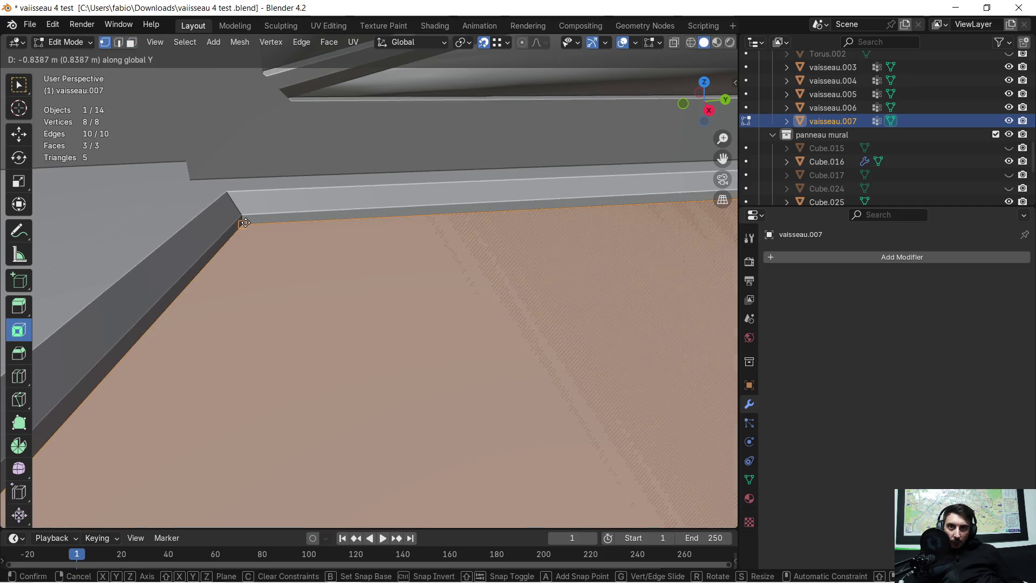
left_click(243, 224)
mouse_move(258, 279)
middle_mouse_down()
mouse_move(367, 292)
mouse_move(430, 256)
mouse_move(477, 276)
middle_mouse_up()
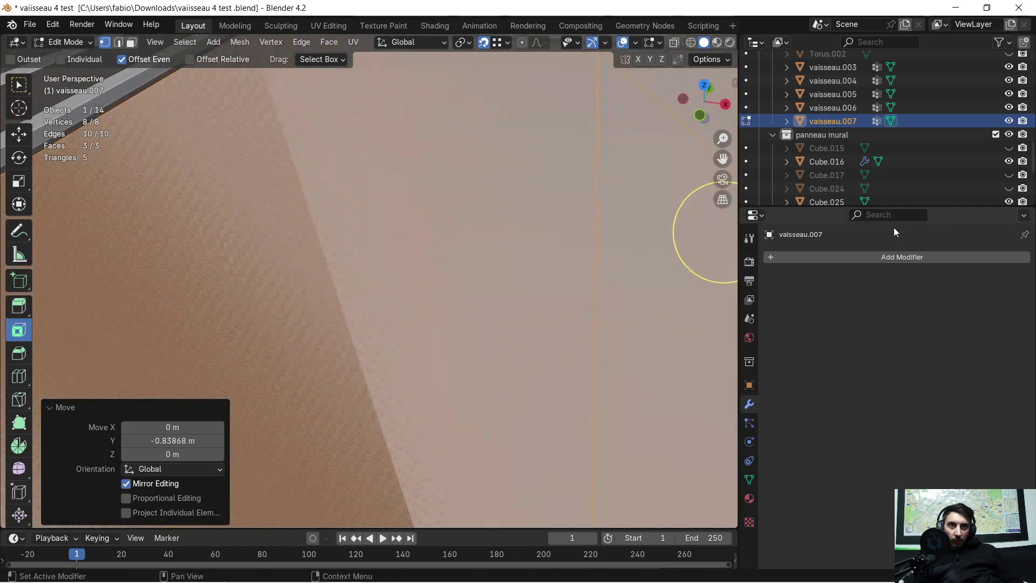
scroll(477, 276, "down", 3)
scroll(478, 276, "down", 3)
scroll(478, 275, "up", 5)
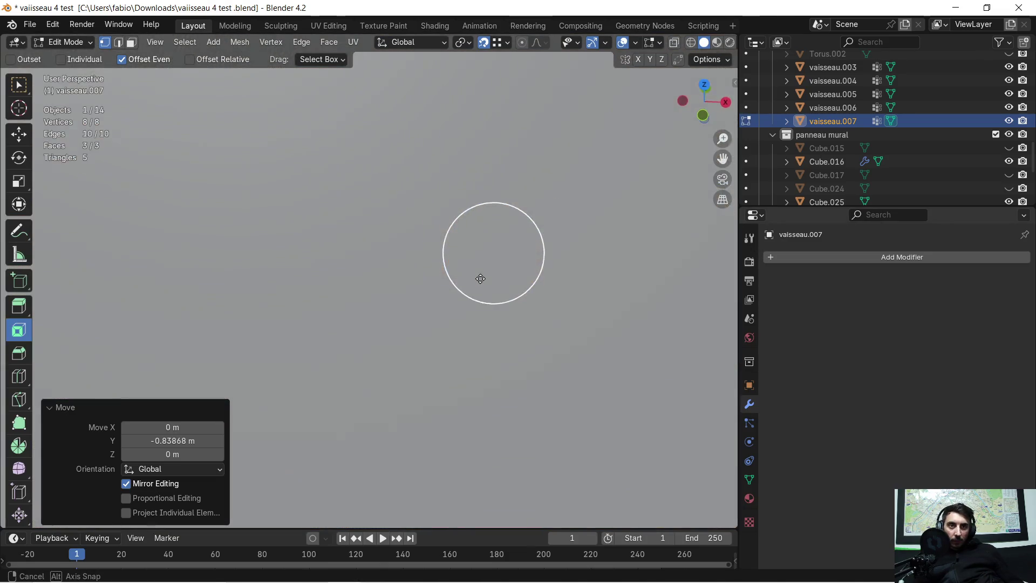
scroll(476, 277, "down", 5)
scroll(475, 277, "up", 3)
mouse_move(474, 277)
middle_mouse_down()
mouse_move(487, 200)
mouse_move(485, 266)
mouse_move(477, 261)
middle_mouse_up()
Back in Object Mode, show vaisseau.007 alone in Local View and browse the Outliner
key("Tab")
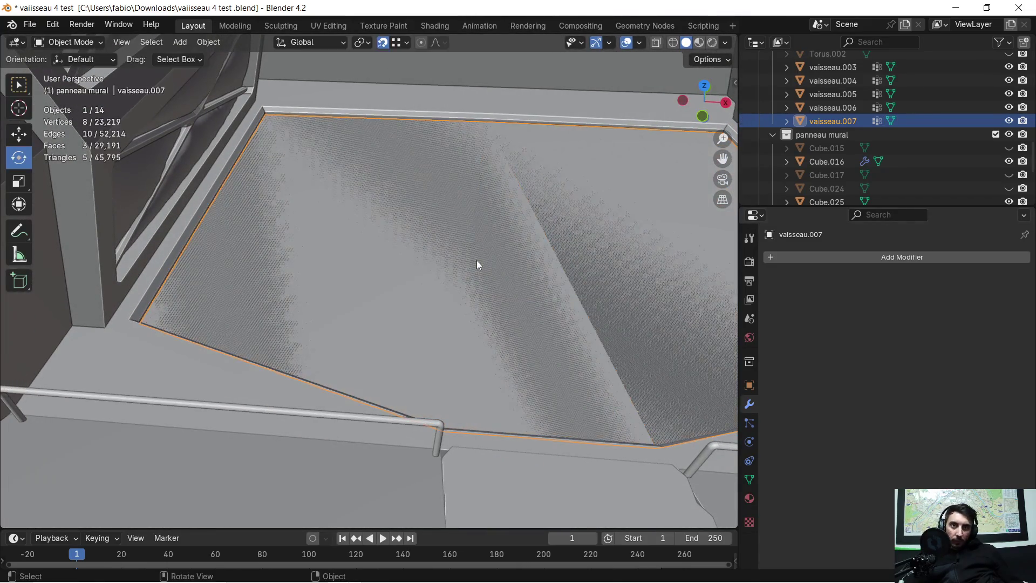
key("KP_Divide")
mouse_move(456, 255)
middle_mouse_down()
mouse_move(395, 292)
mouse_move(394, 276)
mouse_move(415, 267)
middle_mouse_up()
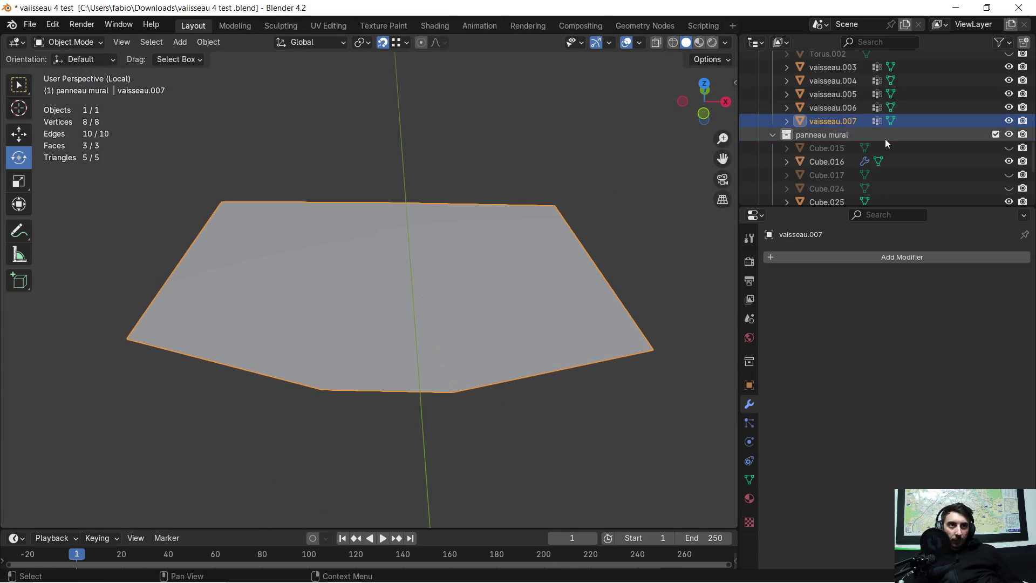
scroll(888, 154, "up", 2)
scroll(895, 151, "up", 3)
scroll(904, 148, "up", 6)
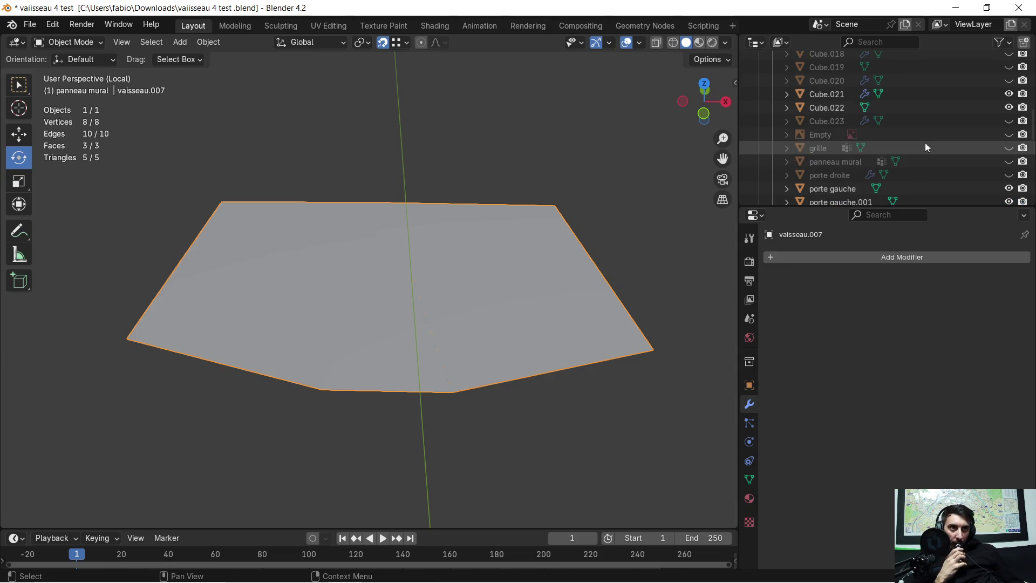
scroll(907, 134, "up", 6)
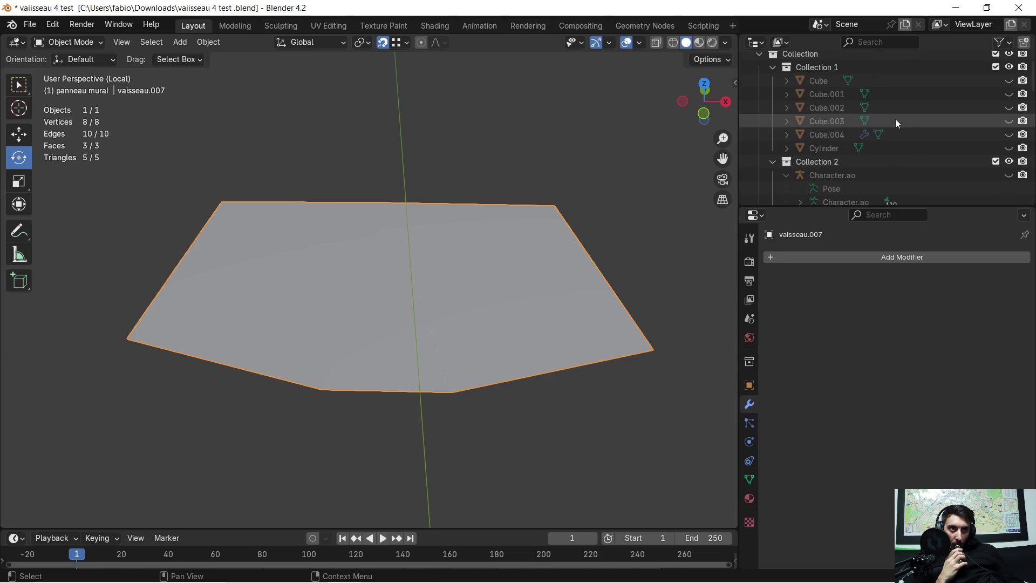
scroll(898, 126, "down", 15)
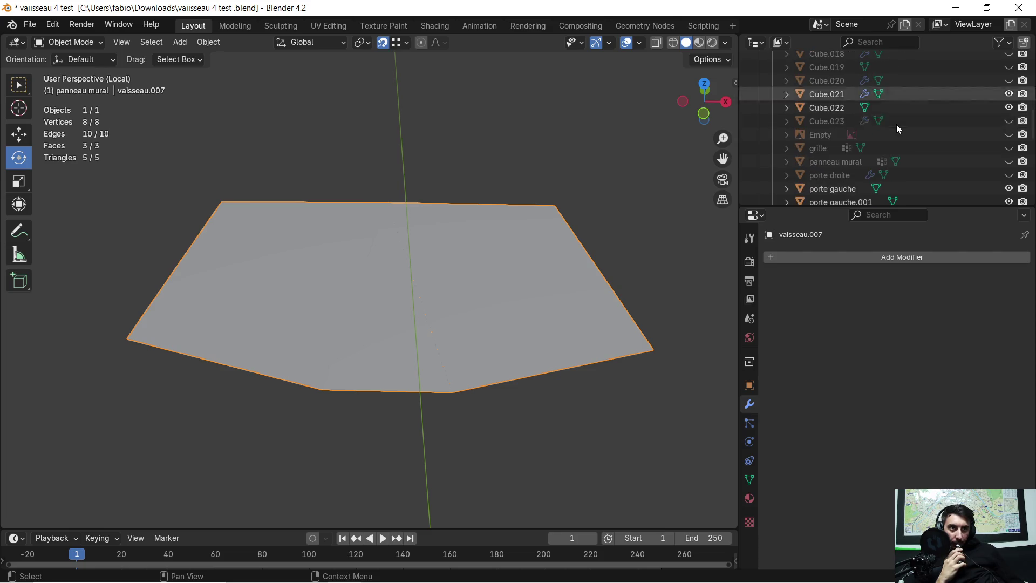
scroll(885, 130, "down", 10)
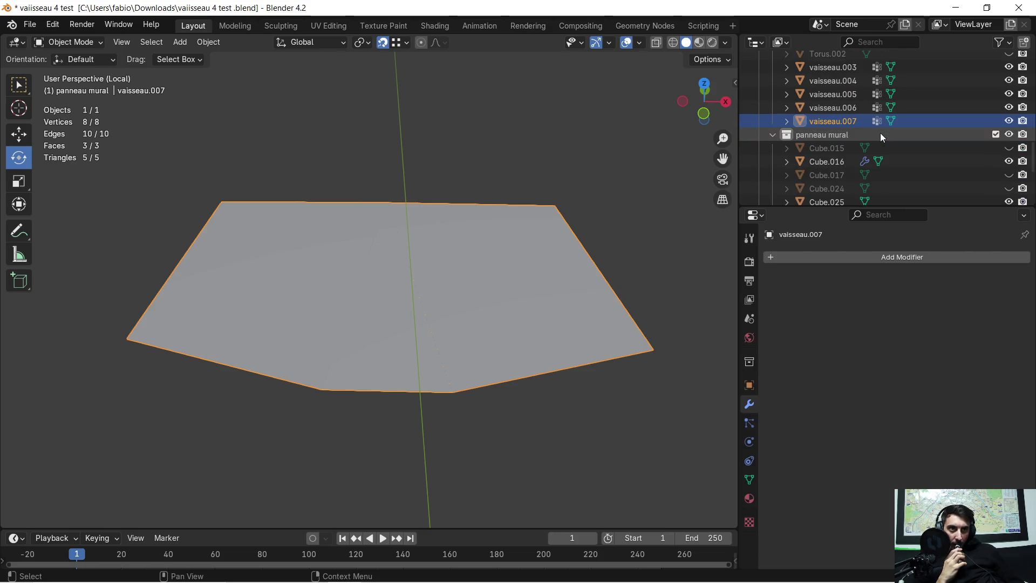
scroll(879, 133, "down", 5)
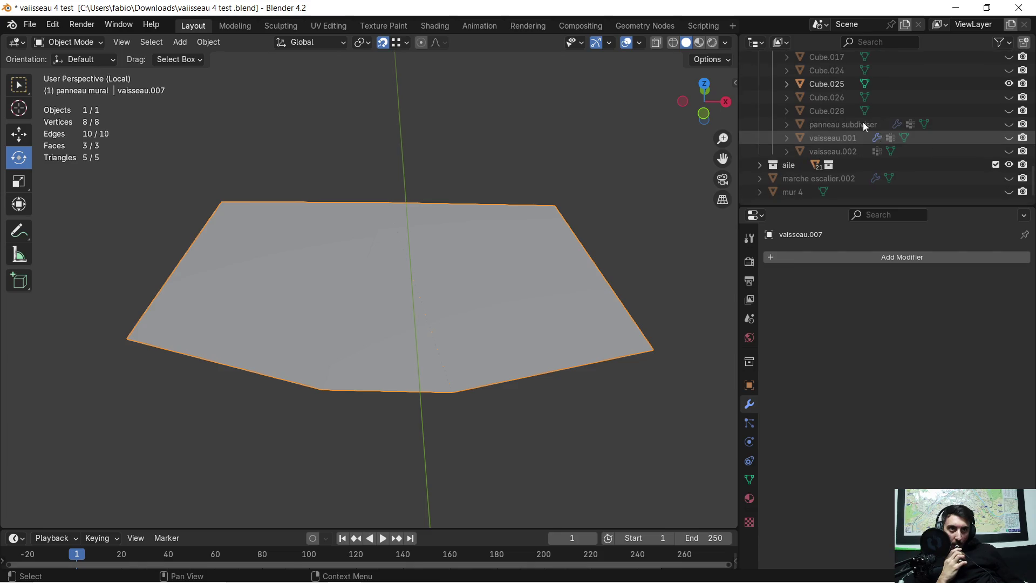
Filter the Outliner by 'gri', then unhide and select the grille object
type("gri")
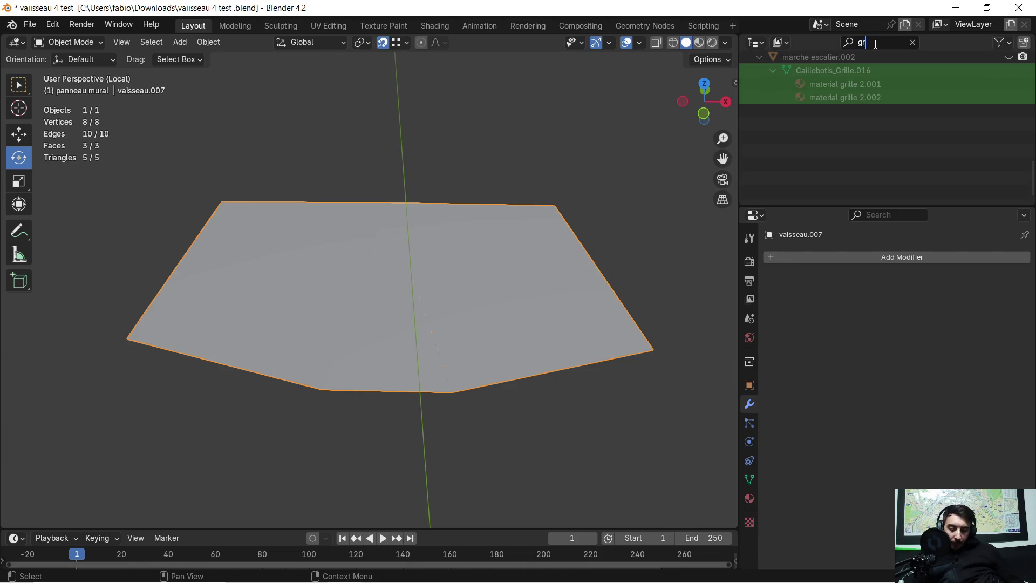
key("BackSpace")
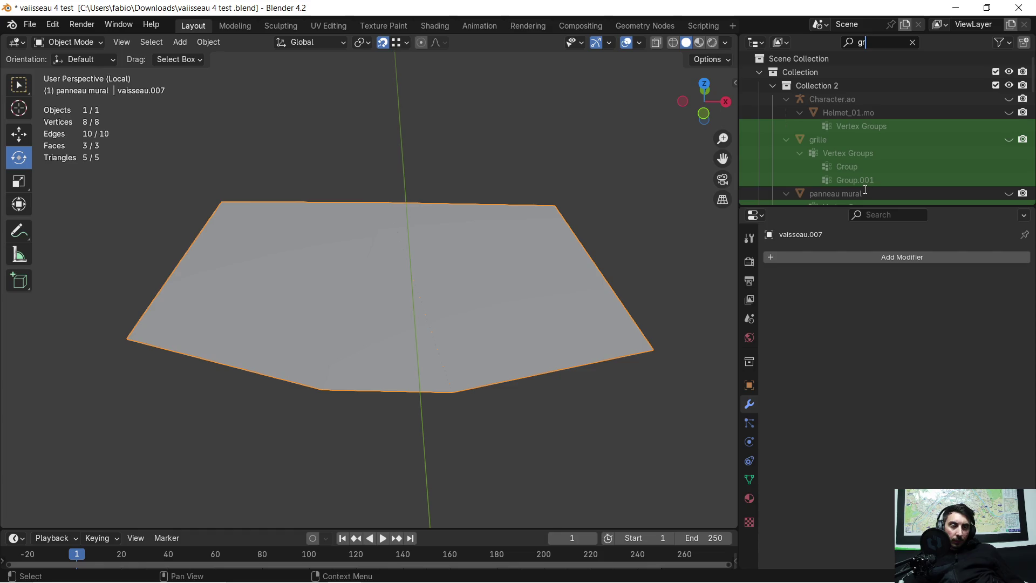
key("BackSpace")
key("BackSpace")
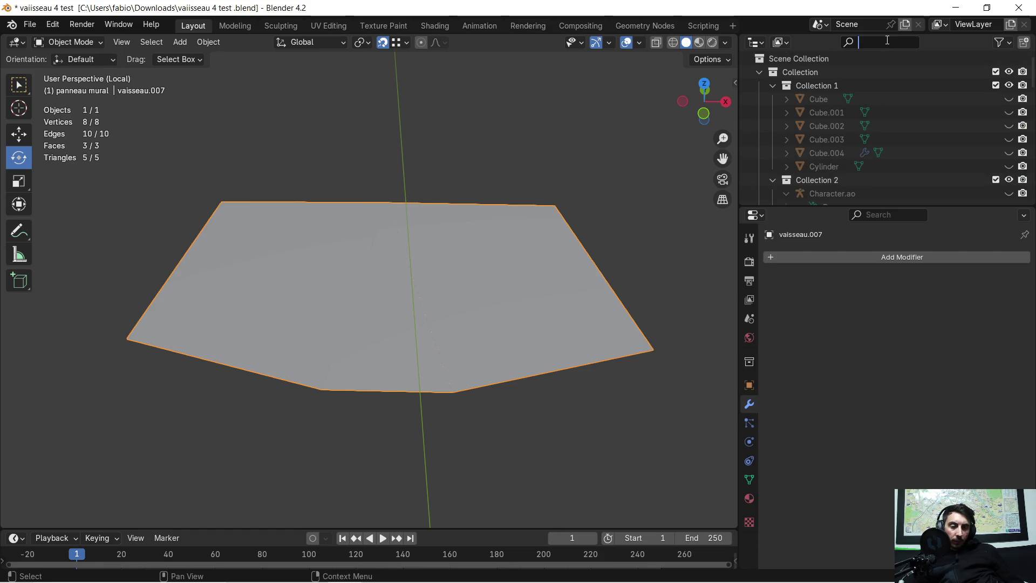
type("gri")
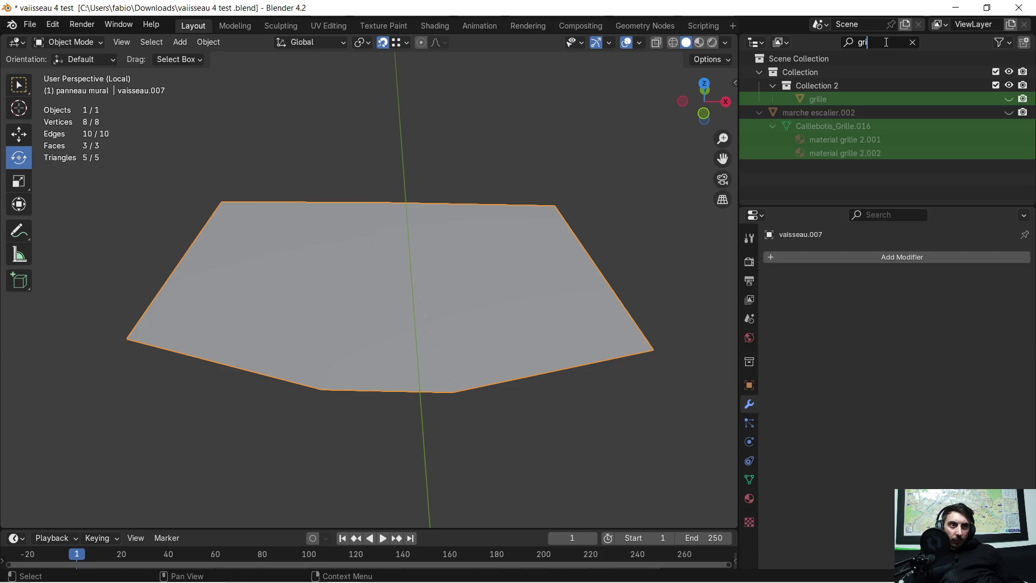
left_click(1007, 100)
left_click(818, 99)
scroll(469, 156, "down", 6)
scroll(461, 187, "up", 10)
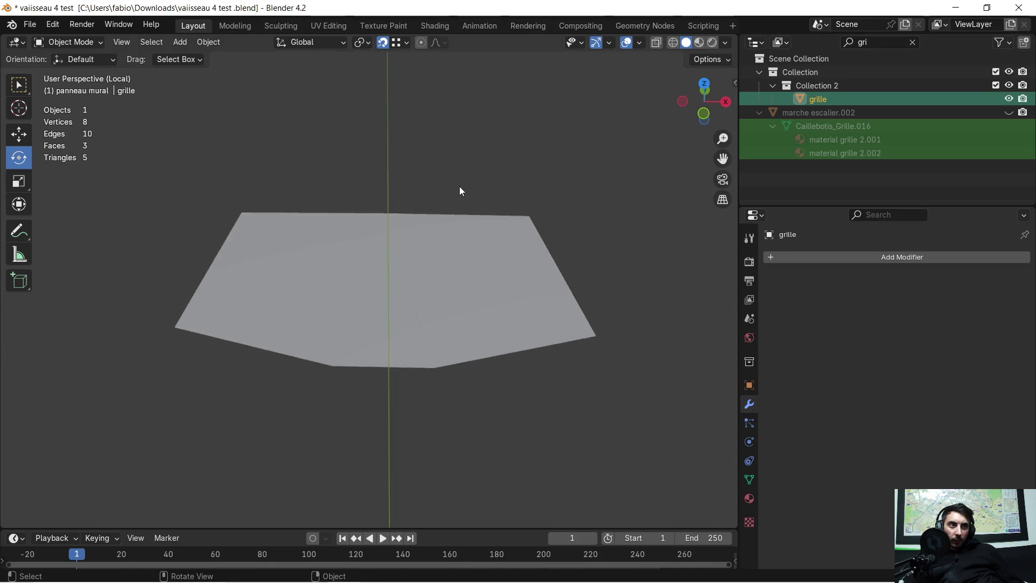
middle_click_drag(460, 190, 473, 149)
middle_click_drag(471, 131, 786, 75)
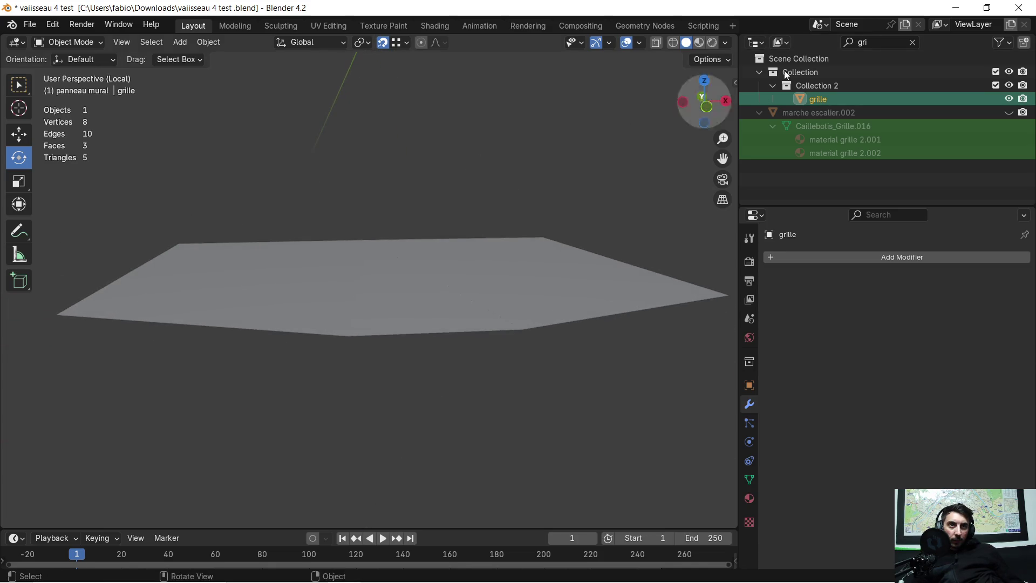
Clear the Outliner filter, hide the grille, and exit Local View
left_click(913, 42)
scroll(879, 150, "down", 10)
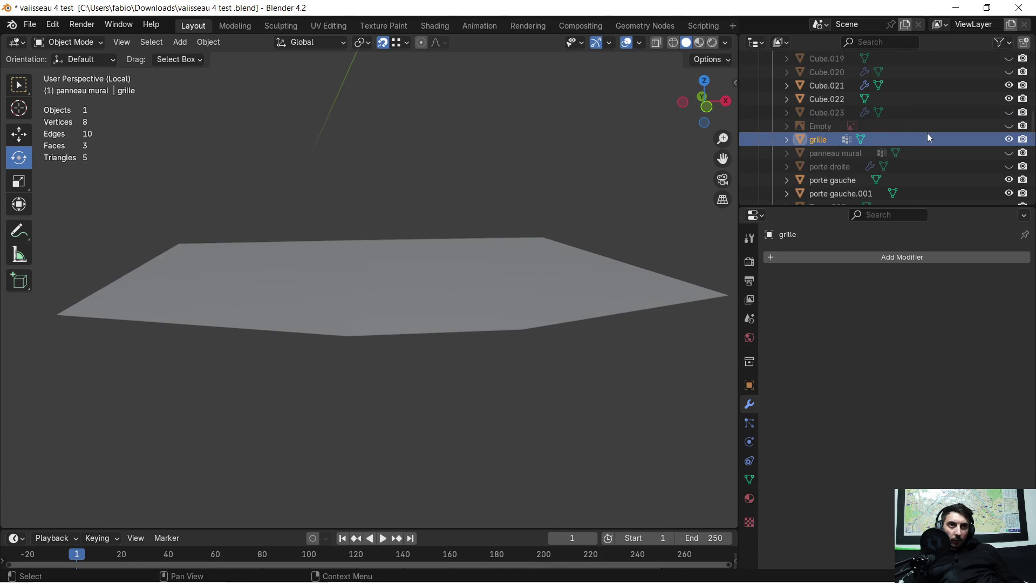
left_click(1009, 139)
scroll(1012, 142, "down", 2)
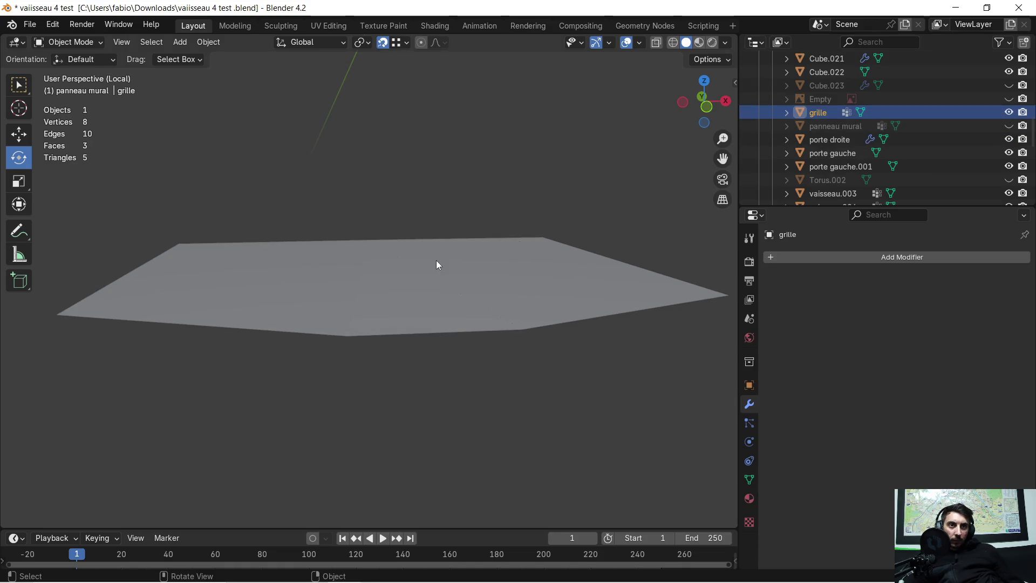
scroll(436, 260, "down", 8)
scroll(443, 247, "up", 4)
mouse_move(443, 248)
middle_mouse_down()
mouse_move(419, 258)
mouse_move(426, 234)
mouse_move(439, 244)
mouse_move(427, 262)
middle_mouse_up()
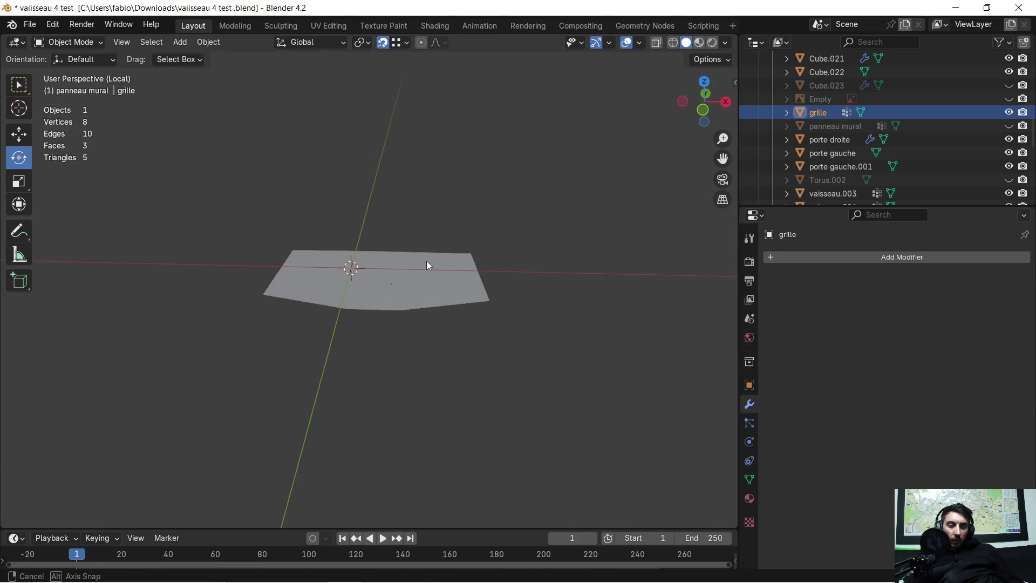
key("KP_Divide")
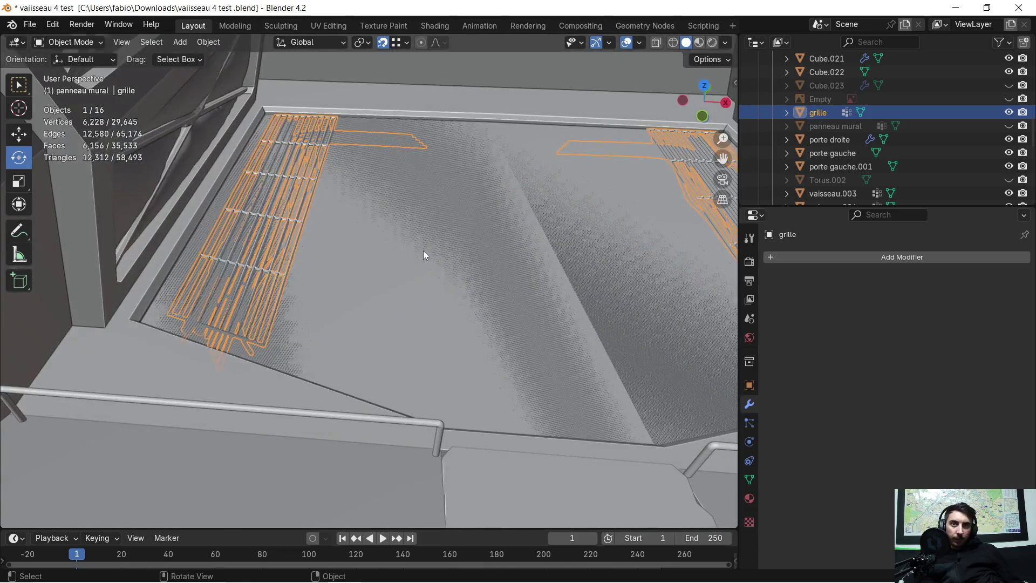
Add vaisseau.007 to the selection and isolate it with the grille in Local View
scroll(420, 251, "down", 2)
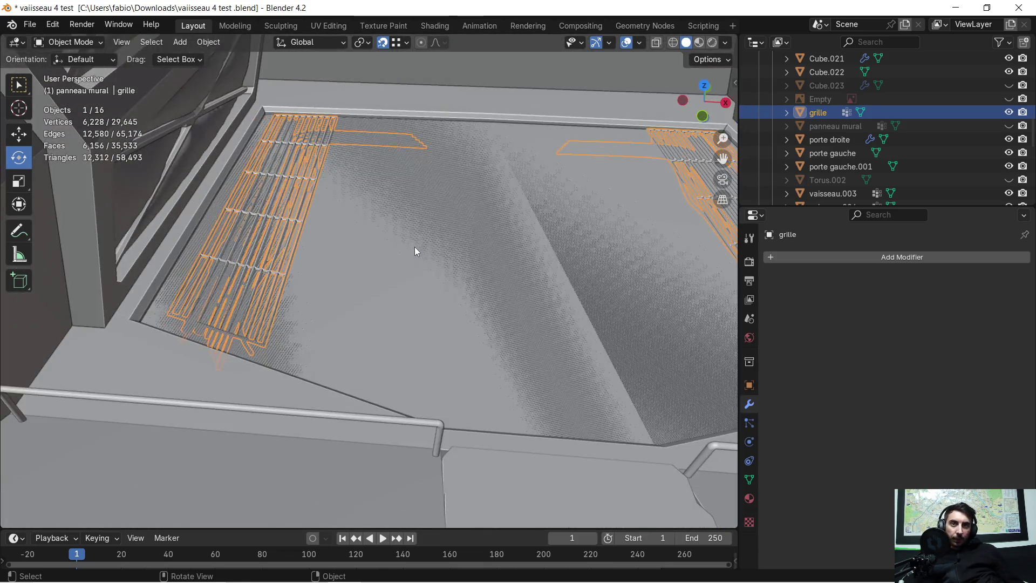
left_click(361, 253, "shift")
key("KP_Divide")
scroll(361, 251, "up", 2)
mouse_move(354, 254)
middle_mouse_down()
mouse_move(381, 211)
mouse_move(305, 261)
mouse_move(342, 250)
mouse_move(353, 264)
mouse_move(496, 257)
mouse_move(439, 290)
mouse_move(258, 312)
mouse_move(332, 253)
mouse_move(357, 246)
mouse_move(355, 255)
middle_mouse_up()
Select only the grille and inspect the panel from a low angle
left_click(437, 278)
middle_click_drag(412, 293, 416, 287)
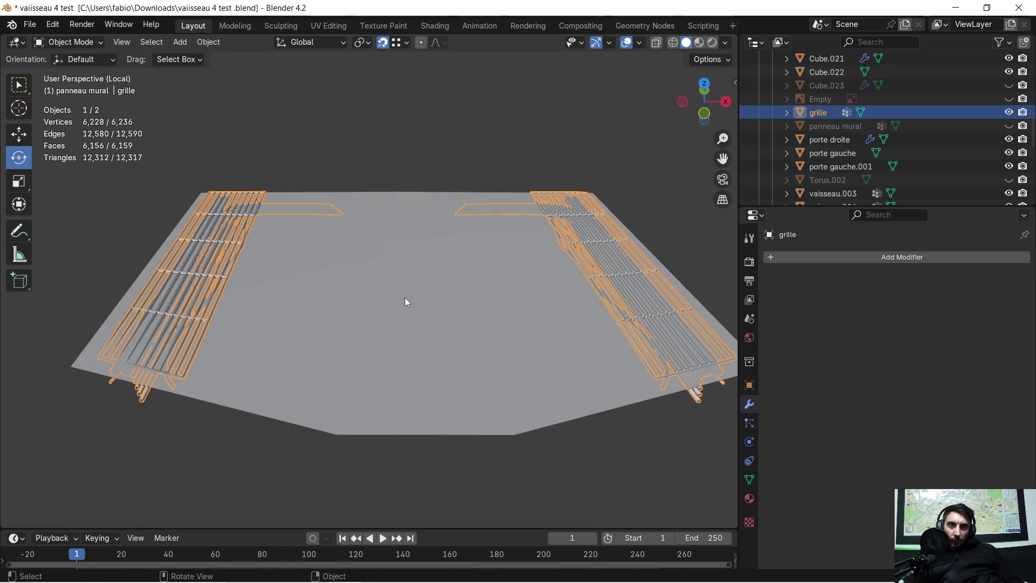
key("super")
key("super")
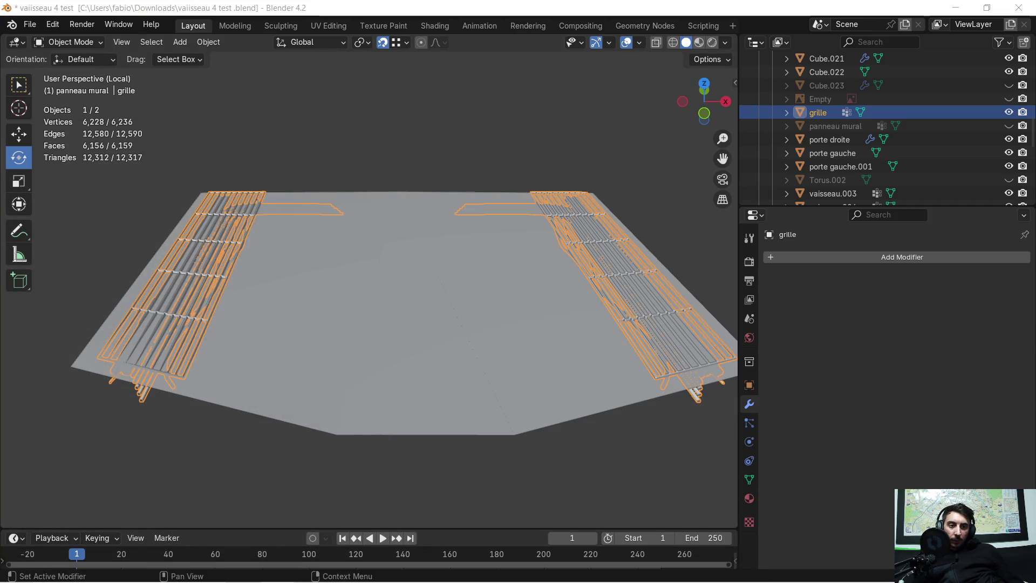
scroll(283, 264, "up", 3)
mouse_move(283, 263)
middle_mouse_down()
mouse_move(406, 261)
mouse_move(507, 209)
mouse_move(520, 229)
mouse_move(555, 238)
mouse_move(525, 264)
mouse_move(282, 289)
mouse_move(287, 264)
mouse_move(330, 264)
mouse_move(327, 285)
mouse_move(342, 264)
middle_mouse_up()
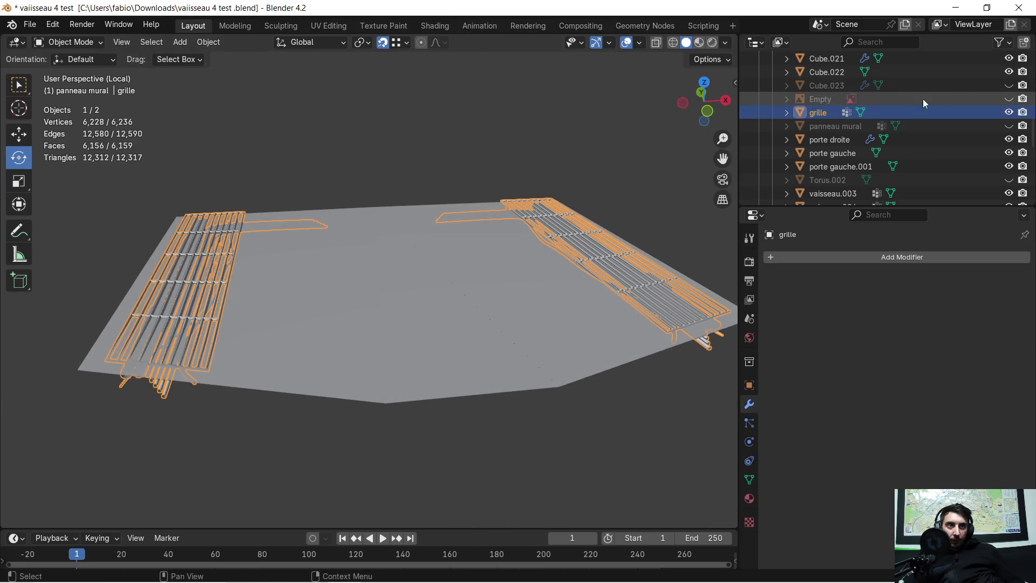
Hide the grille and open the vaisseau.007 panel in Edit Mode
left_click(1008, 112)
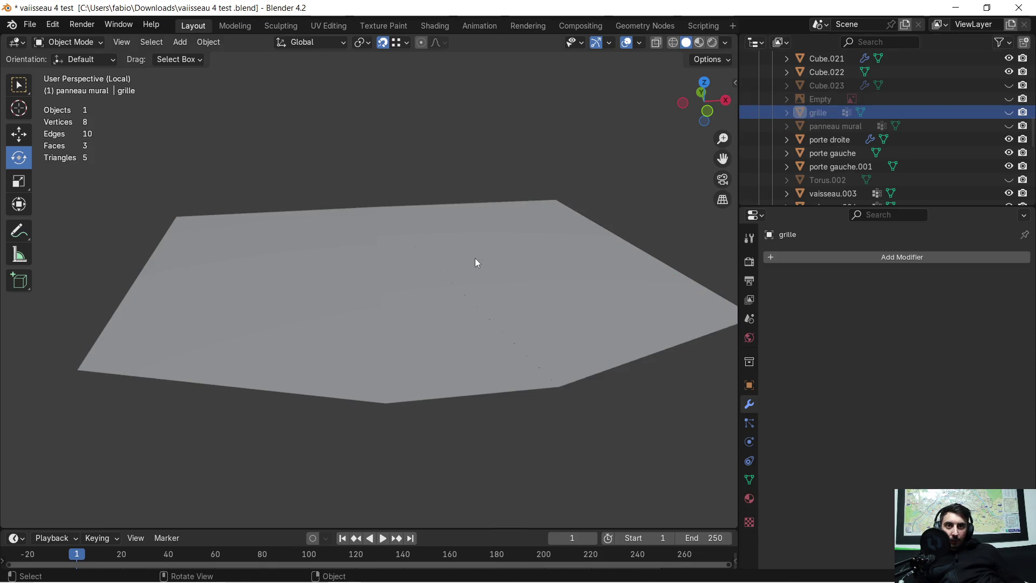
middle_click_drag(476, 259, 430, 285)
left_click(387, 266)
key("Tab")
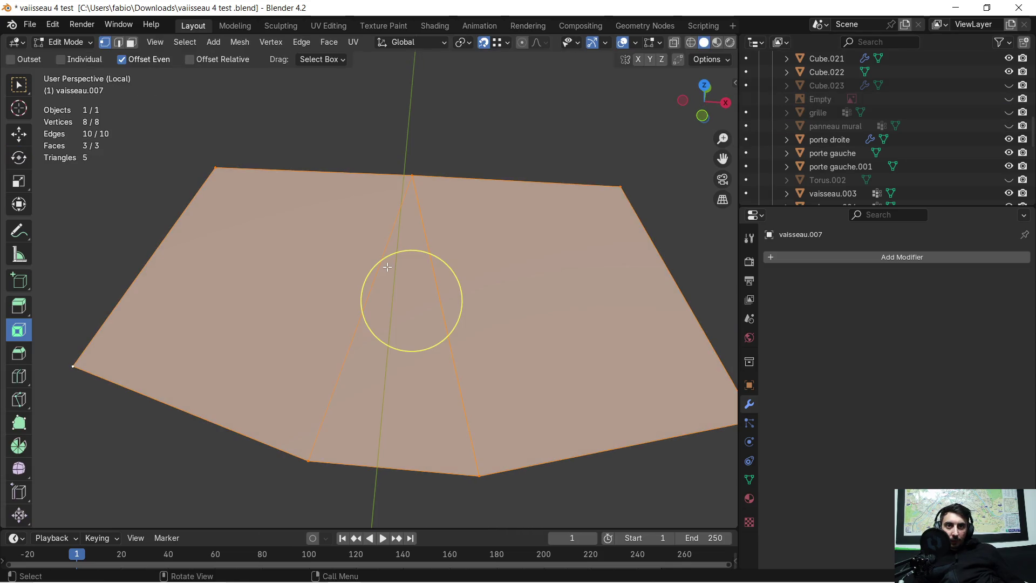
Frame the vaisseau.007 panel, orbit to a flatter front view, and deselect all its faces
key("KP_Decimal")
mouse_move(311, 267)
middle_mouse_down()
mouse_move(324, 238)
mouse_move(301, 243)
mouse_move(333, 225)
mouse_move(282, 243)
mouse_move(292, 231)
mouse_move(310, 226)
mouse_move(290, 247)
mouse_move(448, 248)
mouse_move(412, 270)
mouse_move(319, 261)
mouse_move(289, 250)
mouse_move(282, 210)
mouse_move(277, 254)
mouse_move(266, 261)
mouse_move(254, 217)
middle_mouse_up()
key("alt+a")
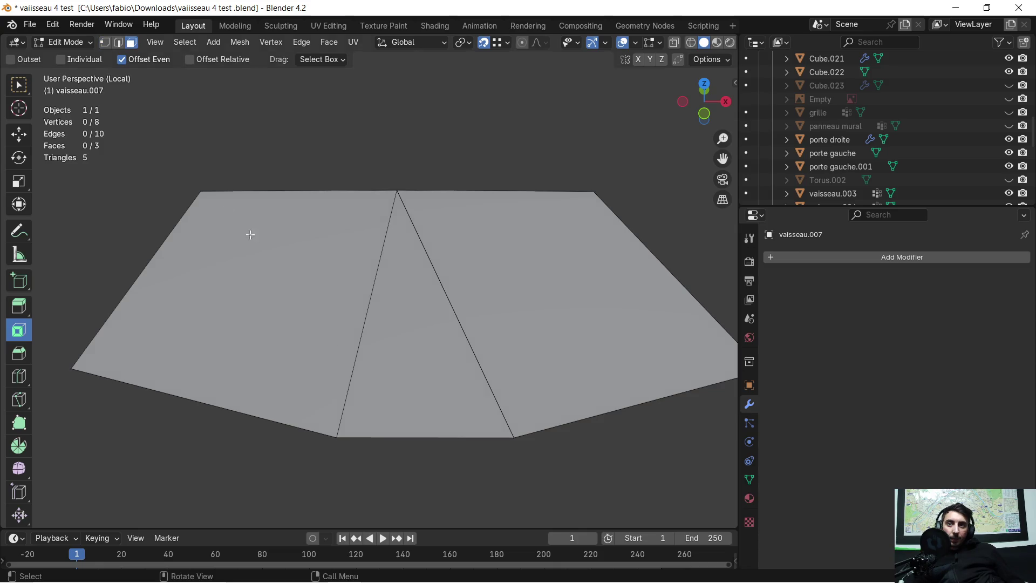
left_click(277, 296)
middle_click_drag(277, 296, 288, 296)
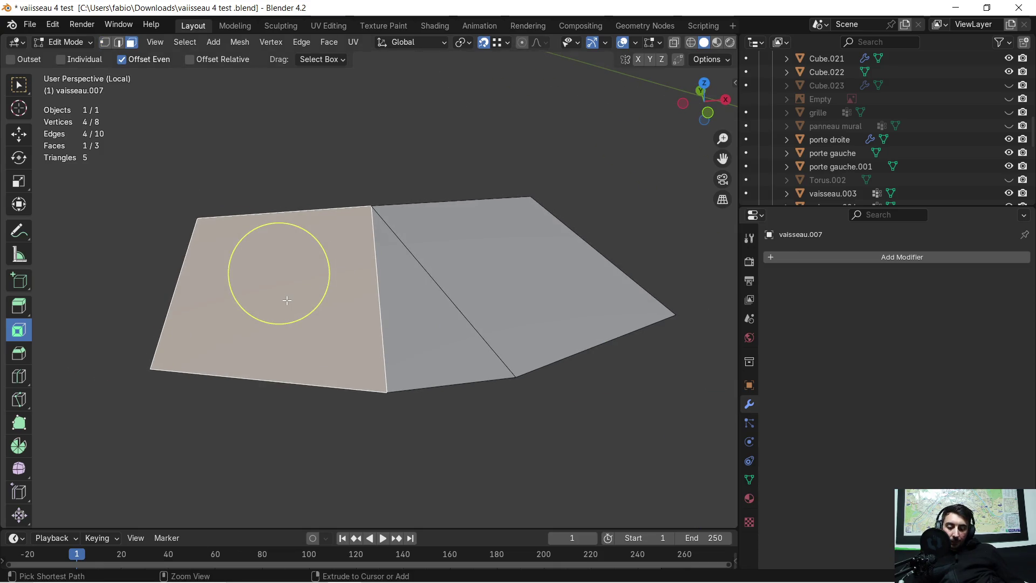
mouse_move(275, 285)
left_mouse_down()
mouse_move(151, 335)
mouse_move(191, 417)
left_mouse_up()
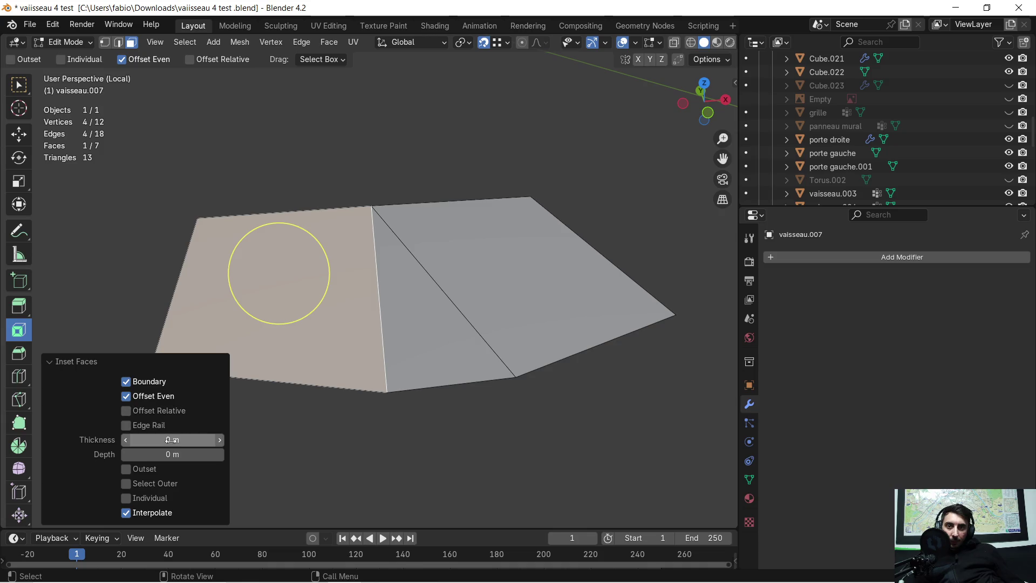
left_click_drag(330, 274, 289, 273)
middle_click_drag(266, 350, 348, 351)
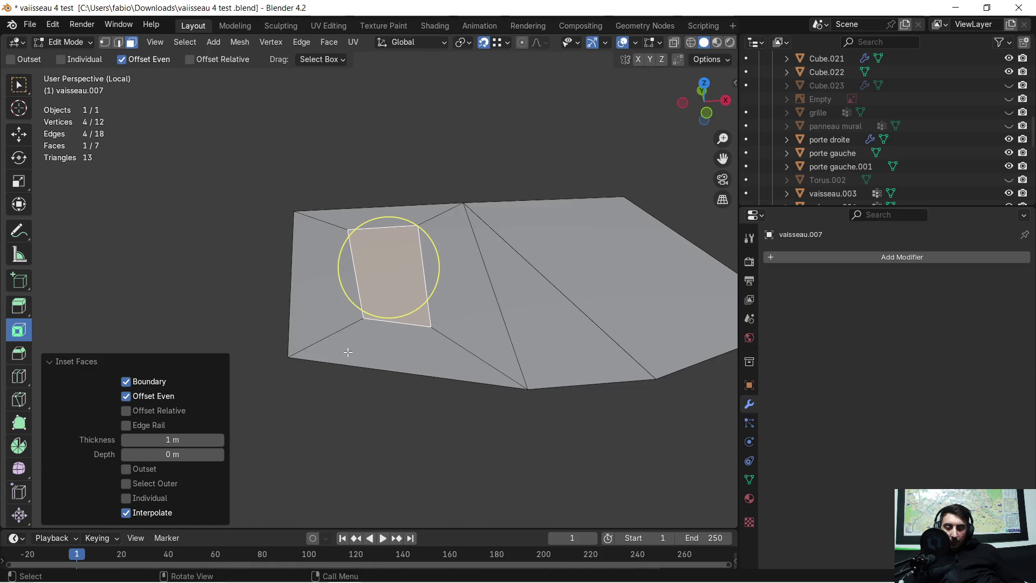
key("g")
key("y")
key("x")
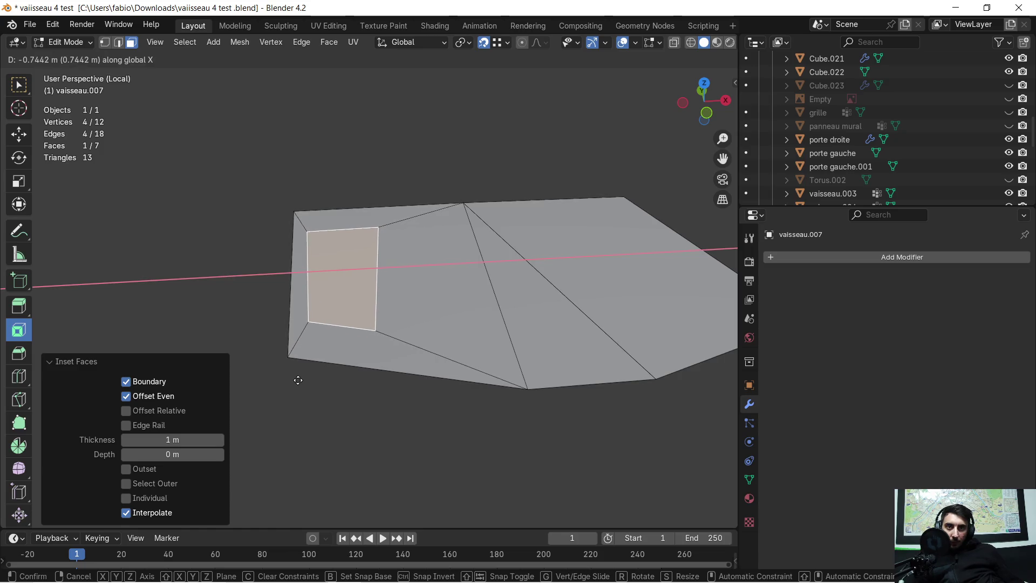
left_click(290, 383)
mouse_move(293, 363)
middle_mouse_down()
mouse_move(437, 378)
mouse_move(347, 386)
mouse_move(319, 375)
middle_mouse_up()
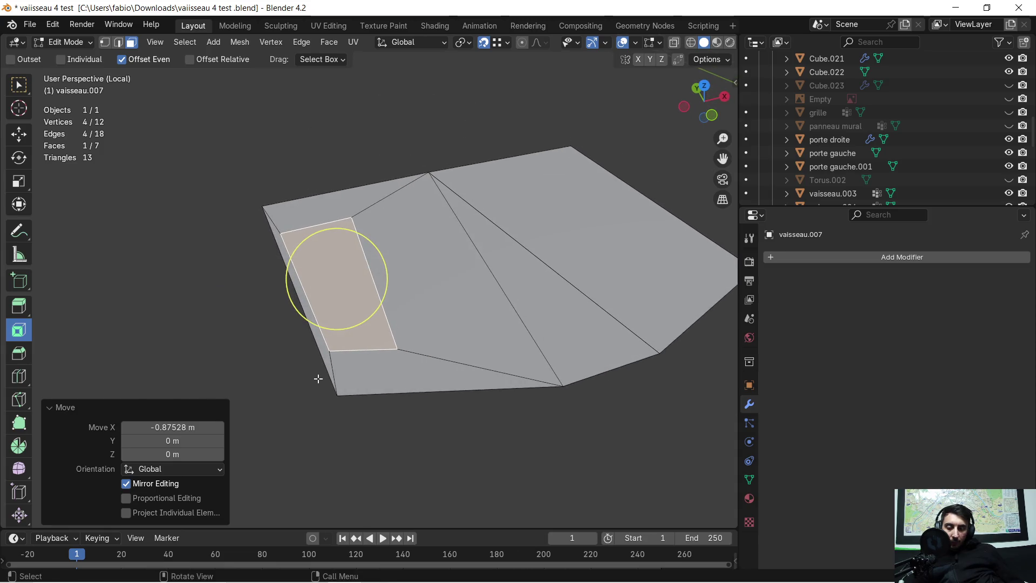
key("ctrl+z")
key("ctrl+z")
mouse_move(421, 376)
middle_mouse_down()
mouse_move(351, 343)
mouse_move(388, 326)
mouse_move(407, 335)
mouse_move(389, 349)
mouse_move(331, 349)
mouse_move(531, 271)
middle_mouse_up()
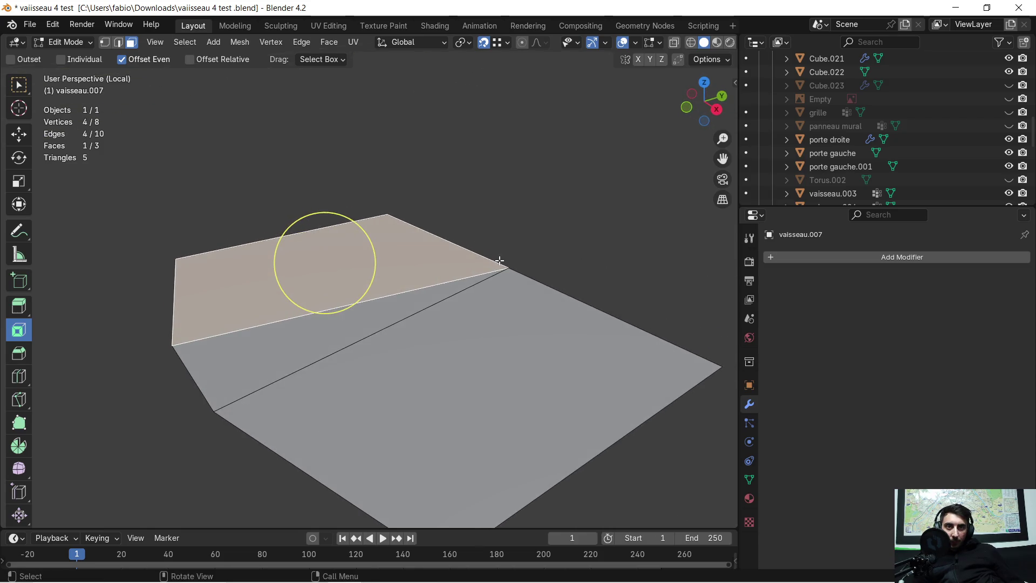
In vertex select, try moving the panel's corner vertex along Y, then undo it
left_click(111, 44)
left_click(505, 262)
mouse_move(505, 261)
middle_mouse_down()
mouse_move(270, 340)
mouse_move(326, 303)
mouse_move(291, 330)
middle_mouse_up()
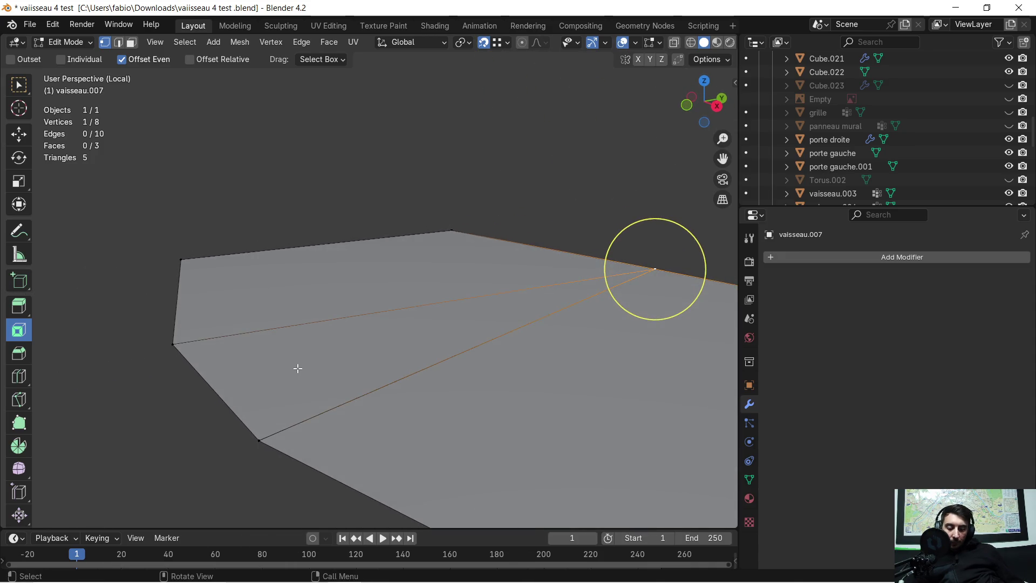
key("g")
key("y")
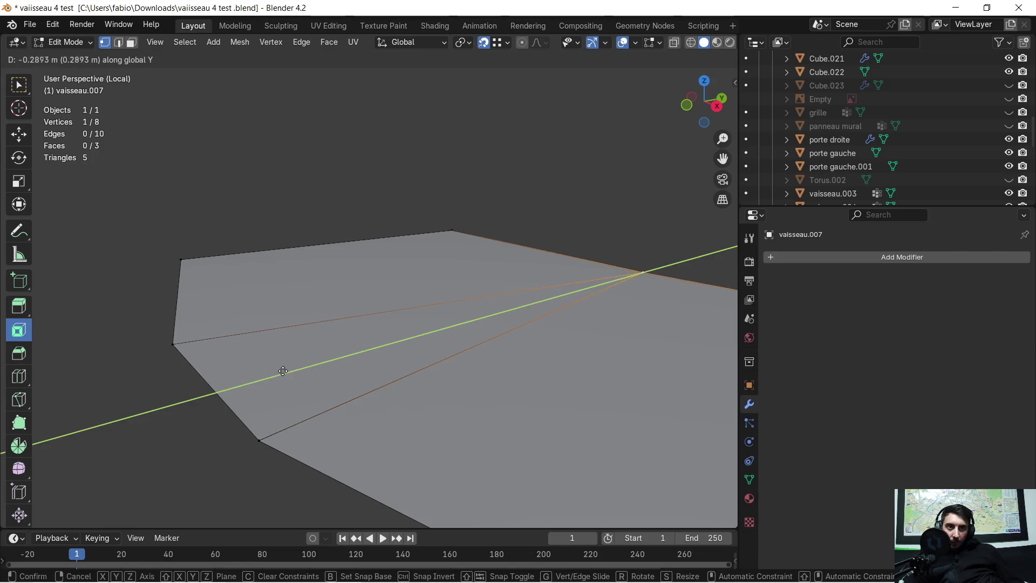
left_click(223, 365)
key("ctrl+z")
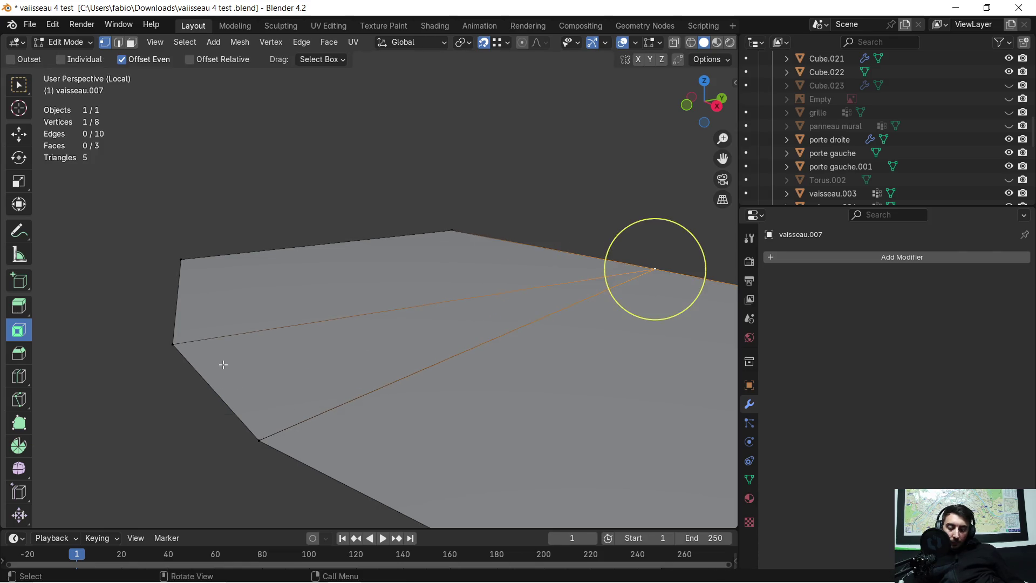
Extrude a new vertex from the corner along Y, then try and undo raising it on Z
key("e")
key("y")
left_click(216, 378)
mouse_move(216, 378)
middle_mouse_down()
mouse_move(280, 410)
mouse_move(477, 364)
mouse_move(500, 377)
mouse_move(384, 377)
mouse_move(404, 371)
middle_mouse_up()
key("g")
key("z")
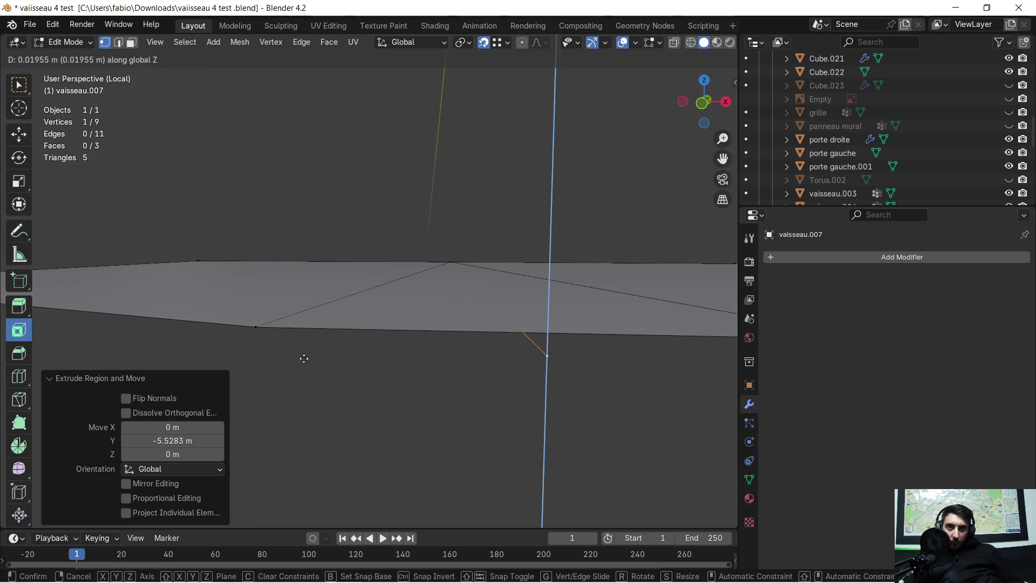
left_click(264, 331)
key("ctrl+z")
Select the panel's top vertex and extrude it along the X axis
mouse_move(265, 331)
middle_mouse_down()
mouse_move(423, 424)
mouse_move(421, 407)
mouse_move(377, 400)
mouse_move(391, 381)
mouse_move(368, 402)
mouse_move(376, 396)
middle_mouse_up()
left_click(436, 187)
mouse_move(378, 222)
middle_mouse_down()
mouse_move(356, 255)
mouse_move(367, 234)
middle_mouse_up()
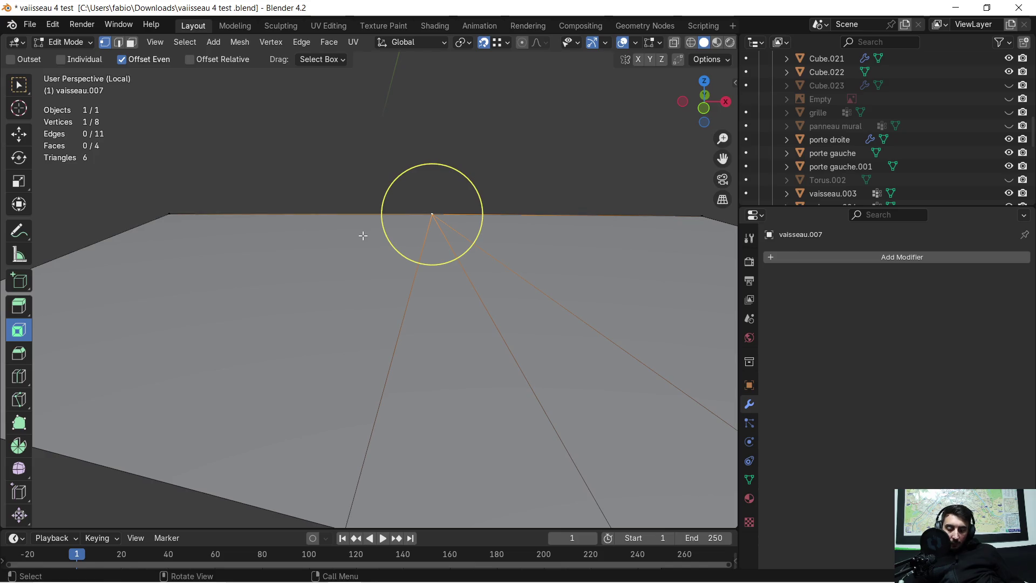
key("e")
key("x")
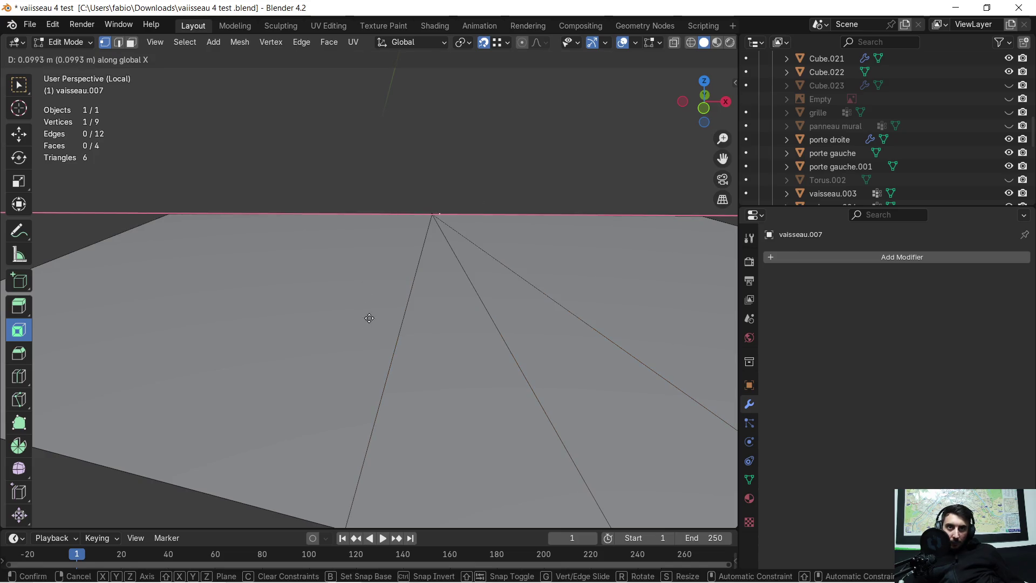
Confirm the -0.767 m X extrusion, then undo it and orbit until the face is edge-on
left_click(340, 39)
mouse_move(352, 224)
middle_mouse_down()
mouse_move(497, 225)
mouse_move(494, 208)
mouse_move(316, 221)
mouse_move(306, 228)
mouse_move(361, 243)
mouse_move(335, 258)
mouse_move(210, 270)
mouse_move(281, 245)
mouse_move(270, 266)
mouse_move(322, 236)
mouse_move(274, 273)
mouse_move(257, 262)
mouse_move(268, 243)
mouse_move(329, 238)
mouse_move(327, 227)
mouse_move(384, 255)
mouse_move(369, 269)
mouse_move(402, 260)
mouse_move(377, 270)
mouse_move(271, 261)
mouse_move(277, 233)
middle_mouse_up()
scroll(318, 230, "down", 1)
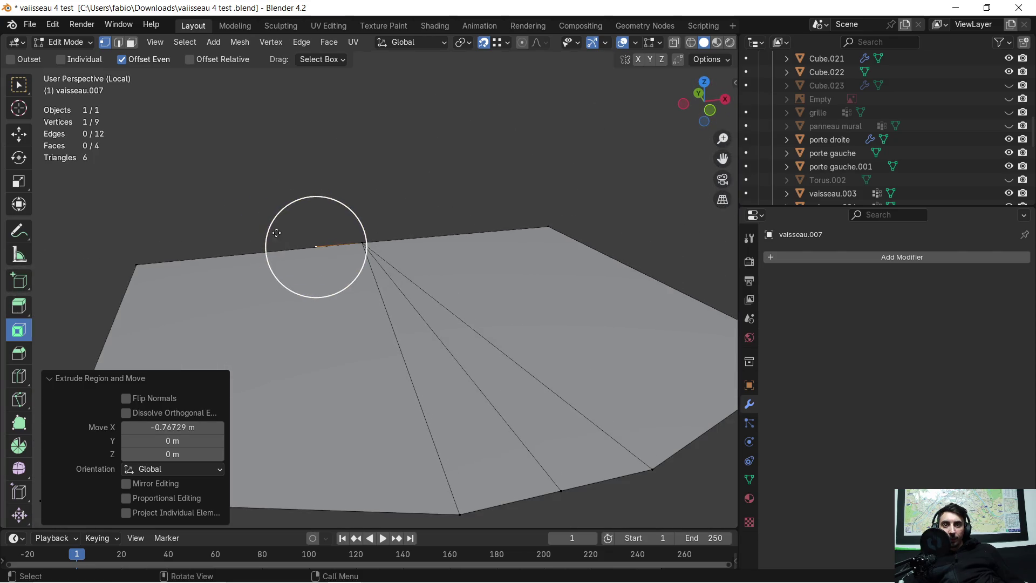
mouse_move(341, 251)
middle_mouse_down()
mouse_move(334, 280)
mouse_move(319, 271)
mouse_move(353, 296)
middle_mouse_up()
key("ctrl+z")
scroll(329, 273, "down", 3)
mouse_move(242, 276)
middle_mouse_down()
mouse_move(264, 296)
mouse_move(234, 200)
middle_mouse_up()
mouse_move(186, 145)
middle_mouse_down()
mouse_move(196, 153)
mouse_move(195, 118)
mouse_move(178, 187)
mouse_move(195, 160)
middle_mouse_up()
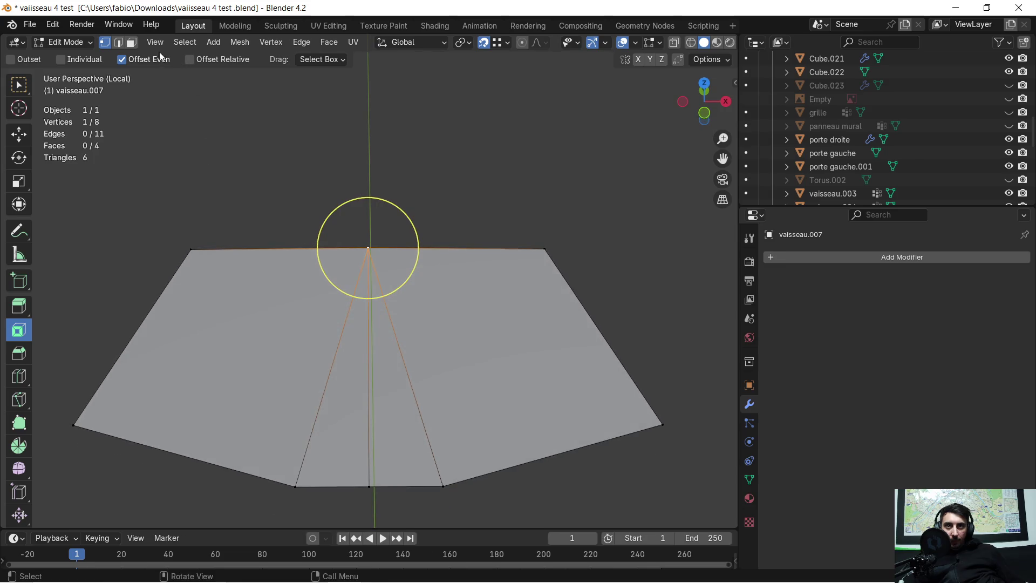
Paint-select the right face and triangle, then check the delete and face options without applying any
key("c")
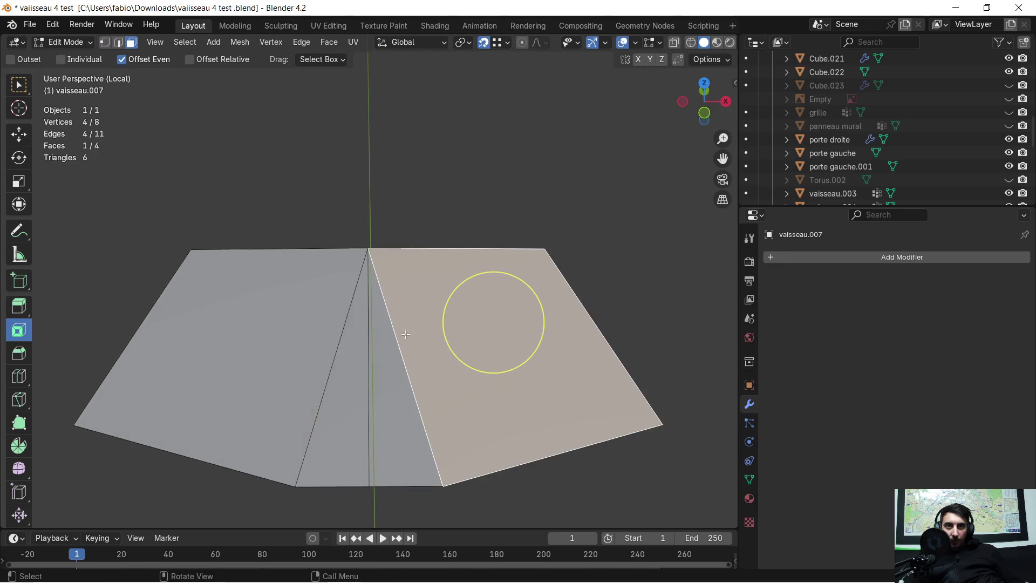
left_click_drag(492, 324, 474, 342)
key("x")
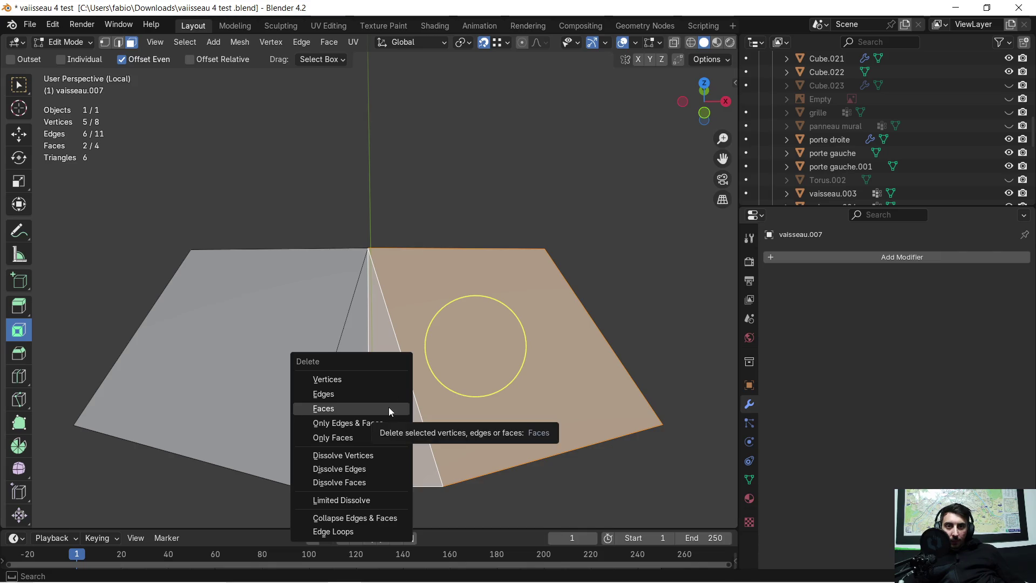
key("Escape")
key("ctrl+f")
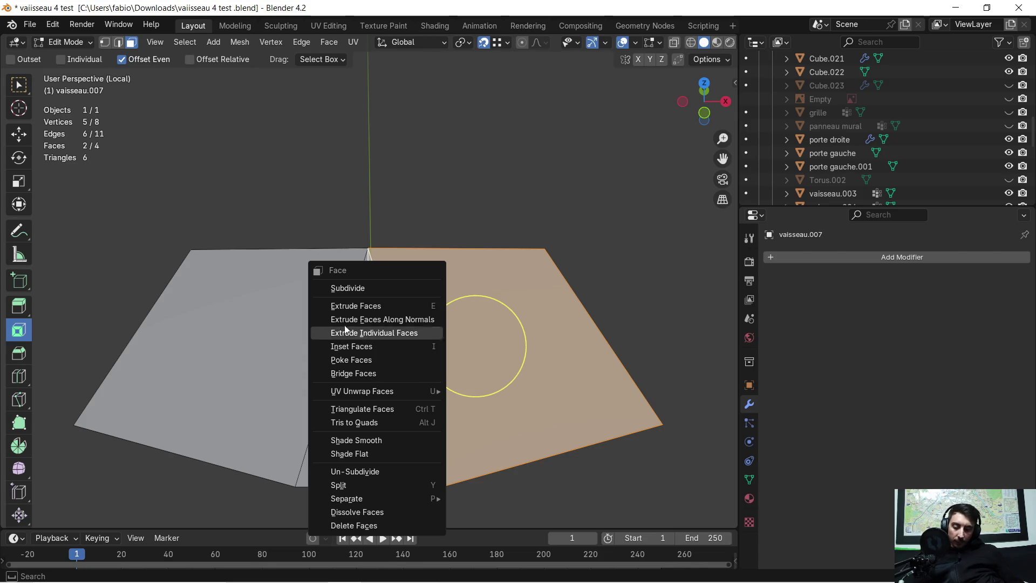
key("Escape")
Back in Object Mode, set vaisseau.007's origin to its surface centre of mass
key("Tab")
right_click(273, 322)
mouse_move(286, 323)
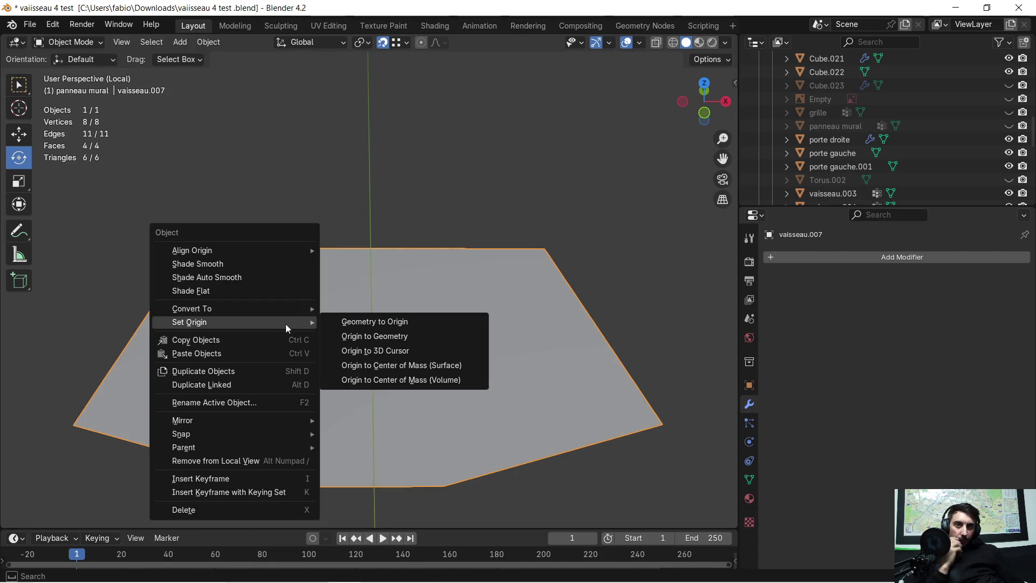
left_click(462, 367)
mouse_move(458, 374)
middle_mouse_down()
mouse_move(462, 345)
mouse_move(444, 381)
middle_mouse_up()
Delete the two selected right-hand faces, leaving 5 vertices and 2 faces
key("Tab")
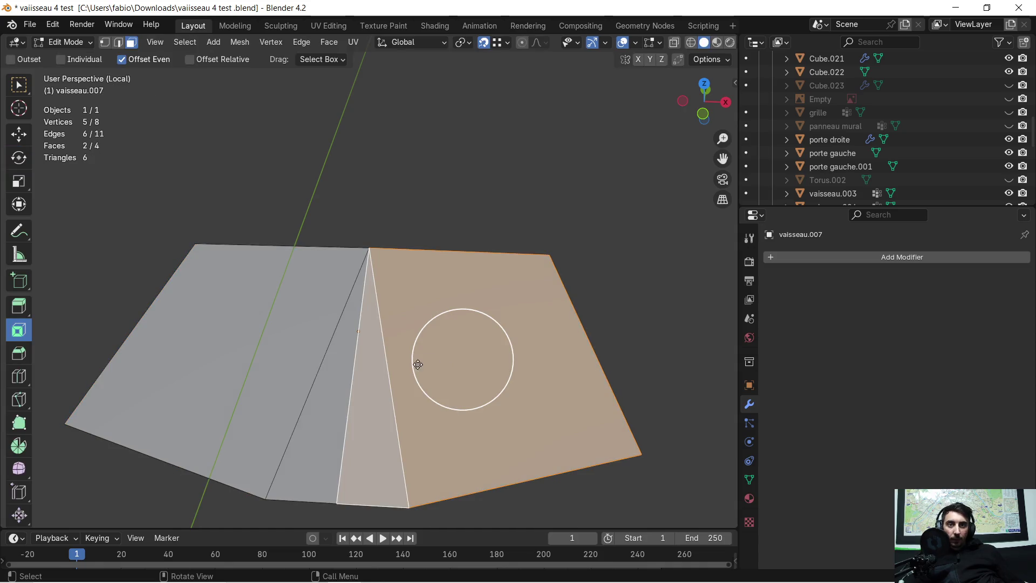
right_click(403, 369)
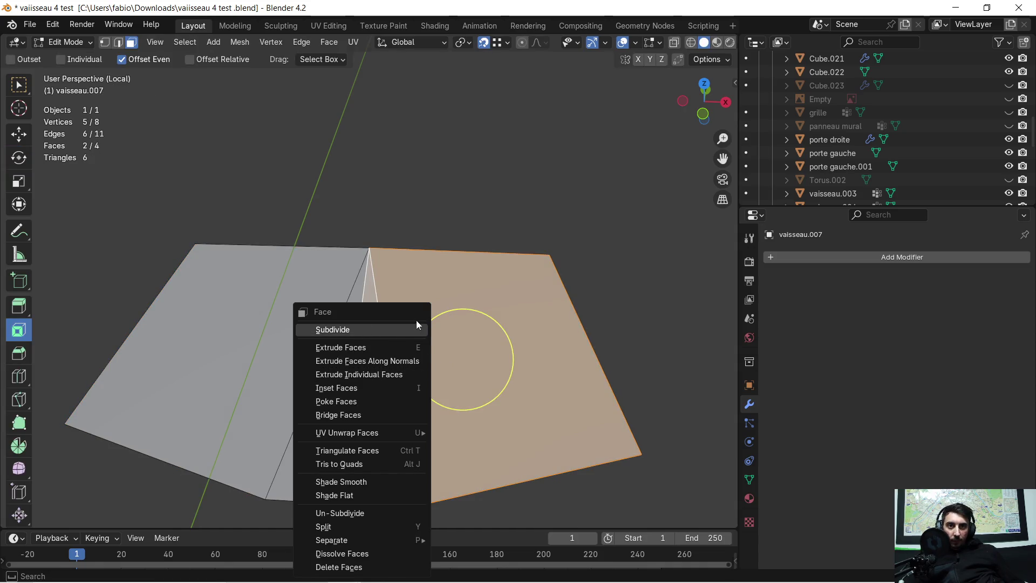
key("x")
left_click(448, 303)
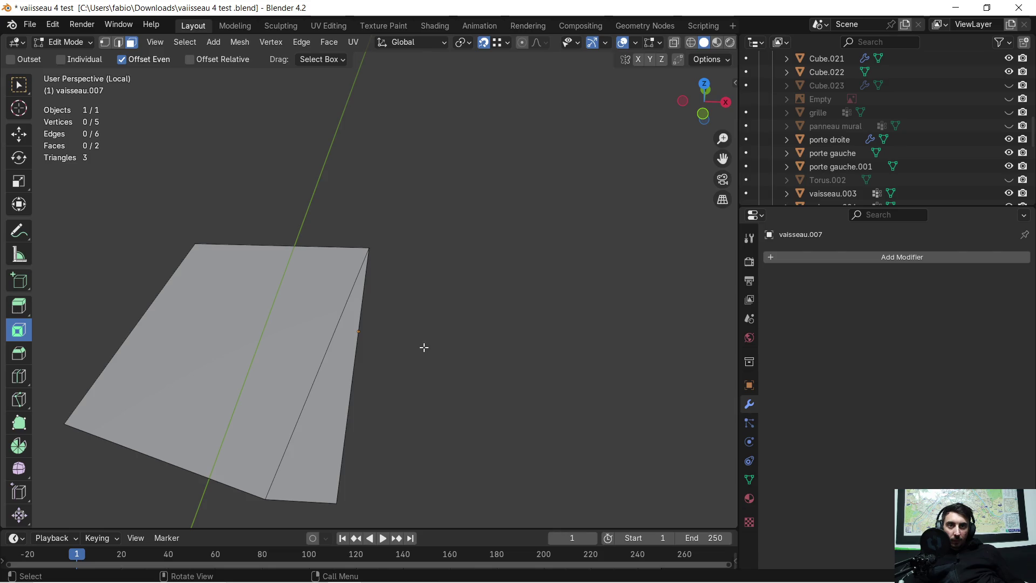
middle_click_drag(424, 347, 425, 328)
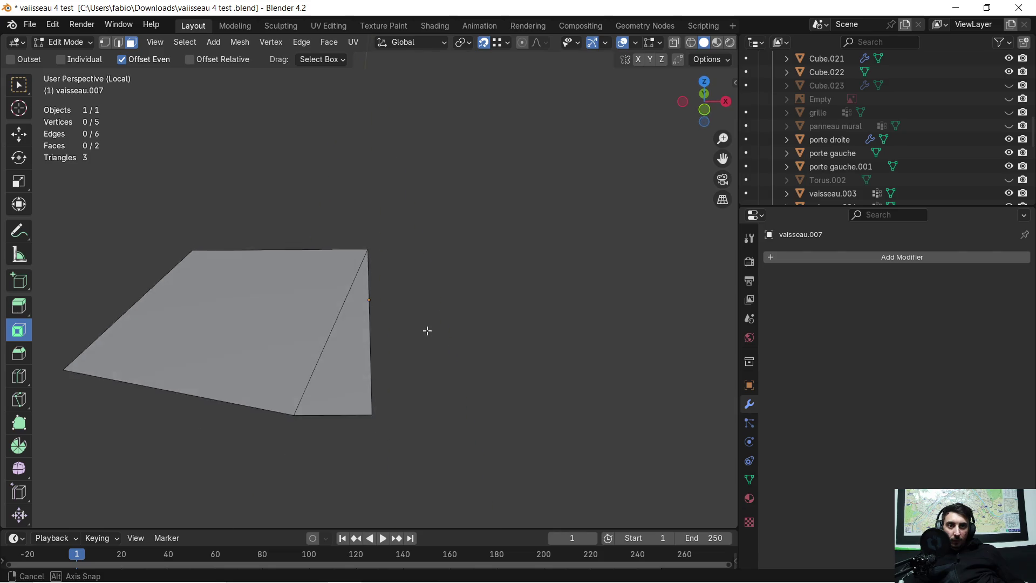
Add an X-axis Mirror modifier (merge 0.001 m) to the half mesh and return to Object Mode
left_click(771, 258)
left_click(761, 257)
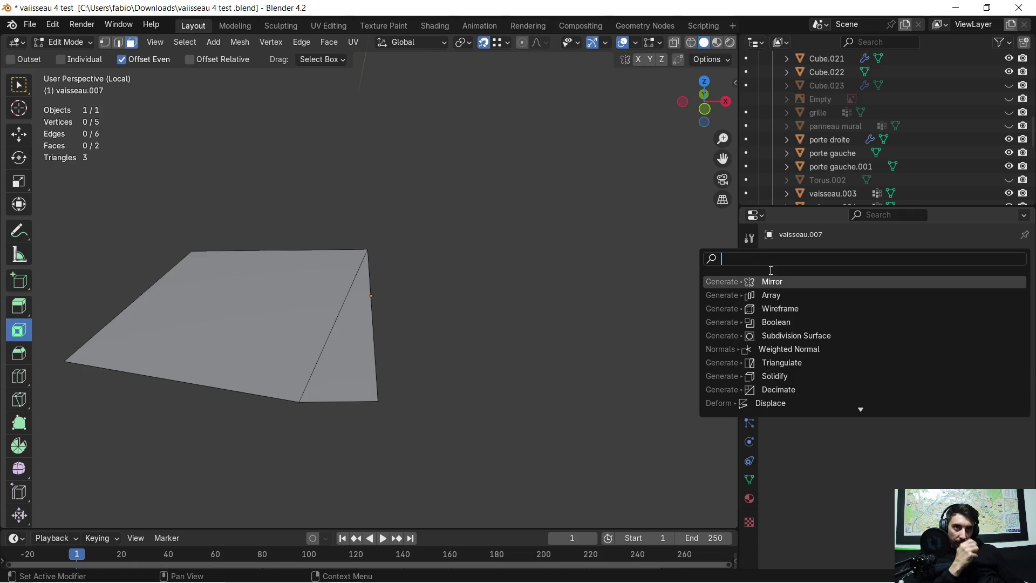
left_click(786, 283)
mouse_move(319, 381)
middle_mouse_down()
mouse_move(298, 410)
mouse_move(423, 345)
mouse_move(337, 377)
mouse_move(305, 323)
mouse_move(351, 286)
mouse_move(404, 296)
mouse_move(351, 342)
mouse_move(475, 292)
mouse_move(510, 220)
mouse_move(476, 363)
mouse_move(475, 342)
mouse_move(464, 370)
mouse_move(467, 359)
middle_mouse_up()
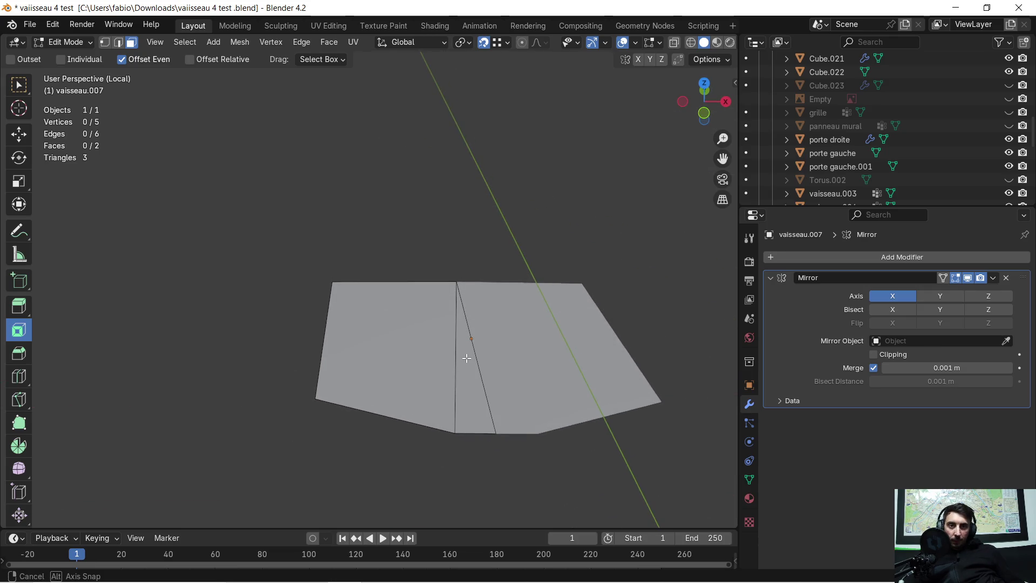
key("Tab")
left_click(372, 249)
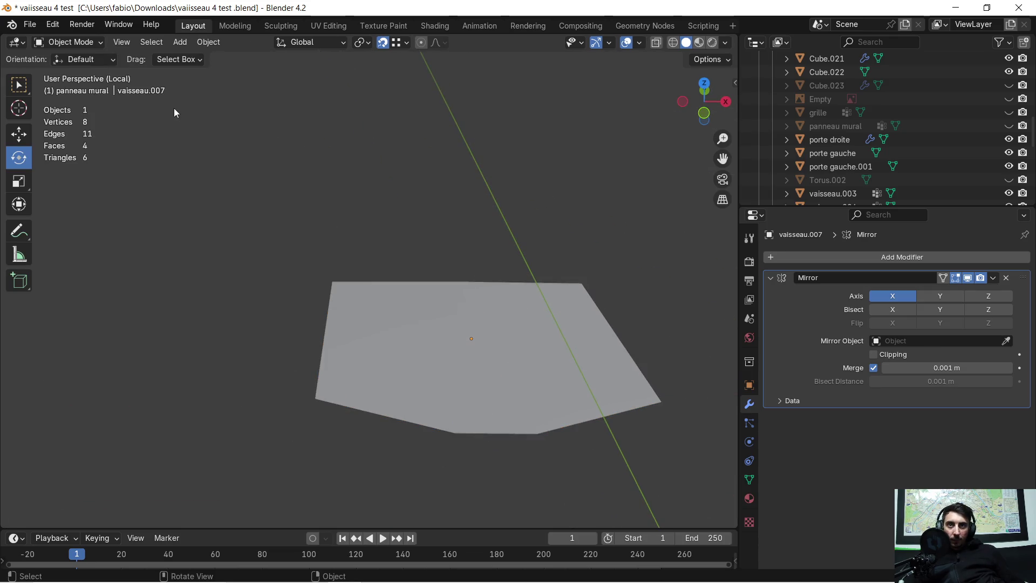
left_click(176, 43)
Add a new cube and move it along the Y axis
mouse_move(199, 59)
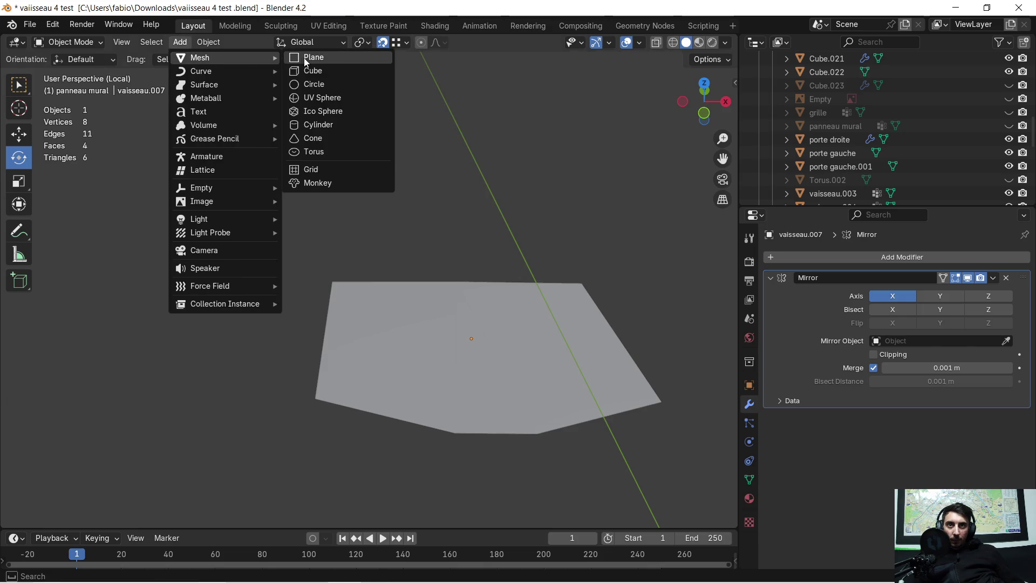
left_click(323, 70)
mouse_move(327, 203)
middle_mouse_down()
mouse_move(475, 189)
mouse_move(479, 204)
middle_mouse_up()
key("g")
key("y")
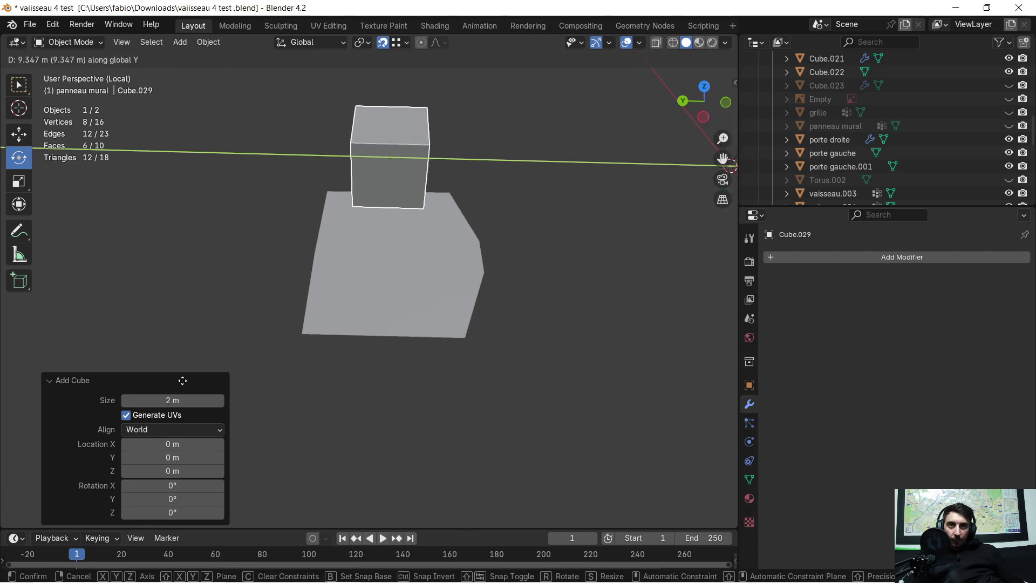
left_click(354, 283)
mouse_move(354, 282)
middle_mouse_down()
mouse_move(231, 259)
mouse_move(244, 244)
mouse_move(177, 235)
middle_mouse_up()
Move the cube to X -2.0888 m and lower it to Z -3.7674 m
key("g")
key("x")
left_click(308, 257)
key("g")
key("z")
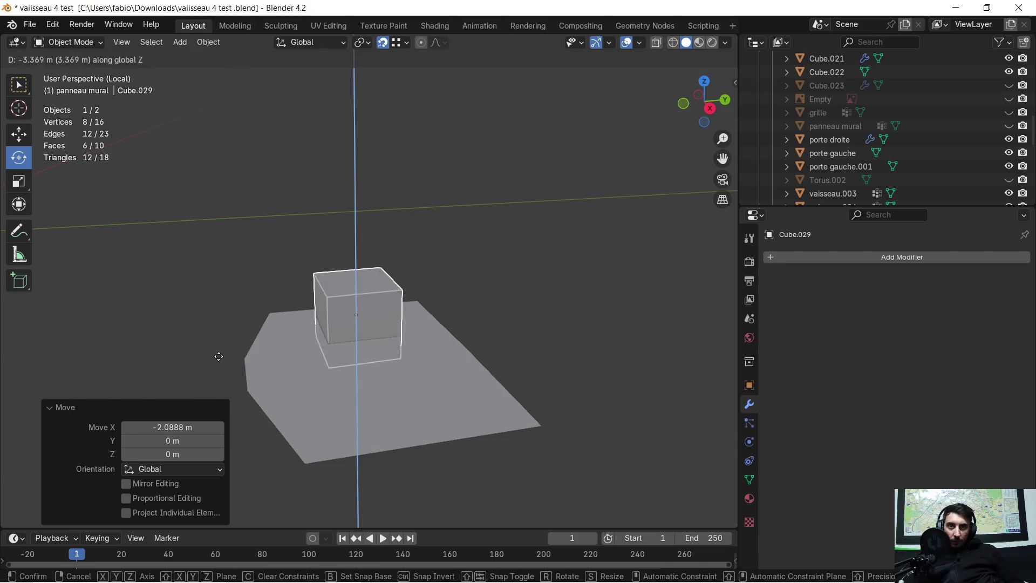
left_click(225, 365)
middle_click_drag(226, 364, 378, 367)
scroll(377, 367, "up", 4)
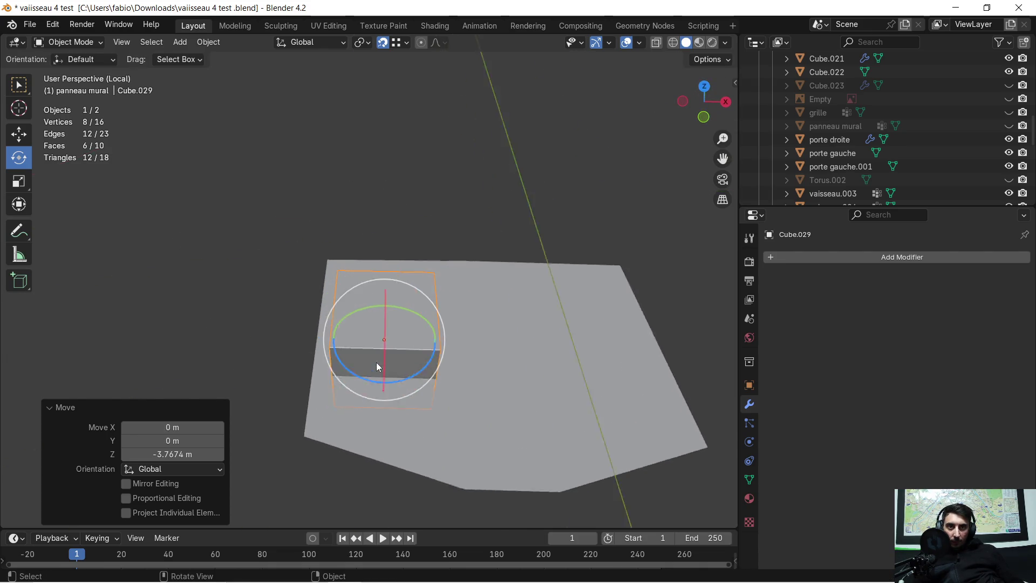
Narrow the cube along X to 0.556, then 0.800, and shift it along Y
key("s")
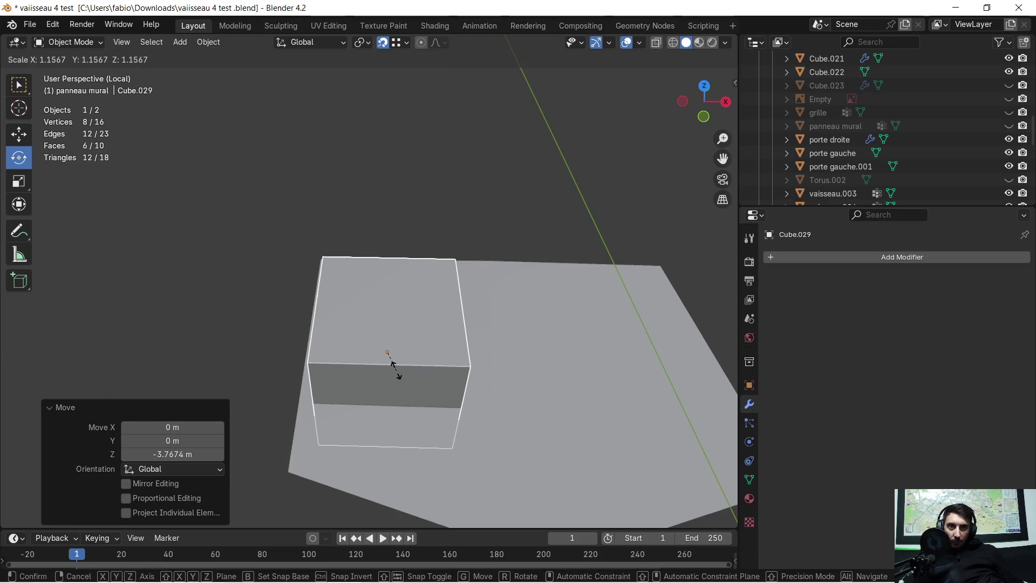
key("x")
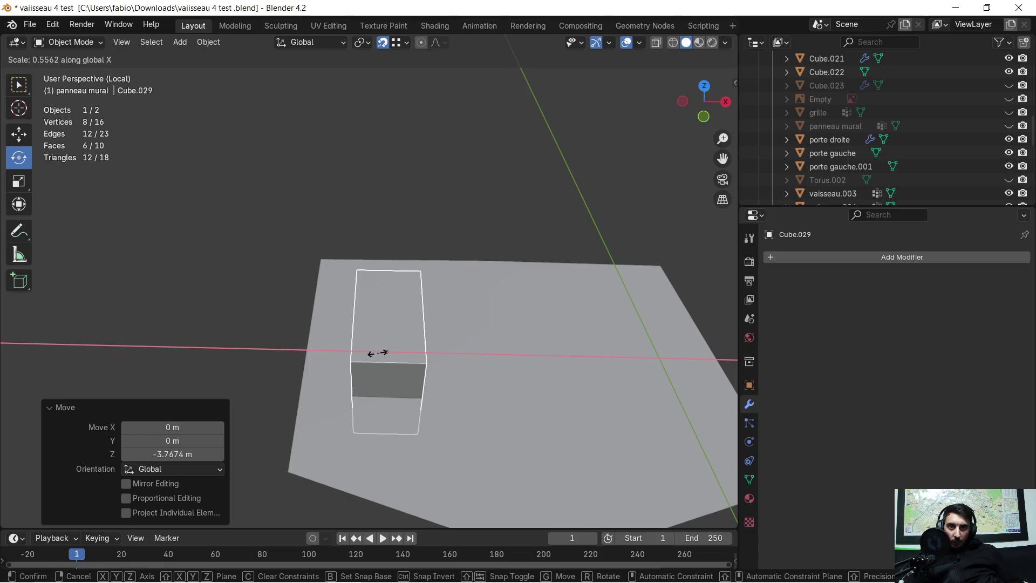
left_click(377, 351)
mouse_move(428, 331)
middle_mouse_down()
mouse_move(306, 377)
mouse_move(384, 336)
mouse_move(423, 282)
middle_mouse_up()
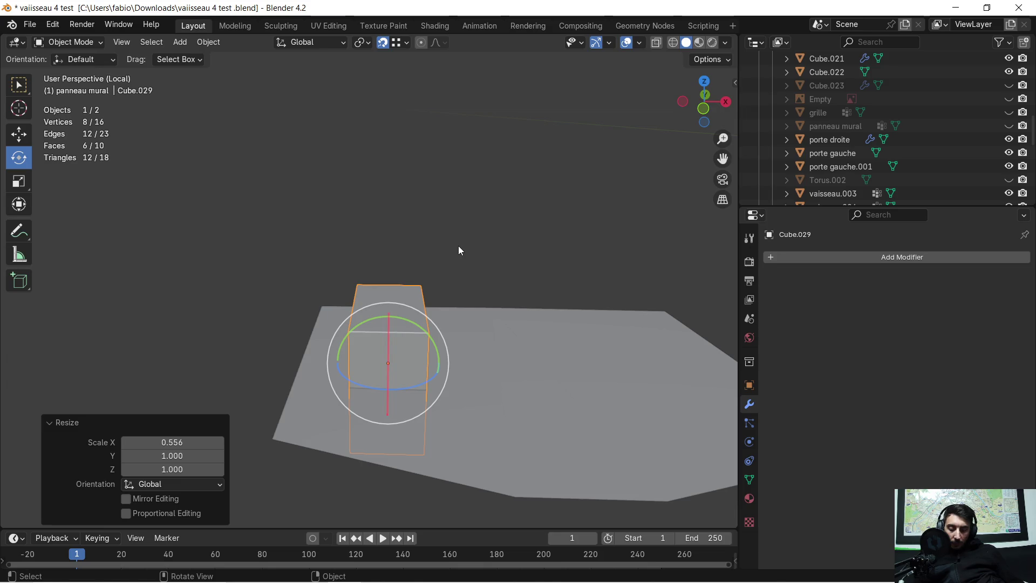
key("s")
key("x")
left_click(422, 264)
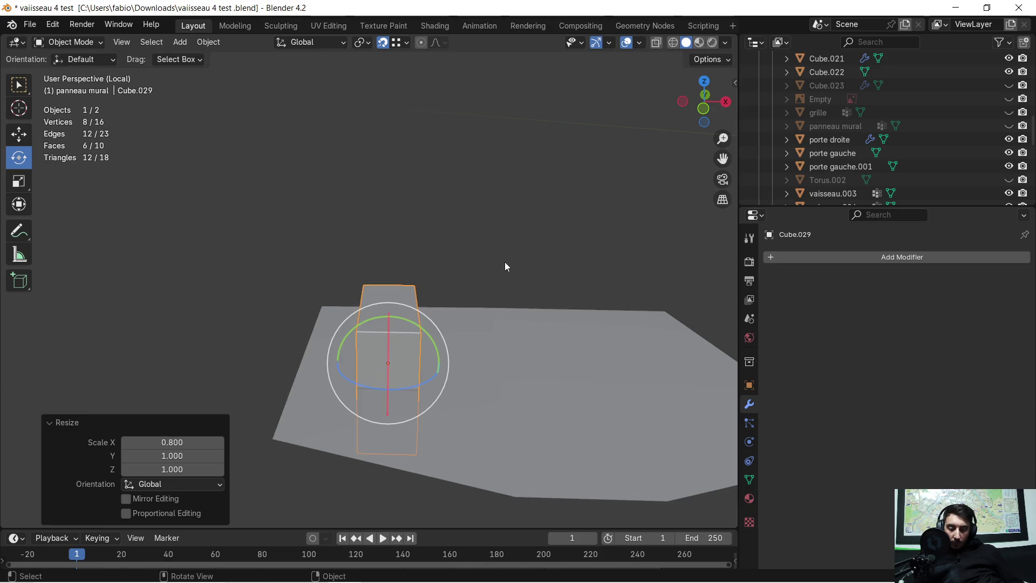
key("g")
key("y")
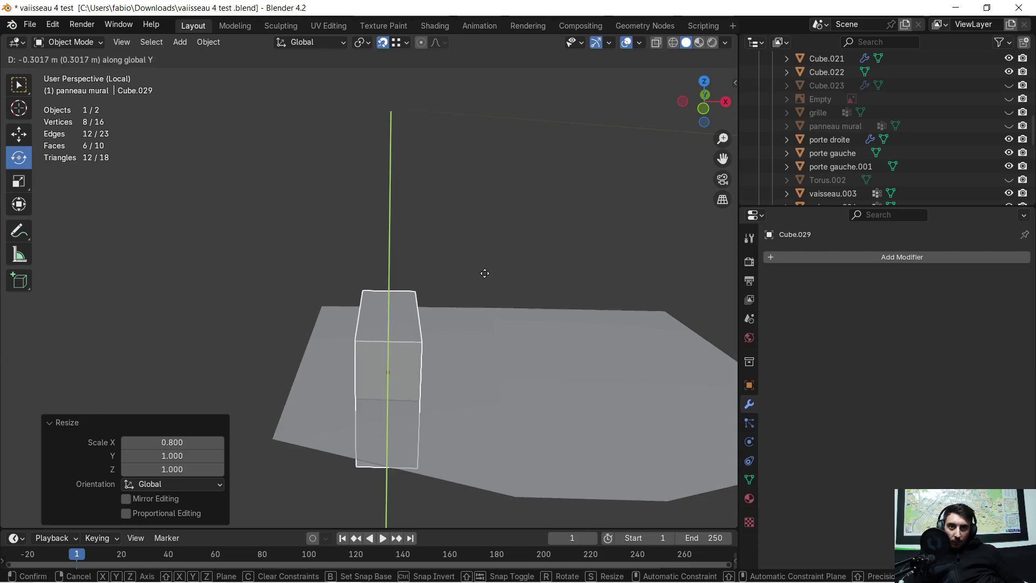
left_click(472, 283)
key("Delete")
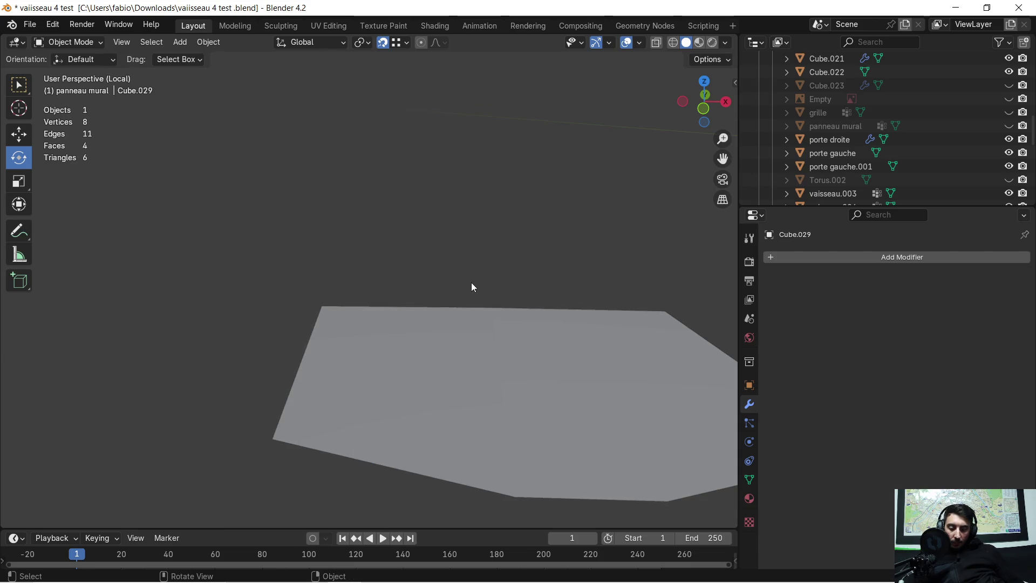
key("ctrl+z")
Slide the cube left along X and set its X scale to 0.840
key("g")
key("x")
left_click(416, 299)
mouse_move(417, 299)
middle_mouse_down()
mouse_move(370, 354)
mouse_move(248, 381)
mouse_move(264, 355)
middle_mouse_up()
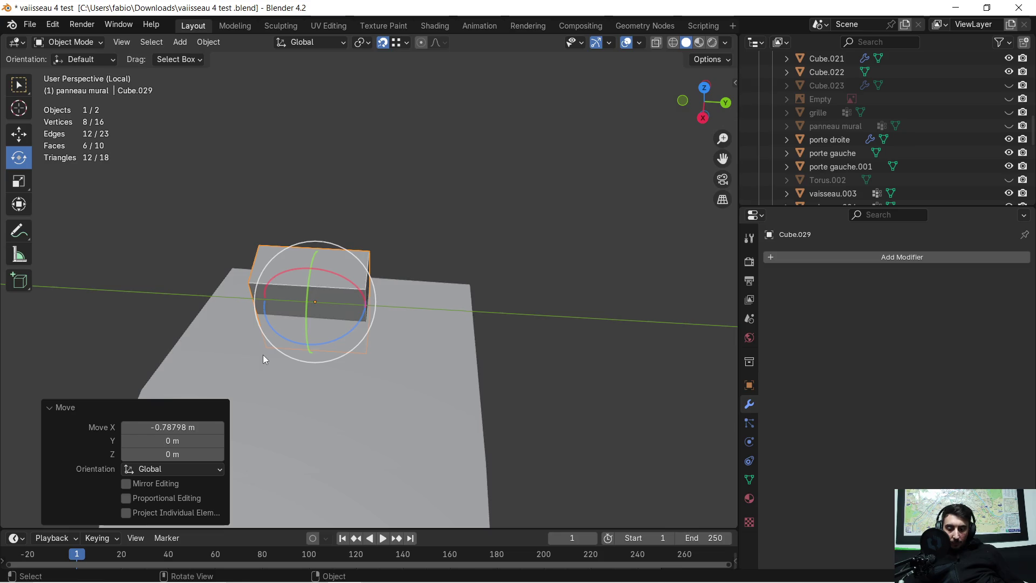
key("s")
key("x")
left_click(275, 350)
Stretch the box to 1.913 along Y and shift it 0.52 m along Y
key("s")
key("y")
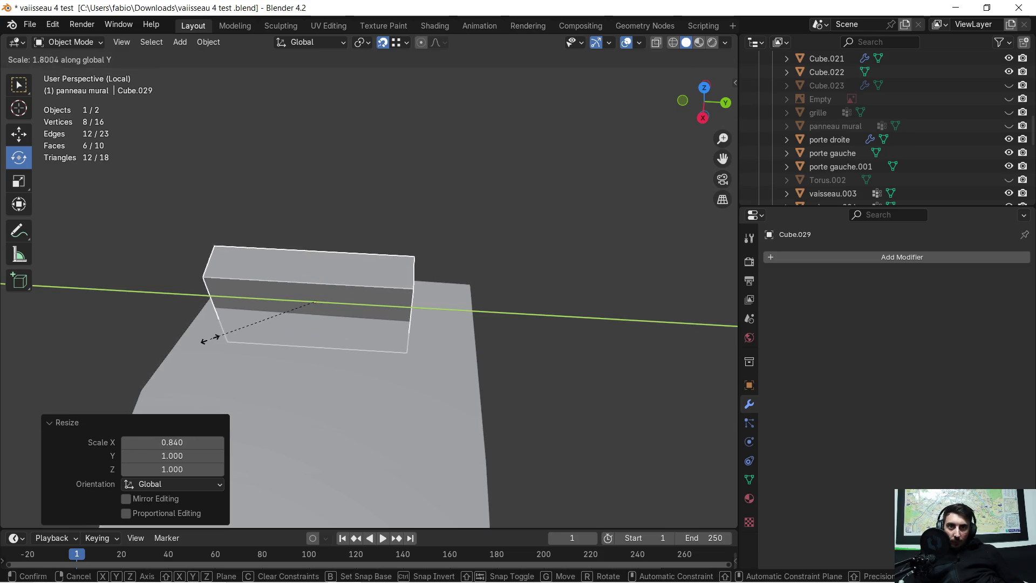
left_click(204, 342)
key("g")
key("y")
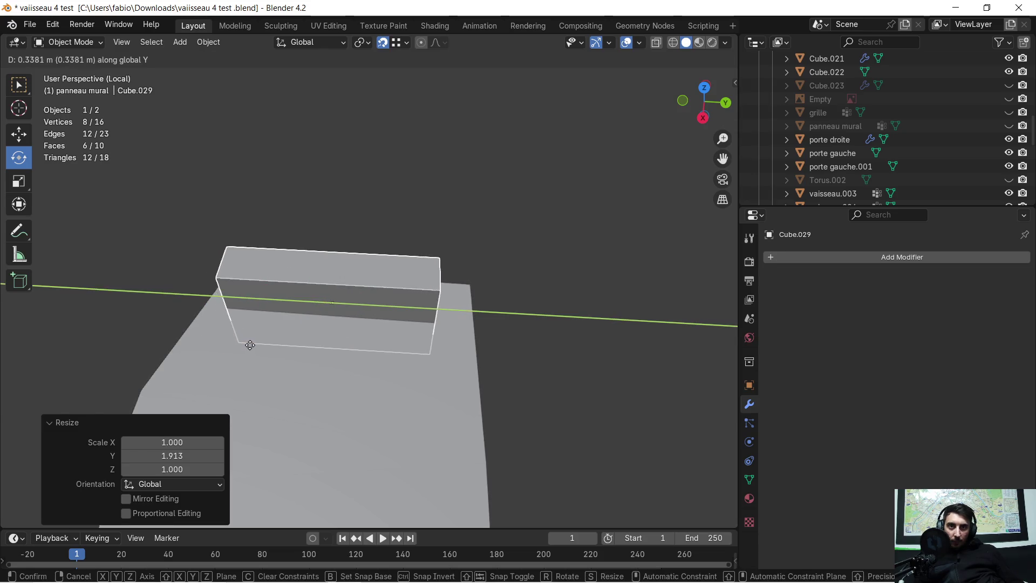
left_click(259, 343)
mouse_move(299, 339)
middle_mouse_down()
mouse_move(429, 320)
mouse_move(500, 283)
mouse_move(580, 272)
mouse_move(461, 358)
mouse_move(408, 329)
mouse_move(386, 292)
mouse_move(377, 352)
mouse_move(425, 301)
mouse_move(367, 331)
mouse_move(400, 318)
mouse_move(424, 351)
middle_mouse_up()
Add a Boolean modifier to vaisseau.007 with Cube.029 as cutter and apply it
left_click(421, 359)
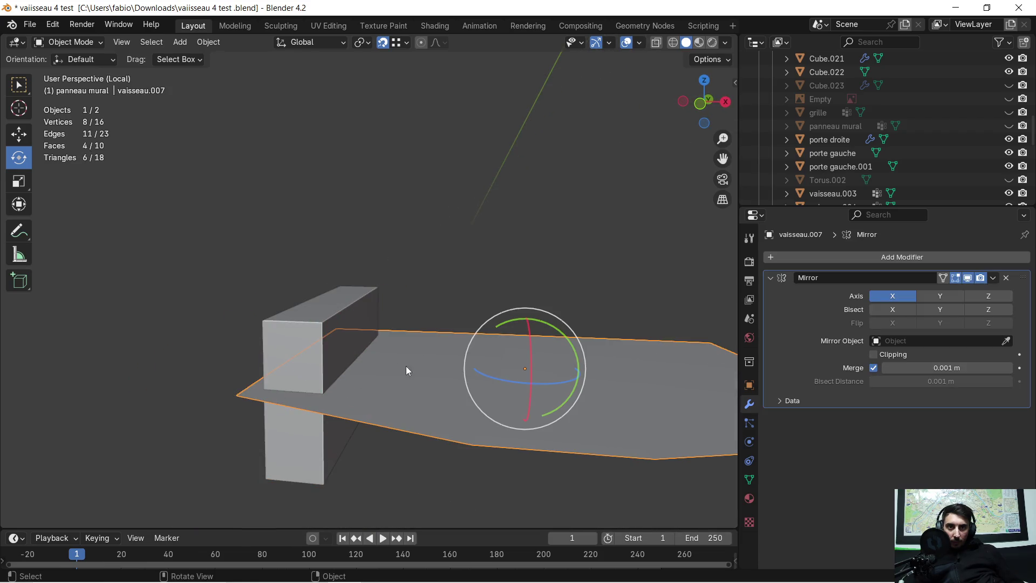
key("Tab")
left_click(403, 368)
key("Tab")
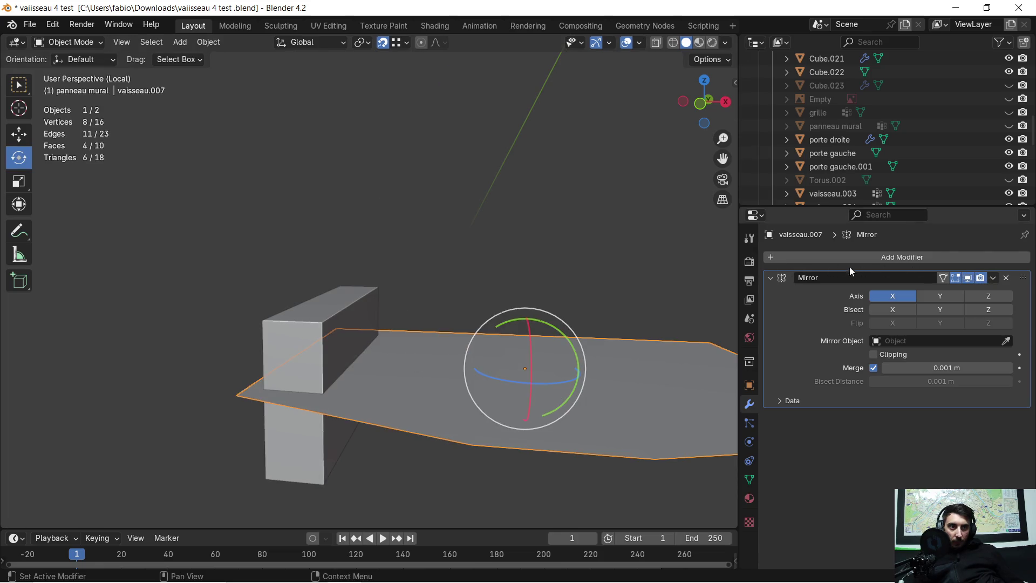
left_click(762, 257)
left_click(766, 257)
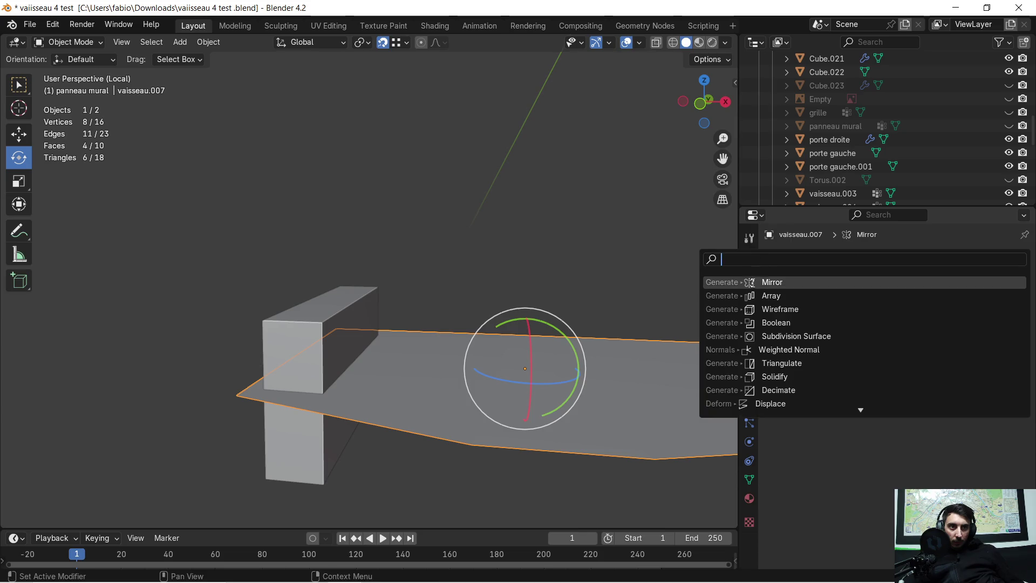
left_click(780, 323)
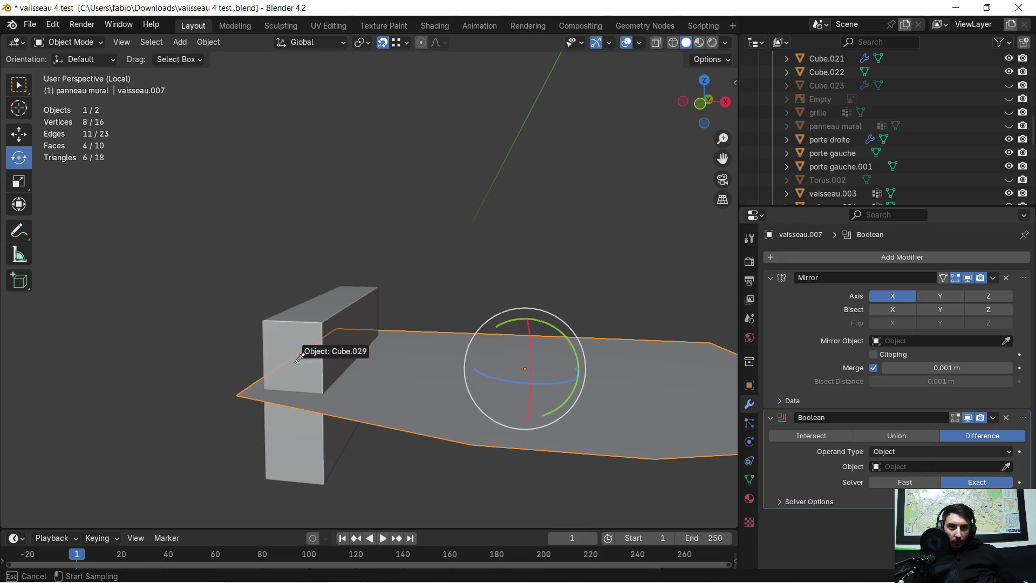
left_click(296, 329)
mouse_move(322, 314)
middle_mouse_down()
mouse_move(340, 353)
mouse_move(332, 327)
middle_mouse_up()
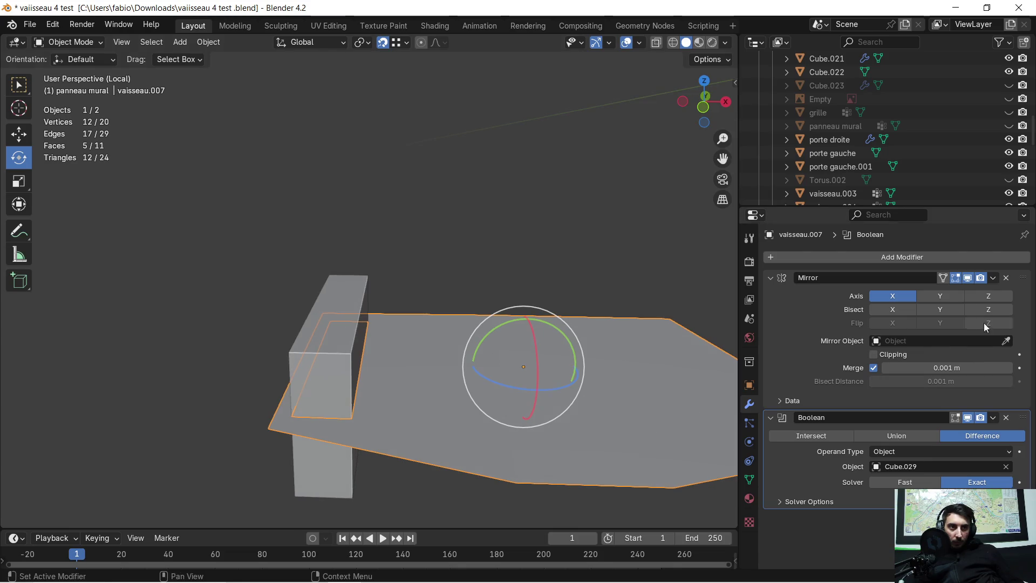
left_click(994, 418)
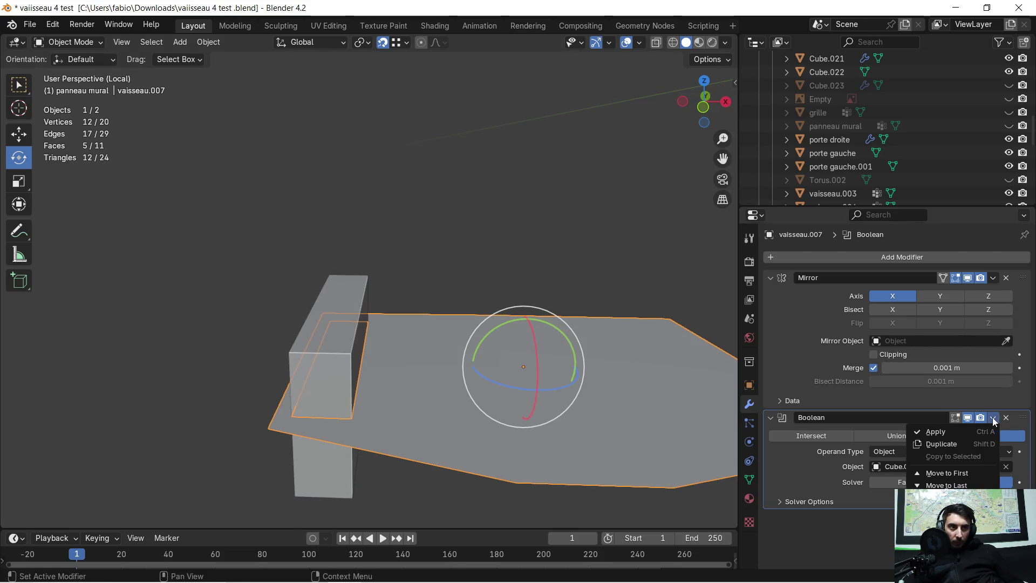
left_click(929, 431)
Delete the Cube.029 box, leaving the rectangular opening in the floor
key("Tab")
left_click(319, 344)
key("Tab")
left_click(319, 345)
mouse_move(341, 335)
middle_mouse_down()
mouse_move(364, 339)
mouse_move(369, 323)
middle_mouse_up()
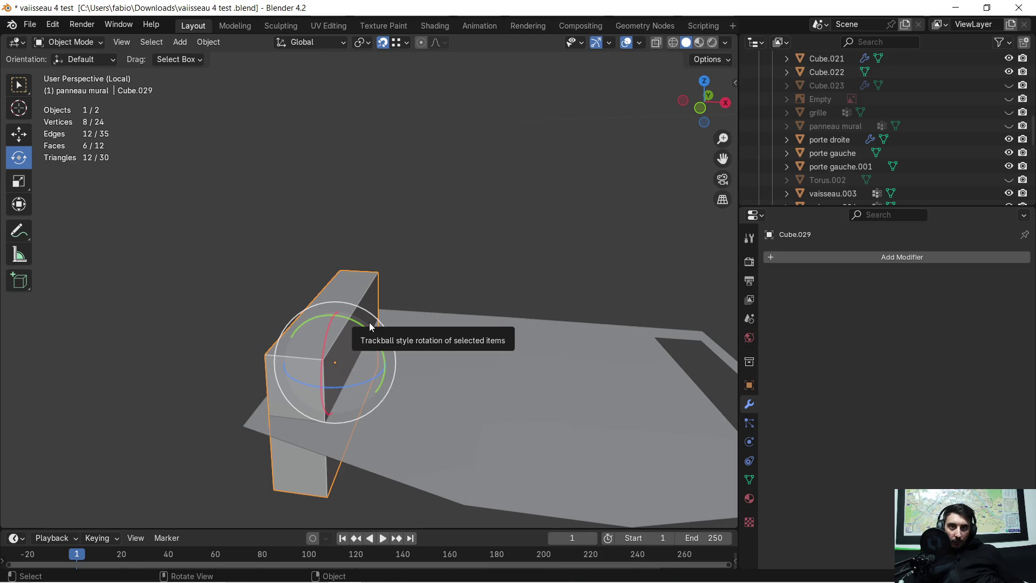
key("x")
left_click(371, 326)
mouse_move(389, 322)
middle_mouse_down()
mouse_move(306, 379)
mouse_move(237, 384)
mouse_move(313, 362)
mouse_move(317, 400)
mouse_move(554, 259)
mouse_move(402, 296)
mouse_move(474, 307)
mouse_move(415, 316)
mouse_move(396, 289)
mouse_move(335, 298)
mouse_move(488, 297)
middle_mouse_up()
left_click(339, 390)
key("Tab")
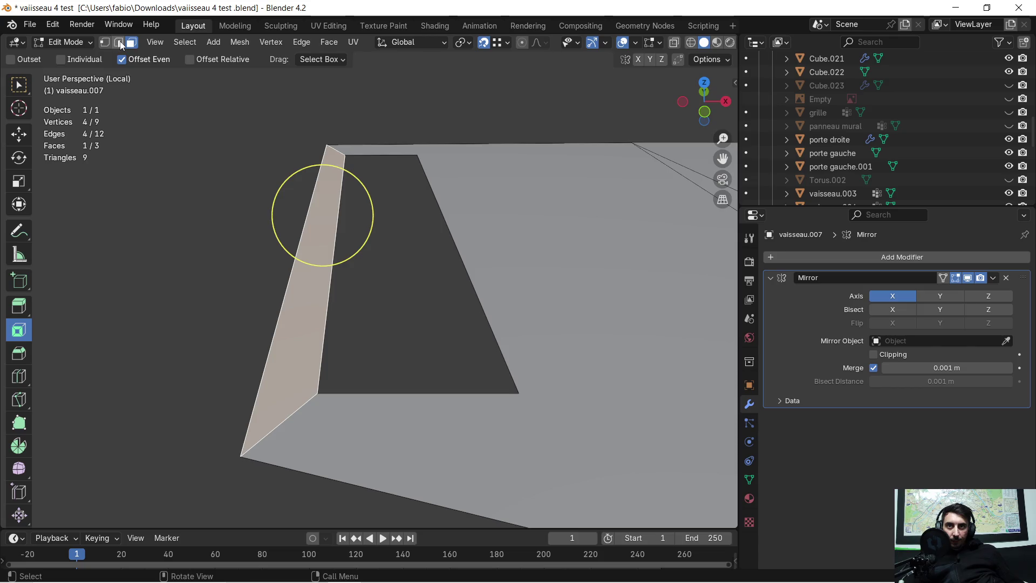
In edge select, pick the inner edge beside the opening, then try and undo an extrusion
left_click(119, 43)
left_click(327, 295)
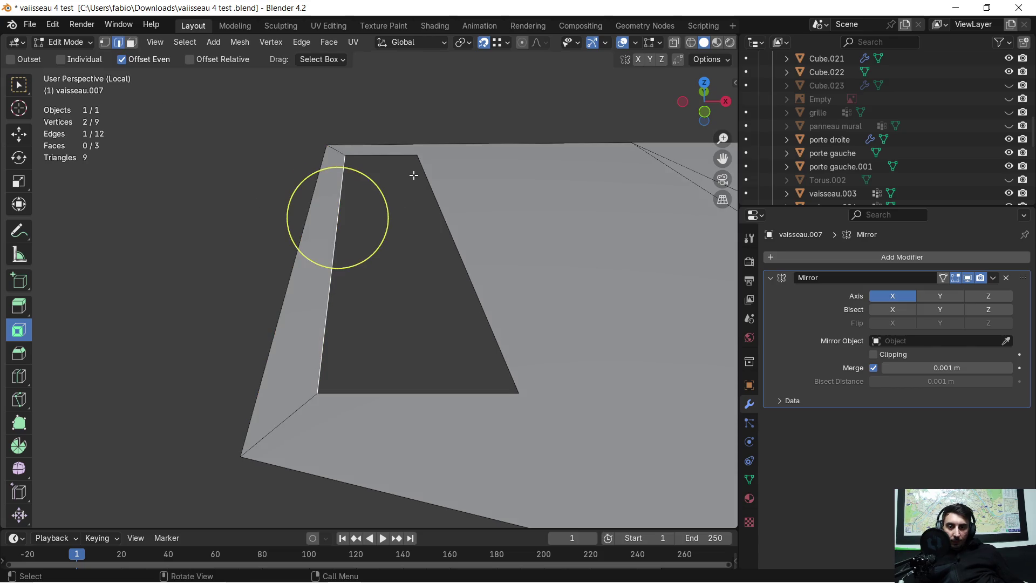
key("e")
left_click(419, 155)
mouse_move(461, 282)
middle_mouse_down()
mouse_move(590, 283)
mouse_move(513, 294)
mouse_move(423, 280)
middle_mouse_up()
key("ctrl+z")
Add the opening's other edges to the selection and fill them with a new face
left_click(400, 122, "shift")
left_click(465, 255, "shift")
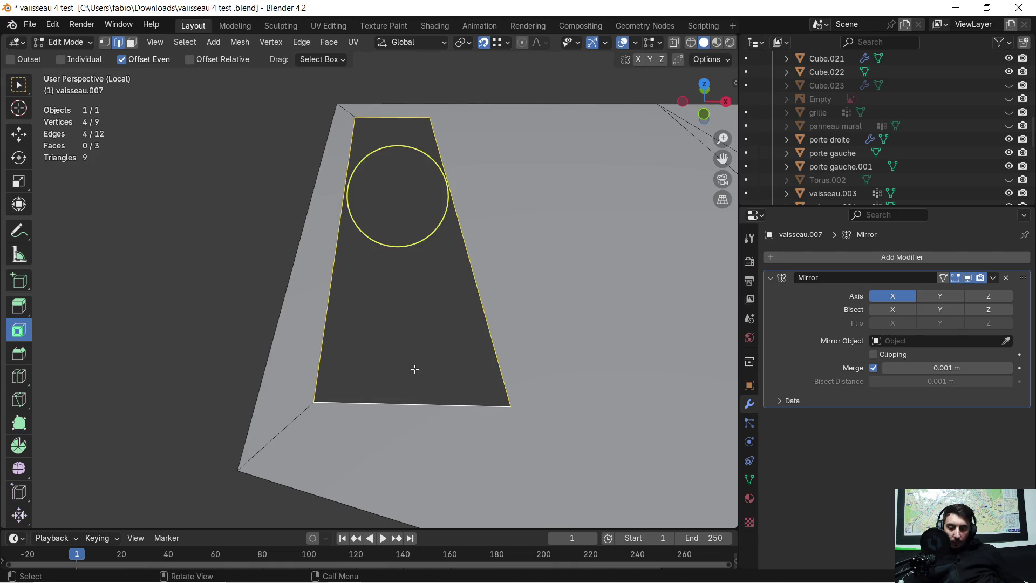
key("f")
mouse_move(410, 336)
middle_mouse_down()
mouse_move(397, 310)
mouse_move(428, 261)
middle_mouse_up()
mouse_move(428, 261)
left_mouse_down()
mouse_move(462, 238)
mouse_move(494, 237)
left_mouse_up()
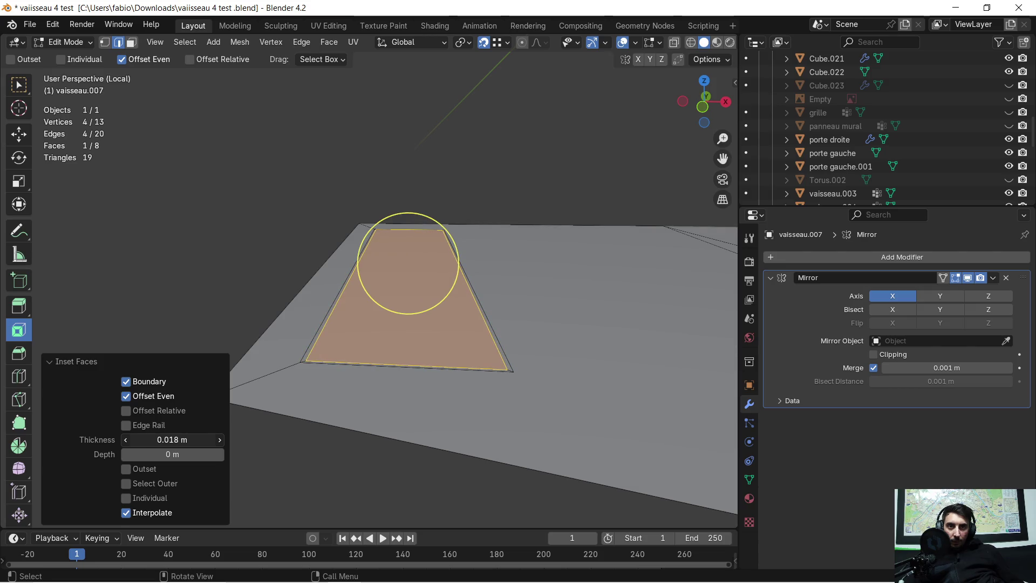
Extrude the inset face down about 0.24 m to form a recess
middle_click_drag(252, 451, 265, 436)
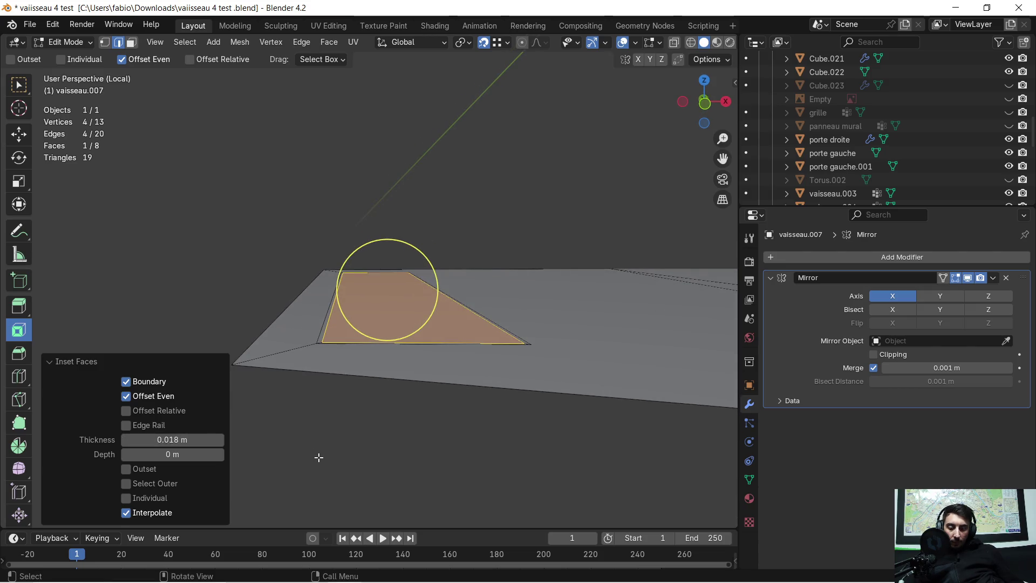
key("e")
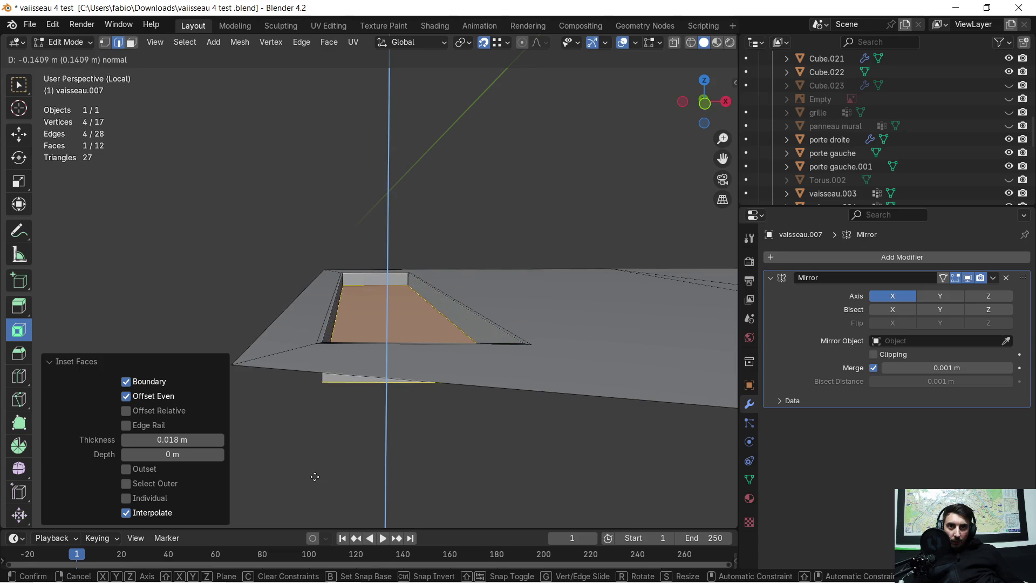
left_click(383, 313)
mouse_move(383, 313)
middle_mouse_down()
mouse_move(424, 363)
mouse_move(455, 381)
mouse_move(481, 368)
mouse_move(435, 302)
mouse_move(432, 326)
mouse_move(439, 292)
mouse_move(459, 277)
middle_mouse_up()
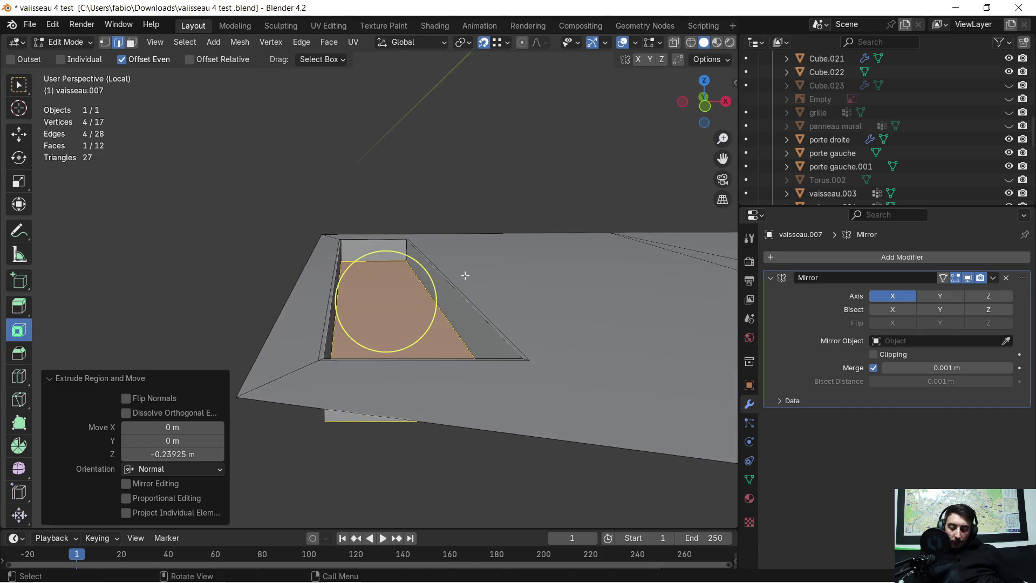
Duplicate the recess floor face, raise it along Z to the floor top, and nudge it along X
key("e")
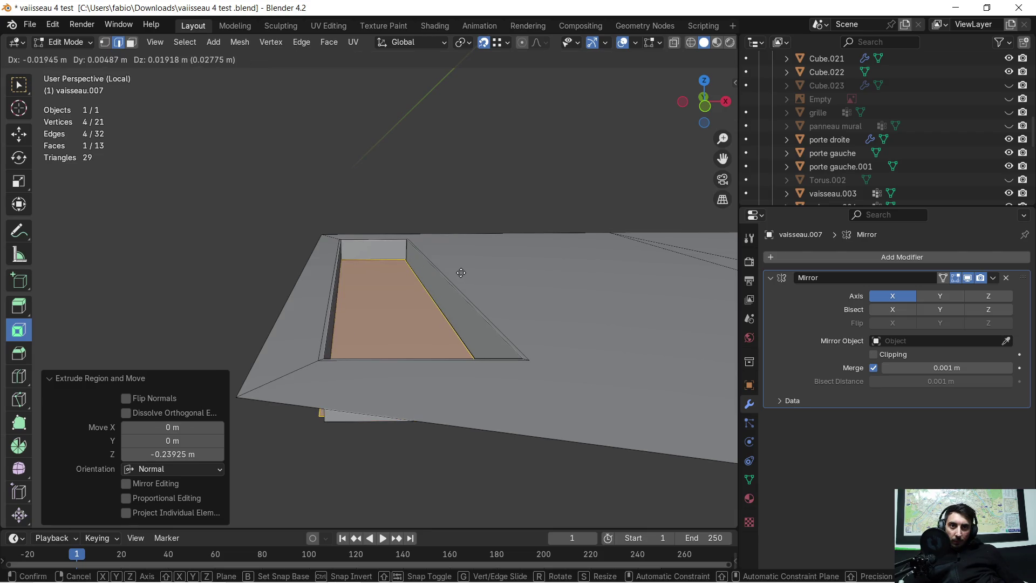
left_click(461, 273)
key("g")
key("z")
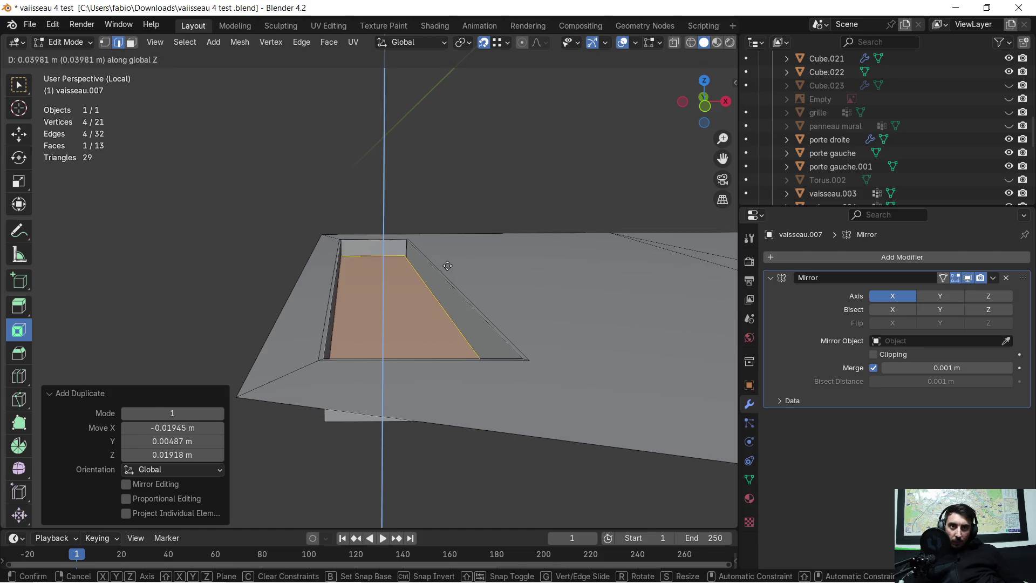
left_click(412, 242)
middle_click_drag(413, 243, 459, 362)
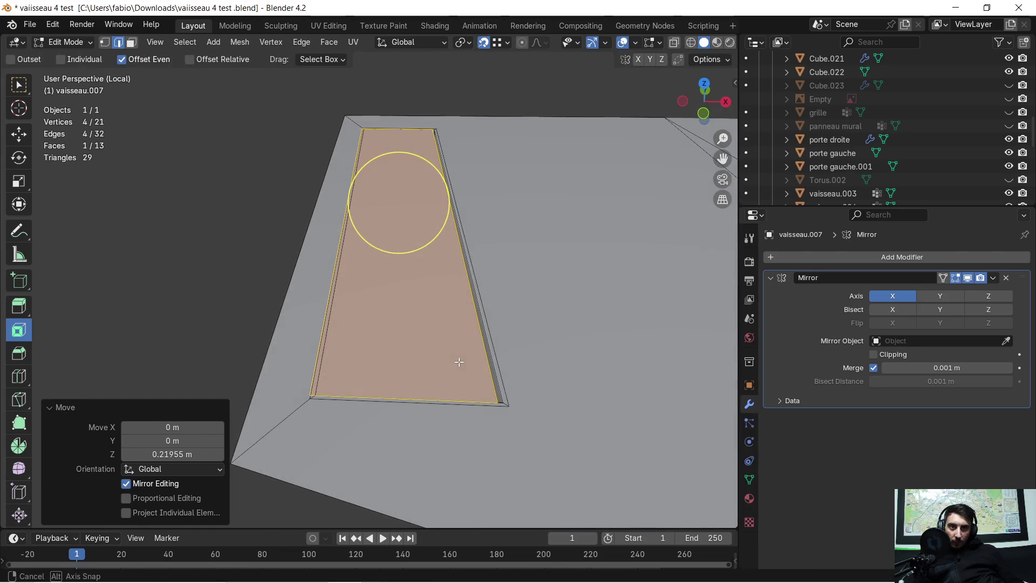
key("g")
key("x")
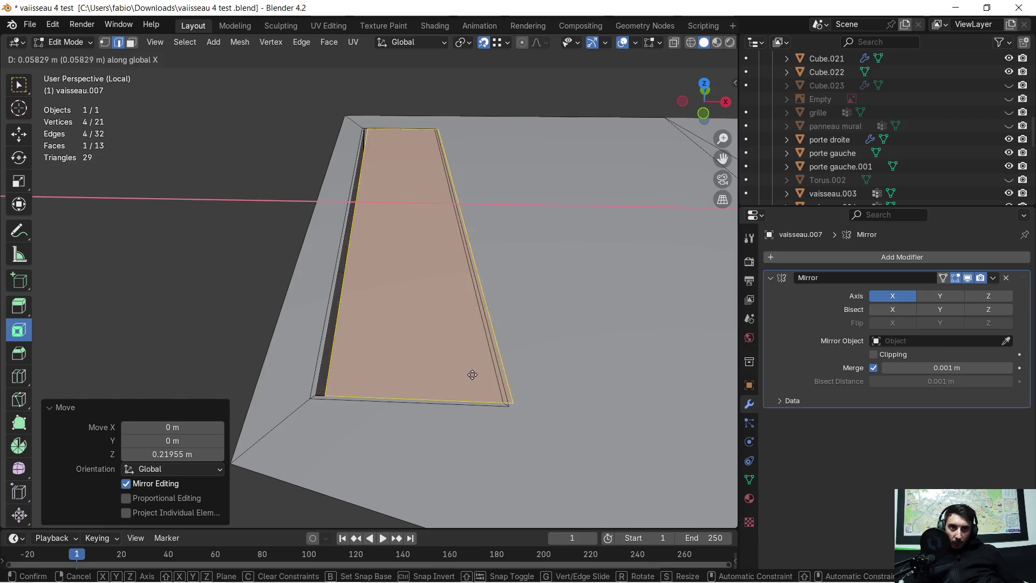
left_click(497, 404)
Separate the raised face into its own object, vaisseau.008, and select it in Object Mode
middle_click_drag(431, 356, 432, 319)
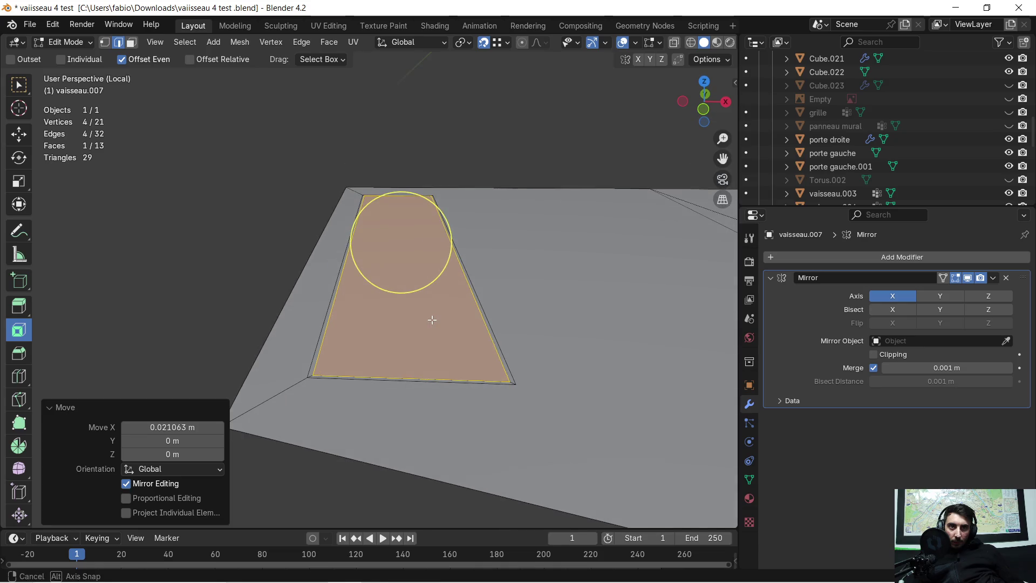
key("p")
left_click(432, 320)
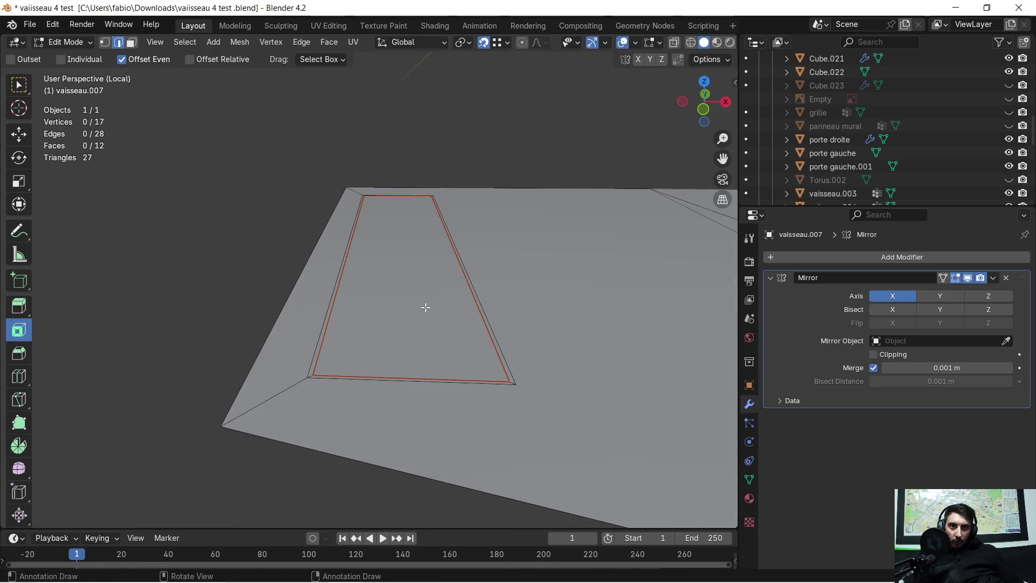
key("Tab")
left_click(420, 296)
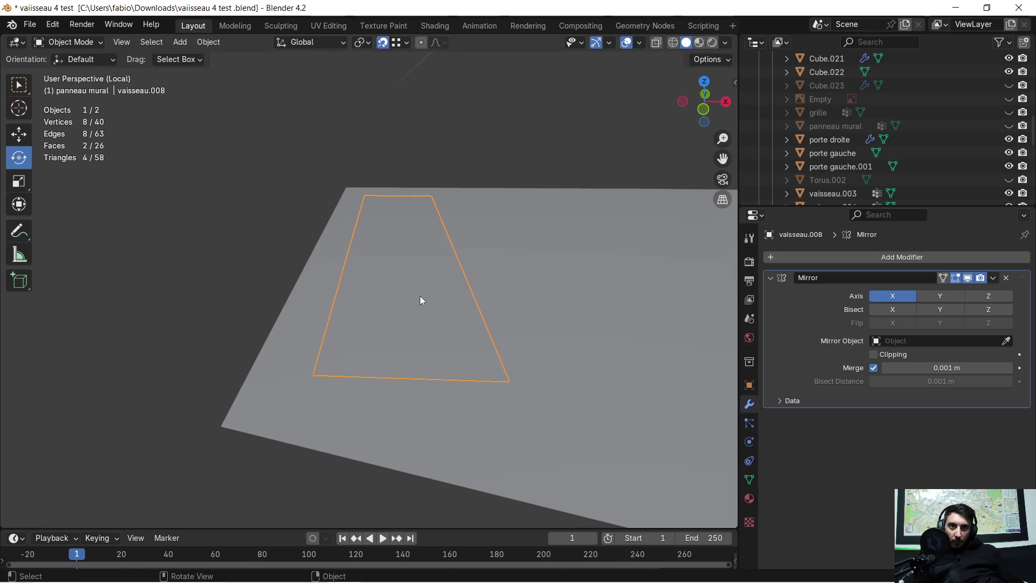
Expand the Mirror modifier options and enter Edit Mode on the trapezoid
mouse_move(521, 309)
middle_mouse_down()
mouse_move(569, 307)
mouse_move(347, 351)
mouse_move(391, 359)
mouse_move(702, 307)
middle_mouse_up()
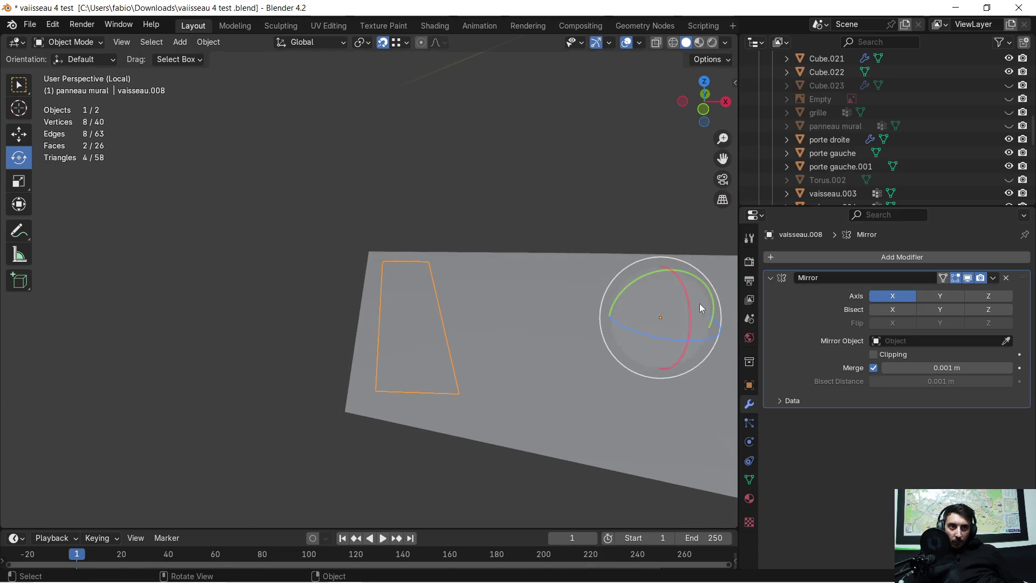
left_click(994, 278)
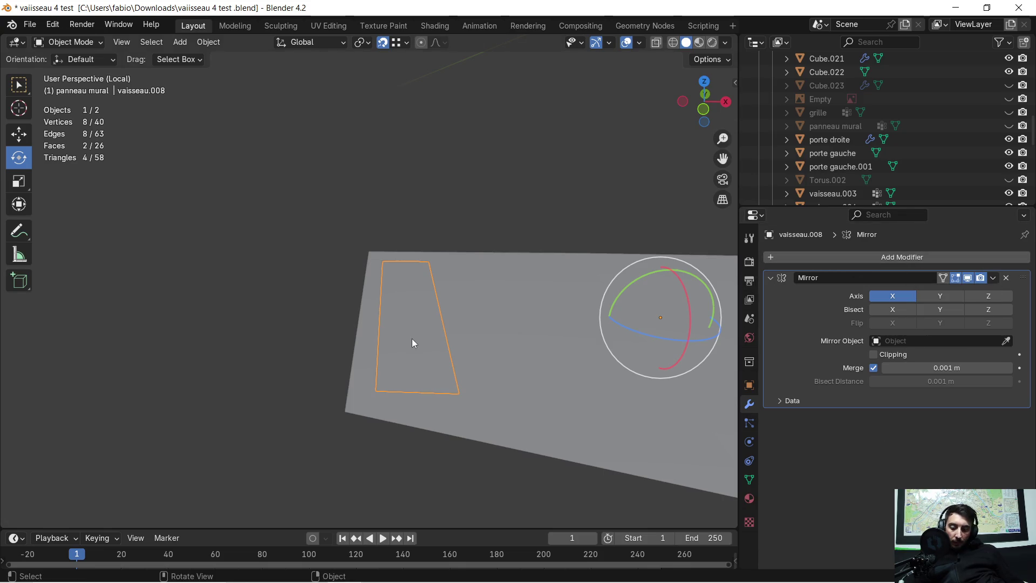
key("Tab")
key("ctrl+e")
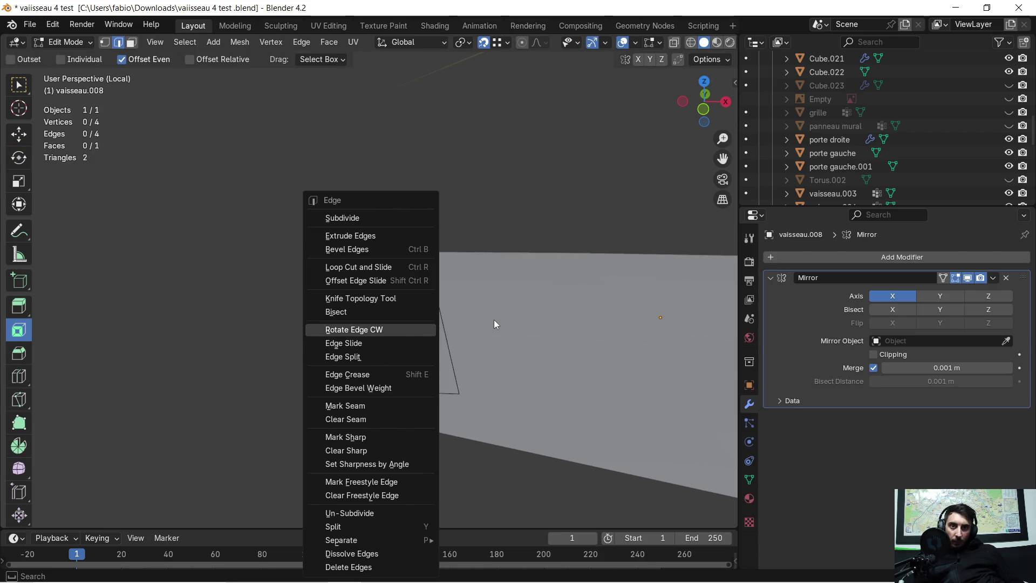
key("Escape")
key("Tab")
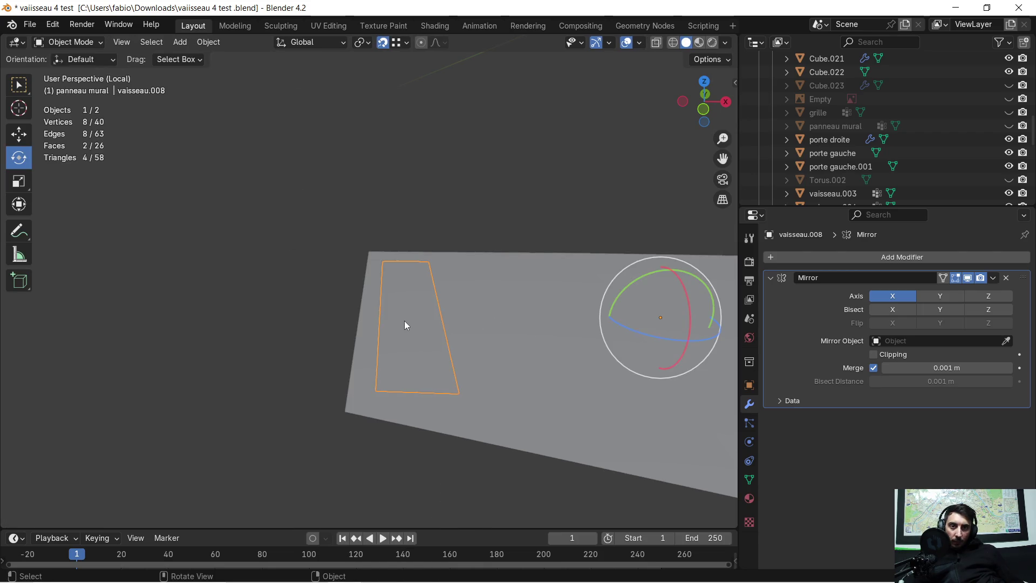
key("Tab")
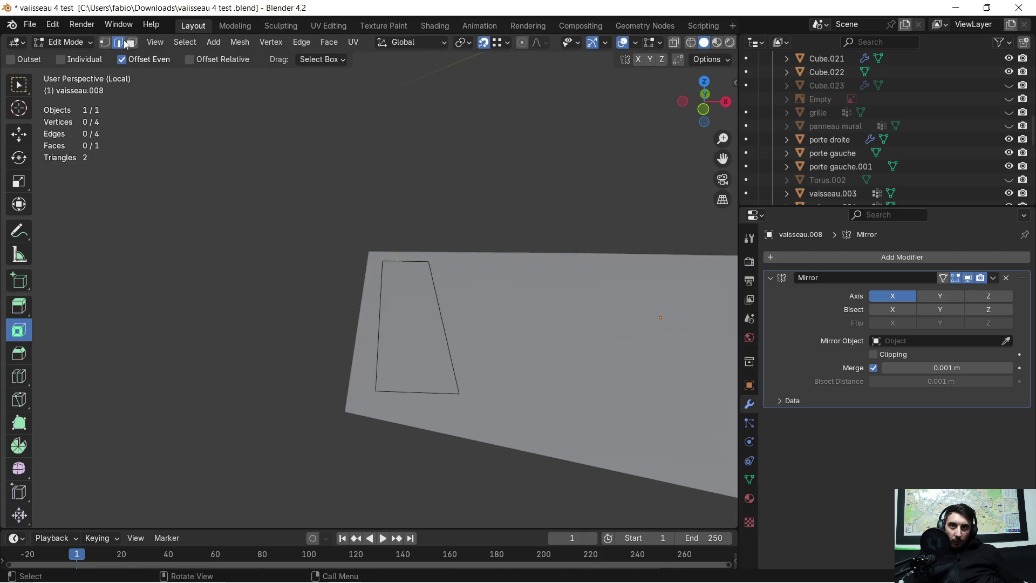
Select the trapezoid face in face mode and subdivide it with 5 cuts
left_click(131, 42)
key("c")
left_click(396, 297)
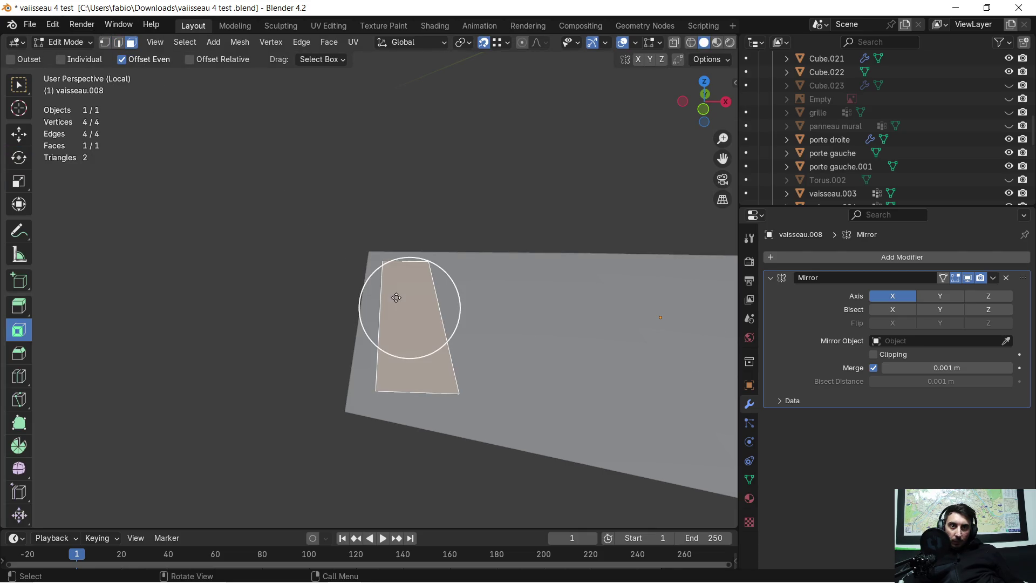
middle_click_drag(443, 294, 355, 313)
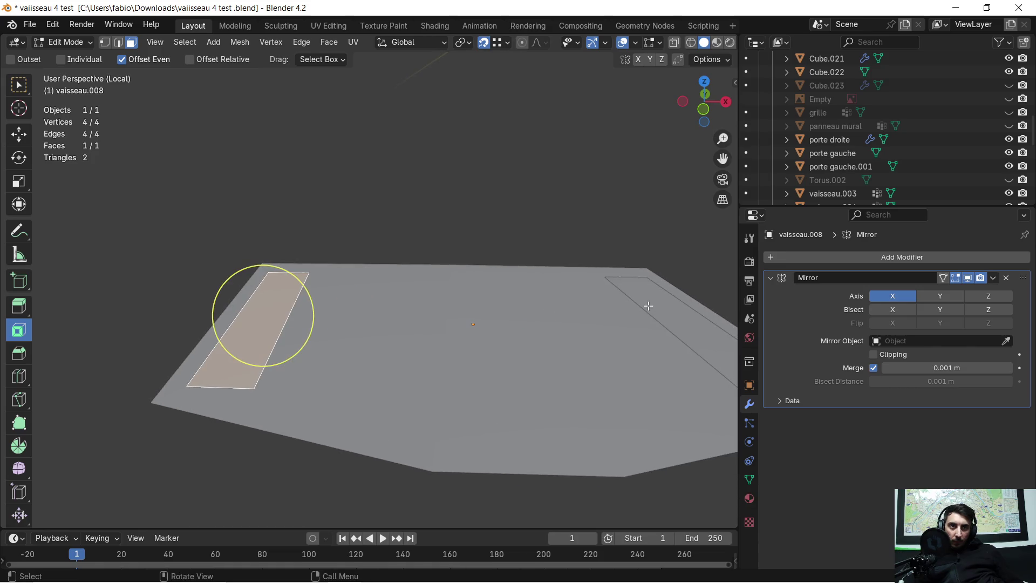
right_click(186, 328)
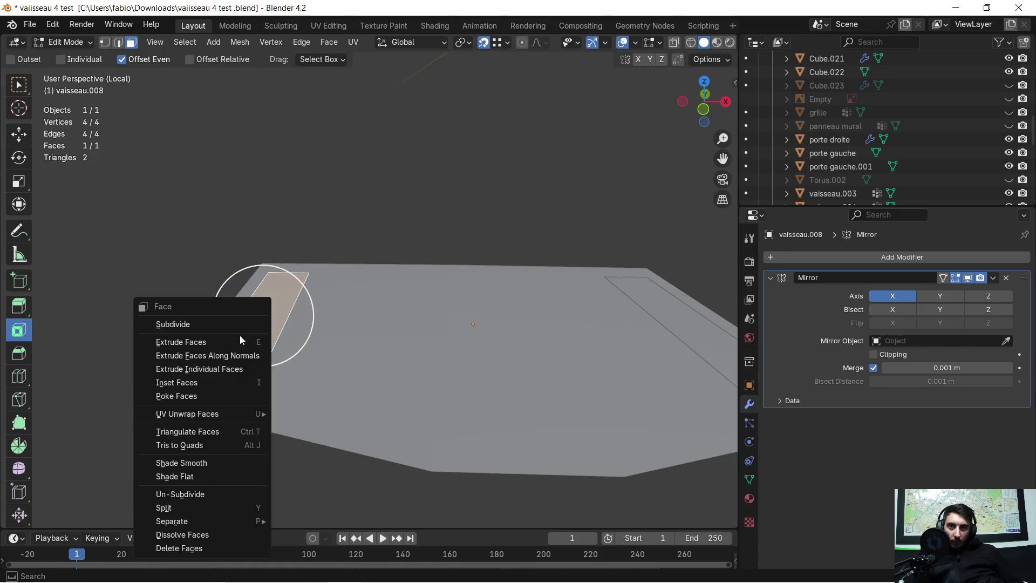
left_click(241, 323)
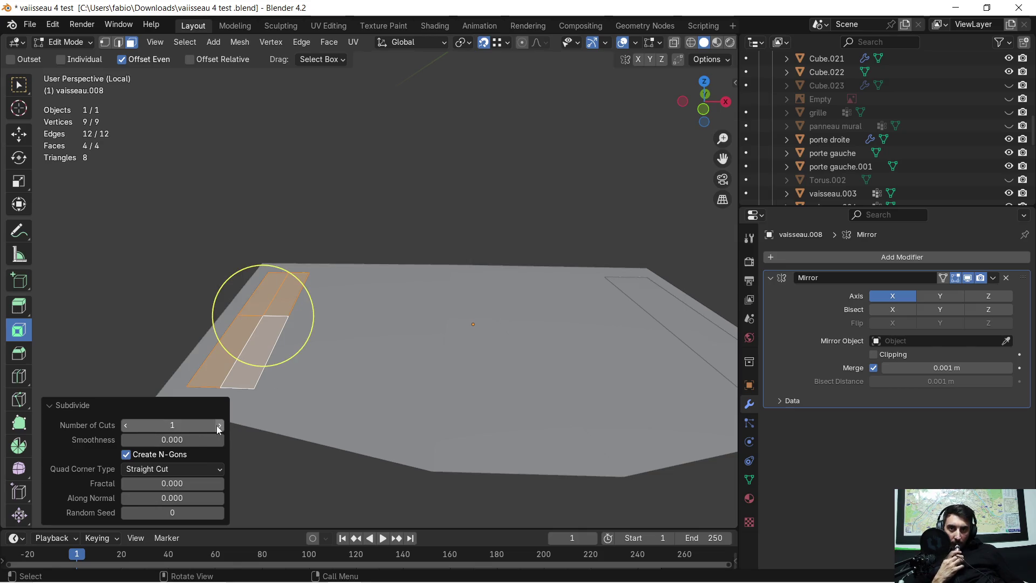
left_click(220, 426)
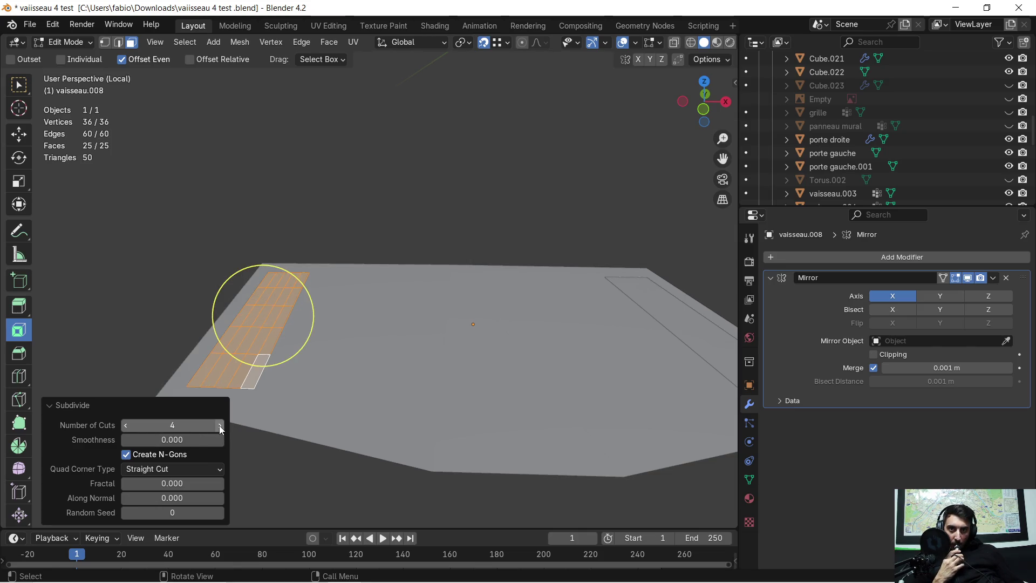
left_click(220, 425)
mouse_move(364, 331)
middle_mouse_down()
mouse_move(331, 370)
mouse_move(393, 323)
mouse_move(415, 322)
middle_mouse_up()
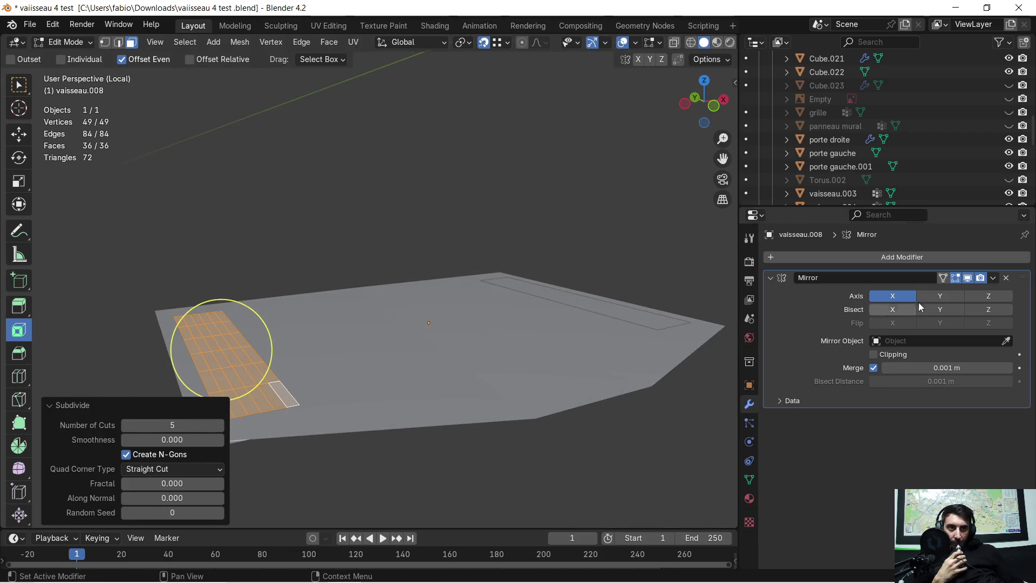
left_click(771, 278)
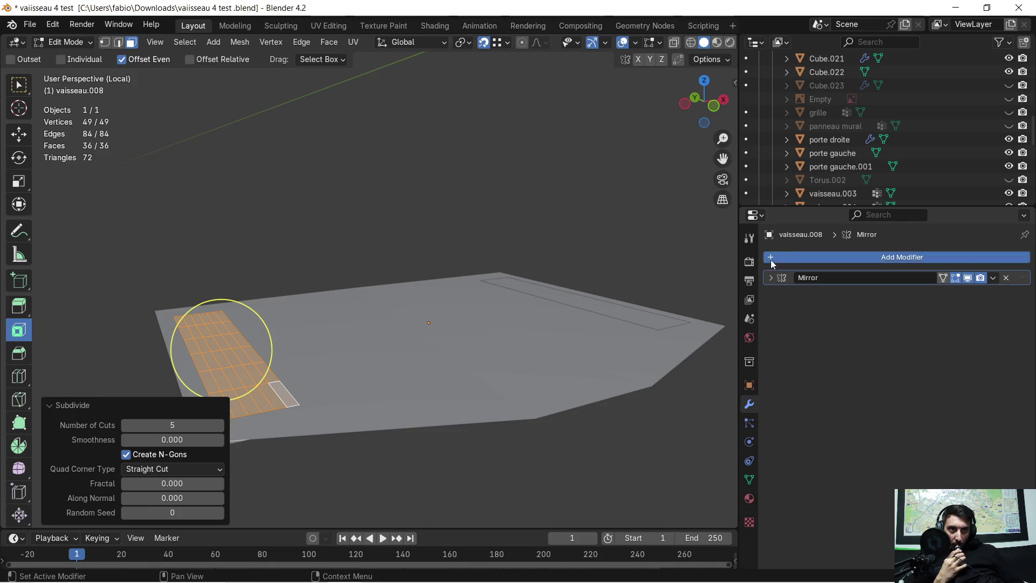
Add a Wireframe modifier to the subdivided panel
left_click(765, 257)
left_click(763, 262)
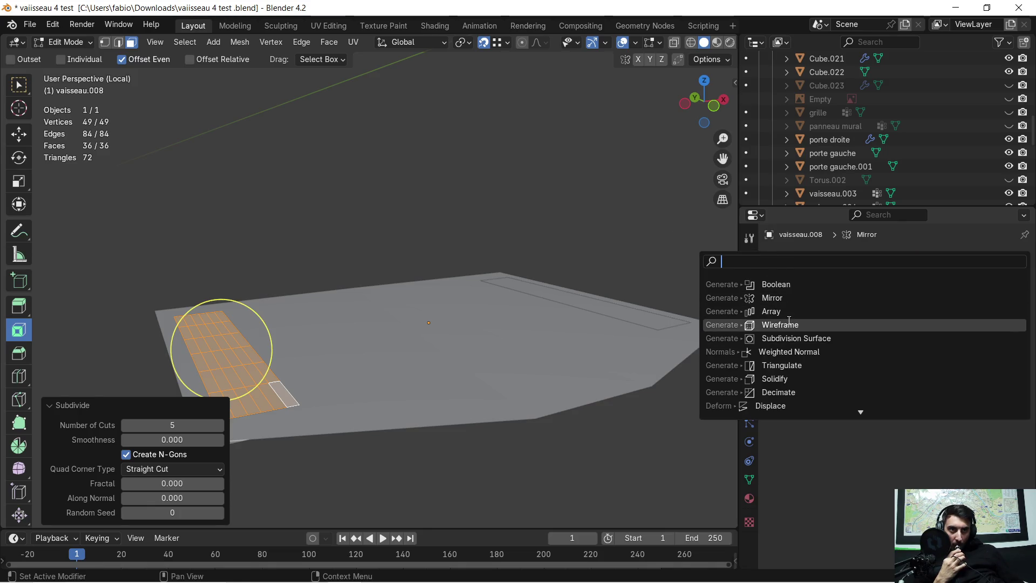
left_click(788, 325)
scroll(323, 353, "up", 4)
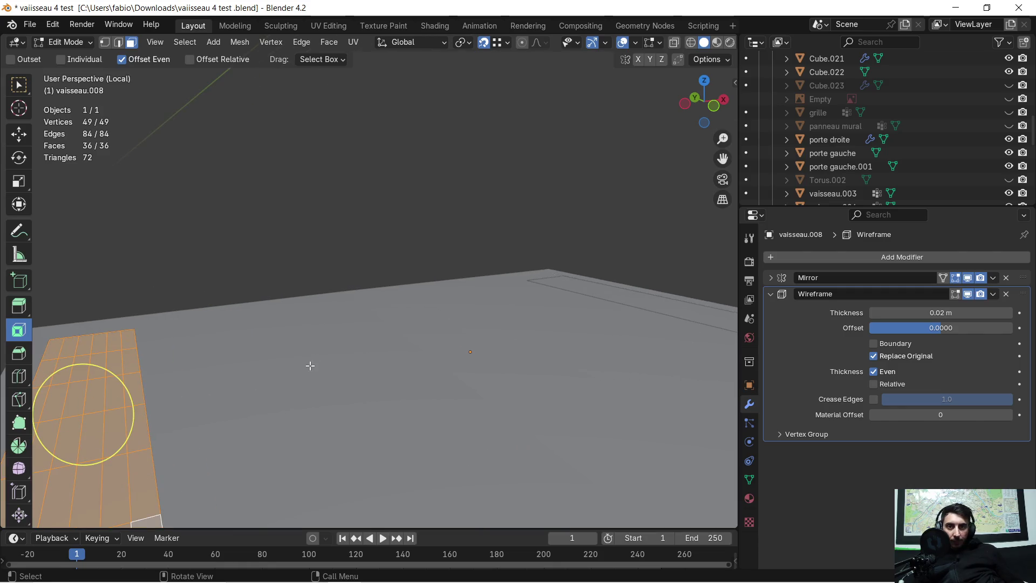
mouse_move(248, 407)
middle_mouse_down()
mouse_move(493, 280)
mouse_move(454, 305)
middle_mouse_up()
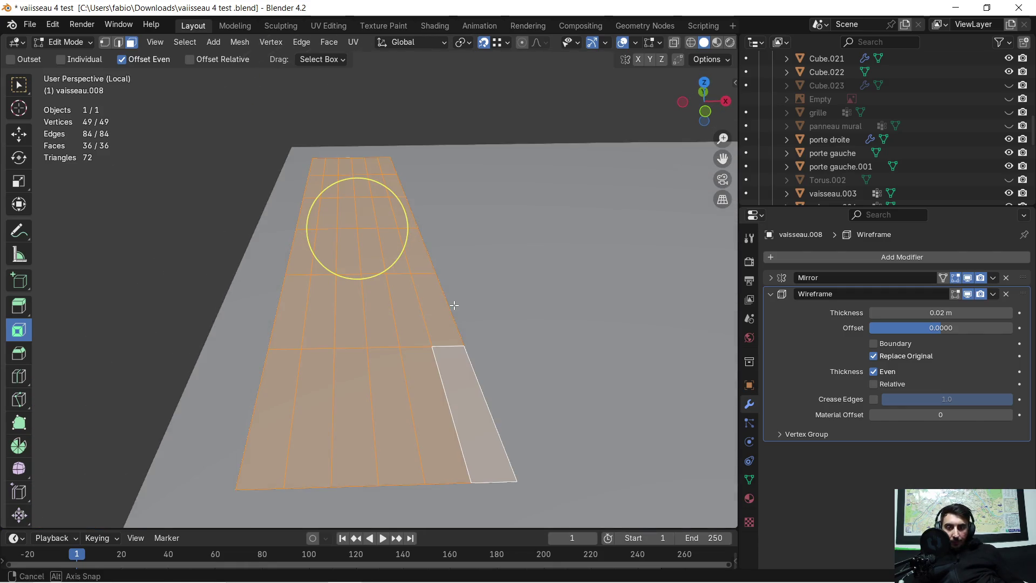
key("Tab")
mouse_move(422, 344)
middle_mouse_down()
mouse_move(414, 365)
mouse_move(420, 328)
middle_mouse_up()
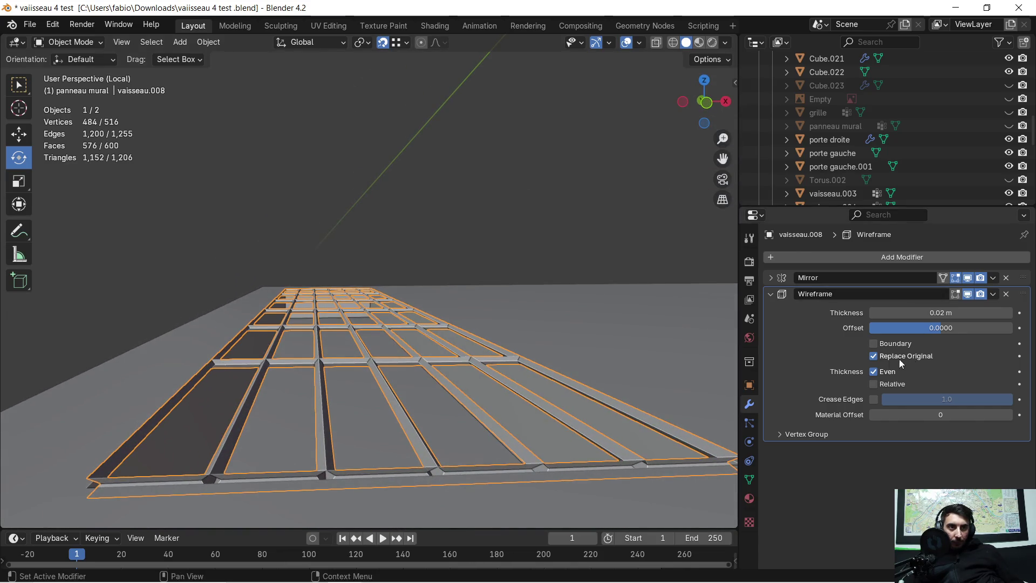
Enable Boundary and set the wireframe thickness to 0.04 m
left_click(874, 345)
middle_click_drag(575, 354, 557, 386)
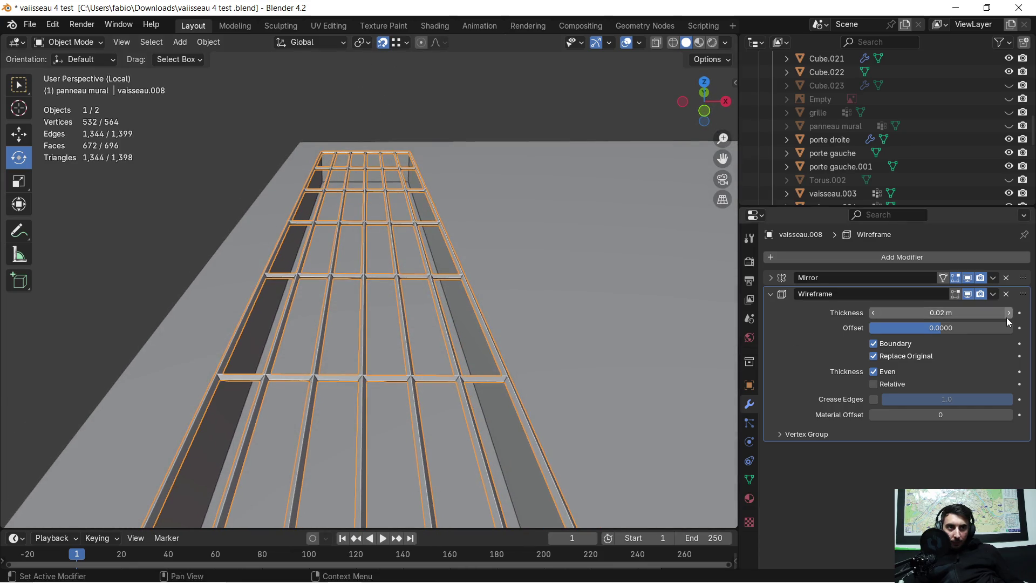
left_click(1007, 317)
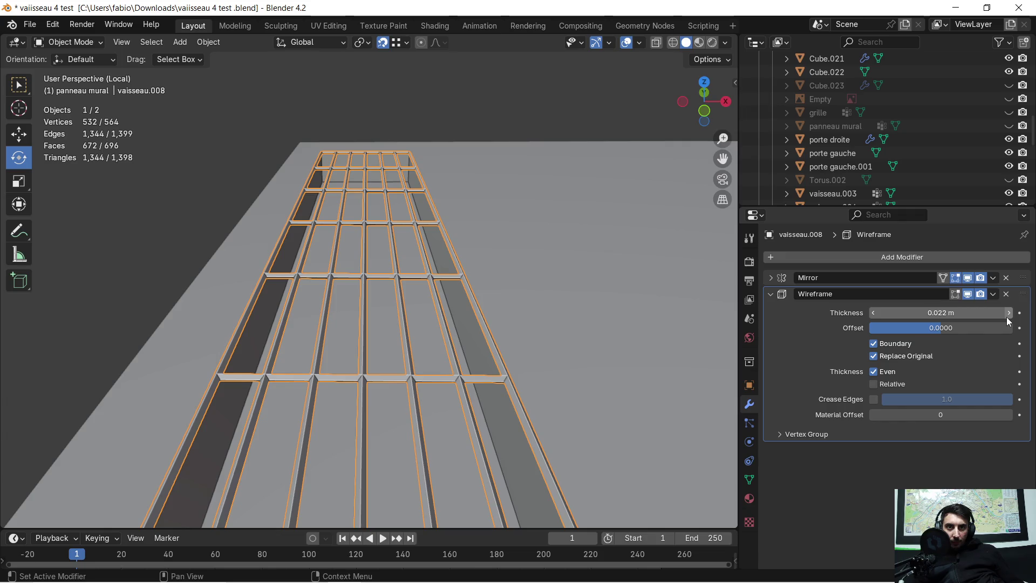
left_click_drag(1006, 317, 1023, 316)
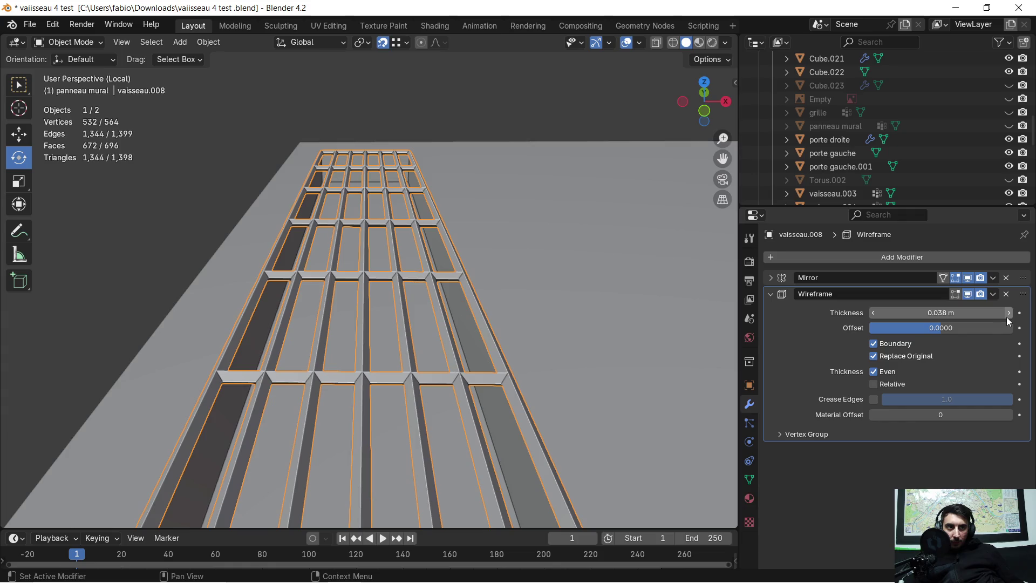
left_click(1006, 316)
mouse_move(396, 366)
middle_mouse_down()
mouse_move(433, 314)
mouse_move(363, 334)
mouse_move(369, 314)
mouse_move(386, 306)
mouse_move(392, 360)
mouse_move(416, 341)
mouse_move(413, 322)
mouse_move(488, 303)
mouse_move(473, 320)
mouse_move(407, 338)
mouse_move(376, 369)
mouse_move(396, 352)
mouse_move(378, 253)
mouse_move(468, 266)
mouse_move(422, 251)
mouse_move(467, 226)
mouse_move(479, 273)
mouse_move(499, 253)
middle_mouse_up()
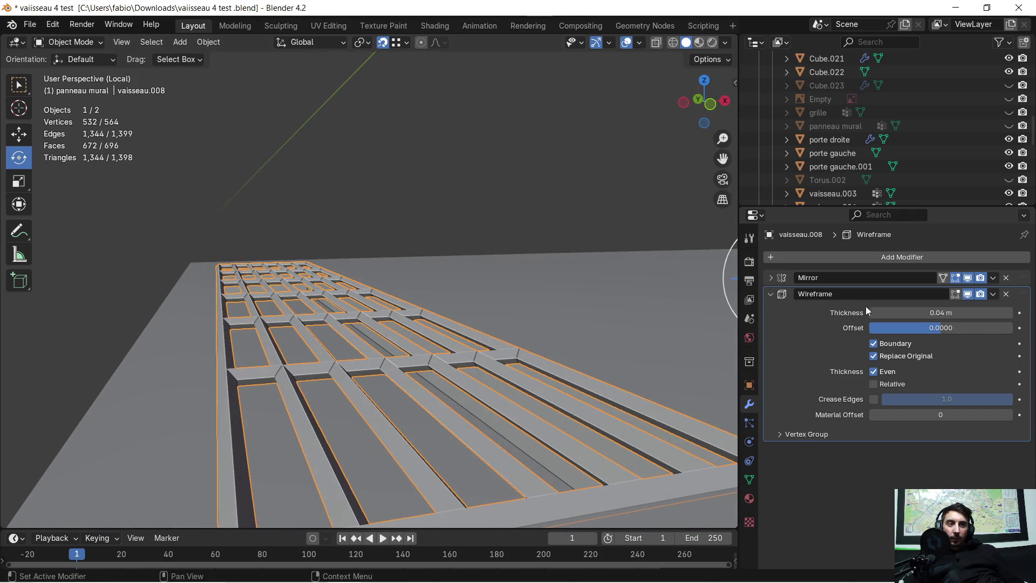
Apply the Wireframe modifier to make the grate permanent
left_click(992, 296)
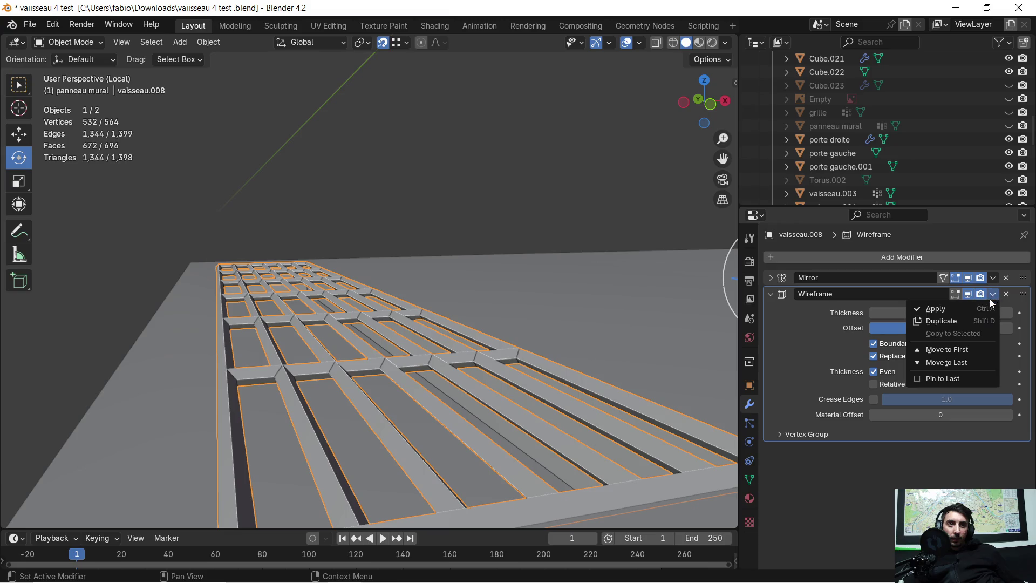
left_click(957, 313)
left_click(763, 258)
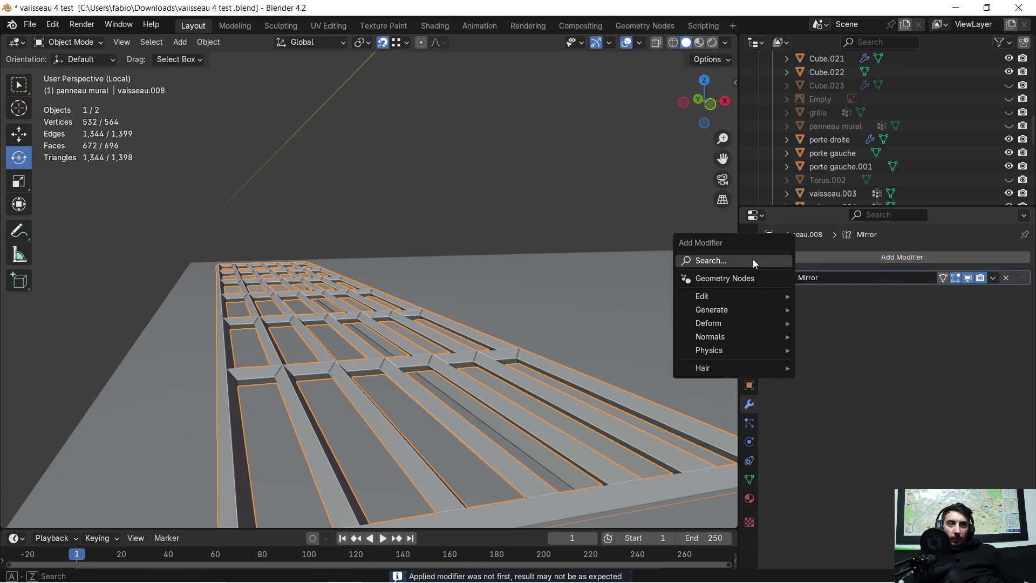
left_click(754, 261)
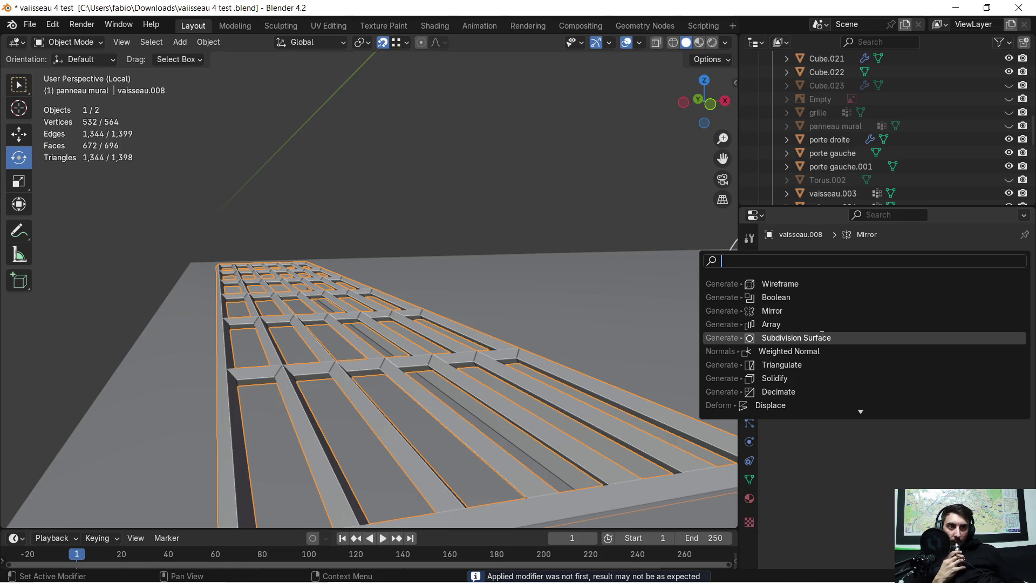
left_click(822, 335)
mouse_move(553, 339)
middle_mouse_down()
mouse_move(539, 318)
mouse_move(491, 365)
mouse_move(520, 354)
mouse_move(510, 355)
mouse_move(507, 338)
mouse_move(494, 362)
mouse_move(607, 319)
mouse_move(610, 307)
mouse_move(238, 340)
middle_mouse_up()
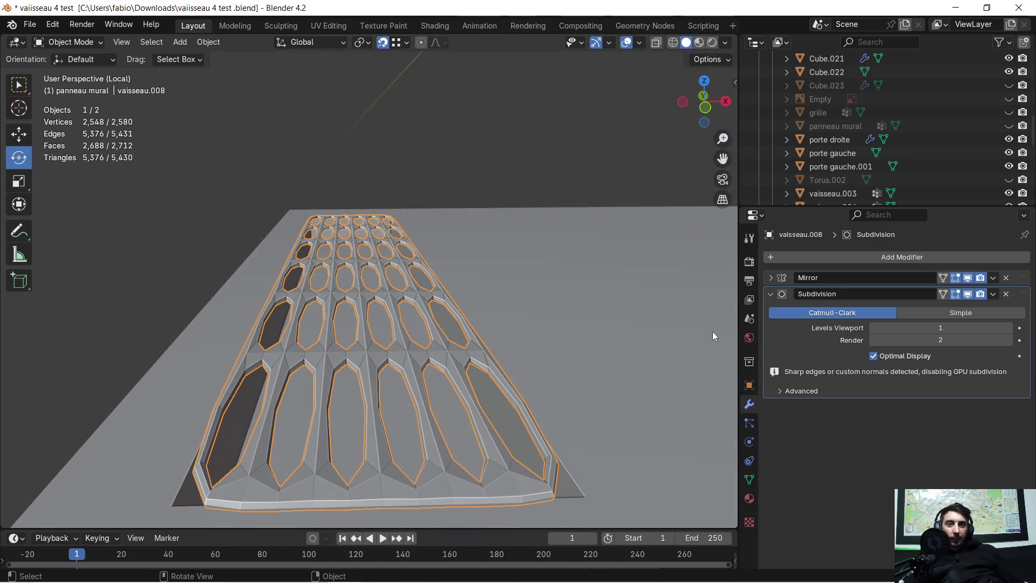
left_click(1009, 328)
left_click(1009, 327)
left_click(1009, 328)
left_click(1009, 328)
scroll(578, 337, "down", 3)
mouse_move(561, 317)
middle_mouse_down()
mouse_move(438, 396)
mouse_move(559, 322)
middle_mouse_up()
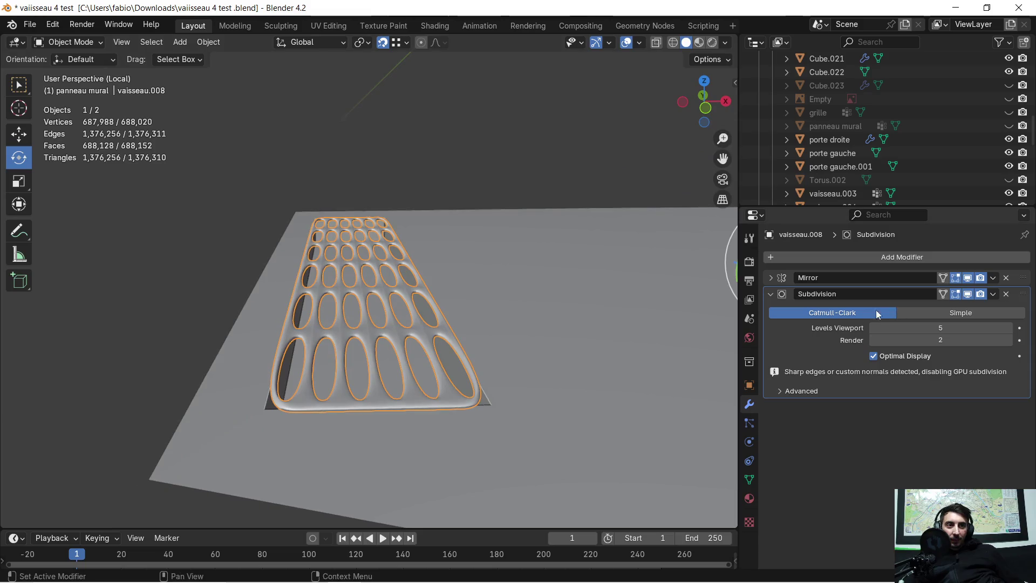
left_click(1009, 340)
left_click(1009, 340)
left_click(1009, 340)
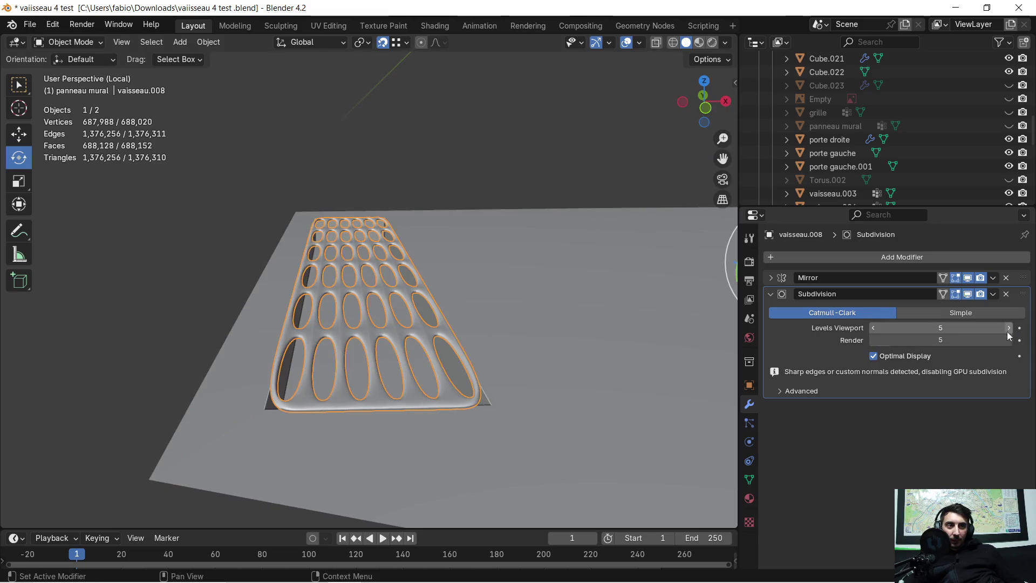
left_click(1007, 294)
mouse_move(446, 328)
middle_mouse_down()
mouse_move(423, 341)
mouse_move(647, 318)
middle_mouse_up()
left_click(809, 259)
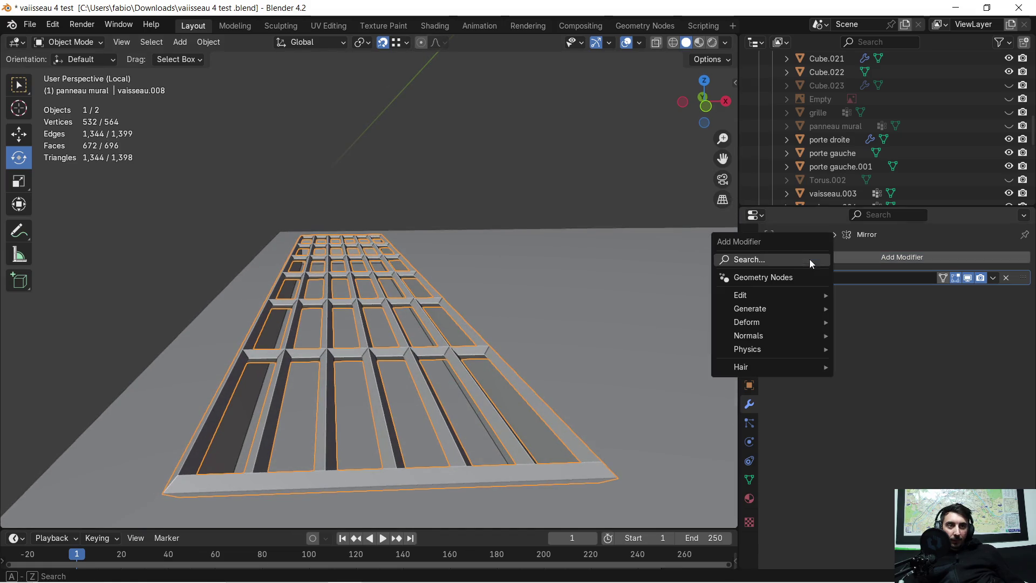
Add a Bevel modifier to the grille by searching 'bev'
left_click(773, 260)
key("Escape")
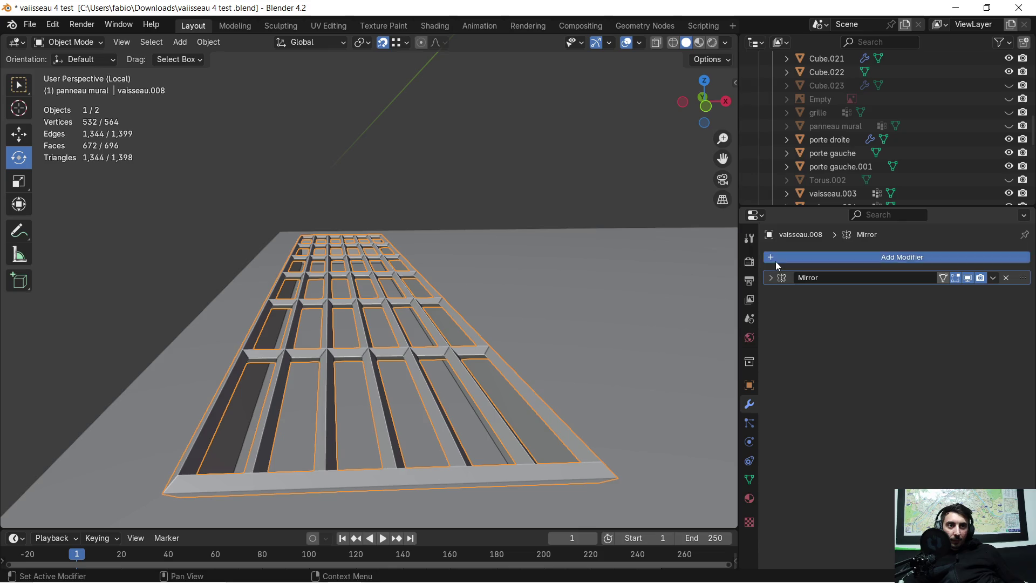
left_click(776, 261)
left_click(755, 259)
type("bev")
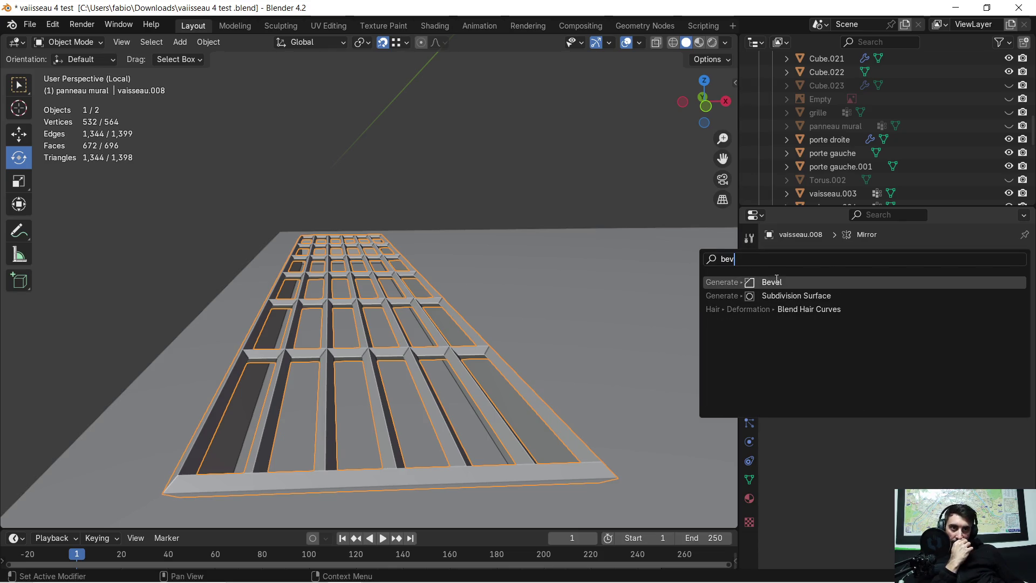
left_click(776, 281)
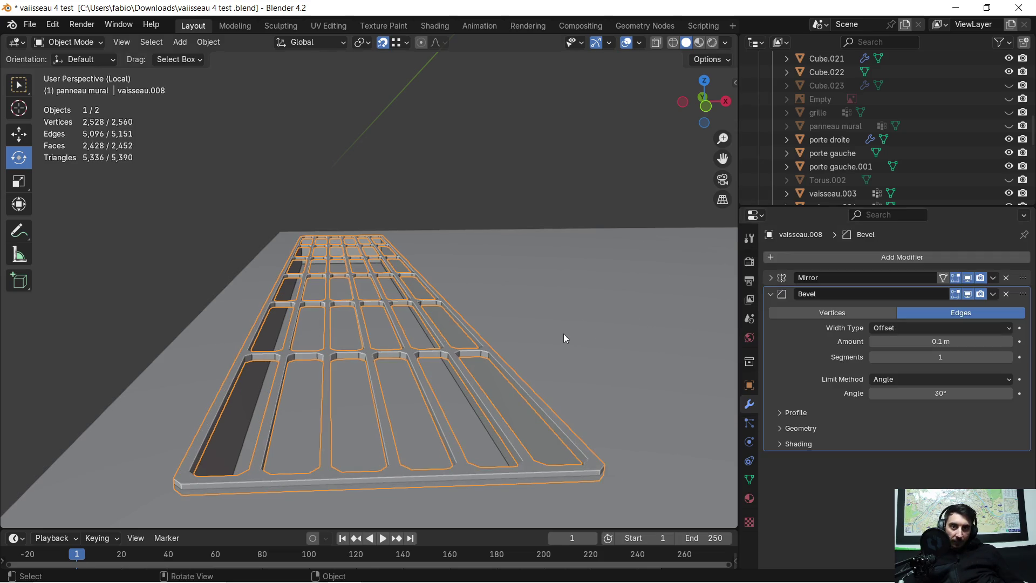
mouse_move(561, 356)
middle_mouse_down()
mouse_move(503, 418)
mouse_move(559, 369)
mouse_move(559, 350)
middle_mouse_up()
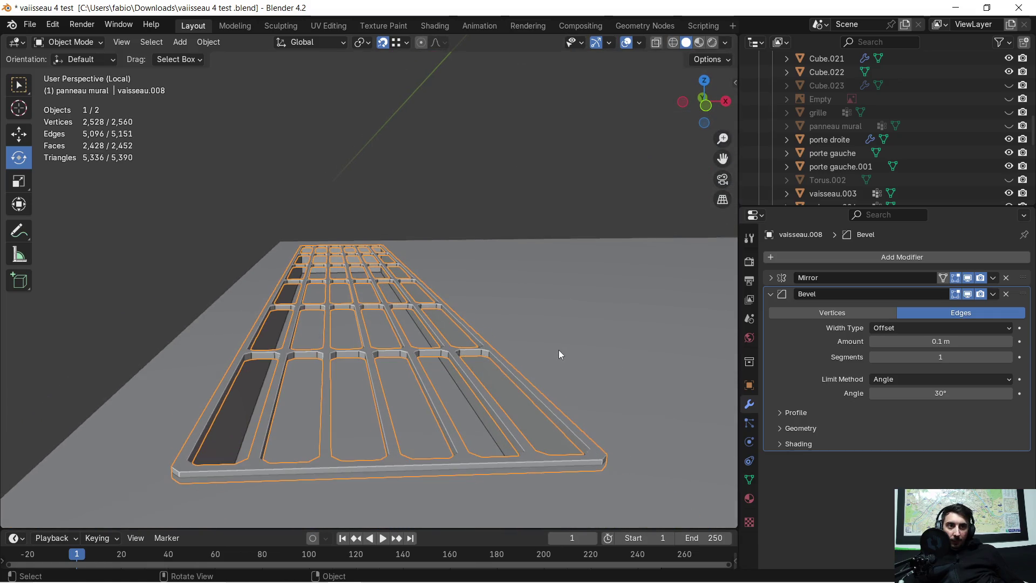
Try 4 bevel segments, settle on 2, and apply the Bevel modifier
scroll(558, 350, "down", 2)
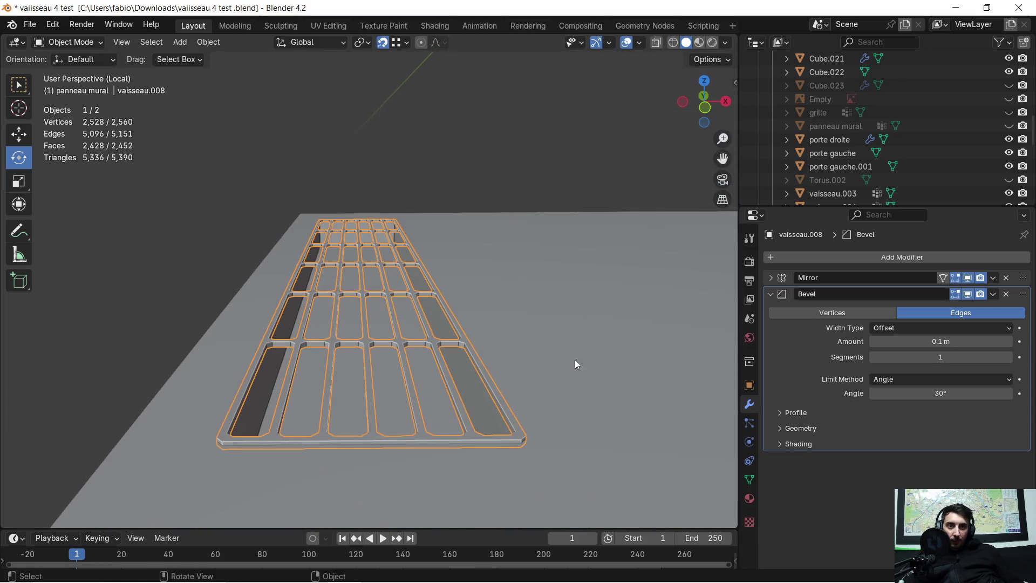
left_click(1008, 357)
left_click(1009, 357)
left_click(1009, 357)
scroll(465, 402, "up", 3)
mouse_move(465, 402)
middle_mouse_down()
mouse_move(355, 424)
mouse_move(440, 403)
mouse_move(464, 380)
mouse_move(472, 351)
mouse_move(455, 415)
mouse_move(464, 376)
middle_mouse_up()
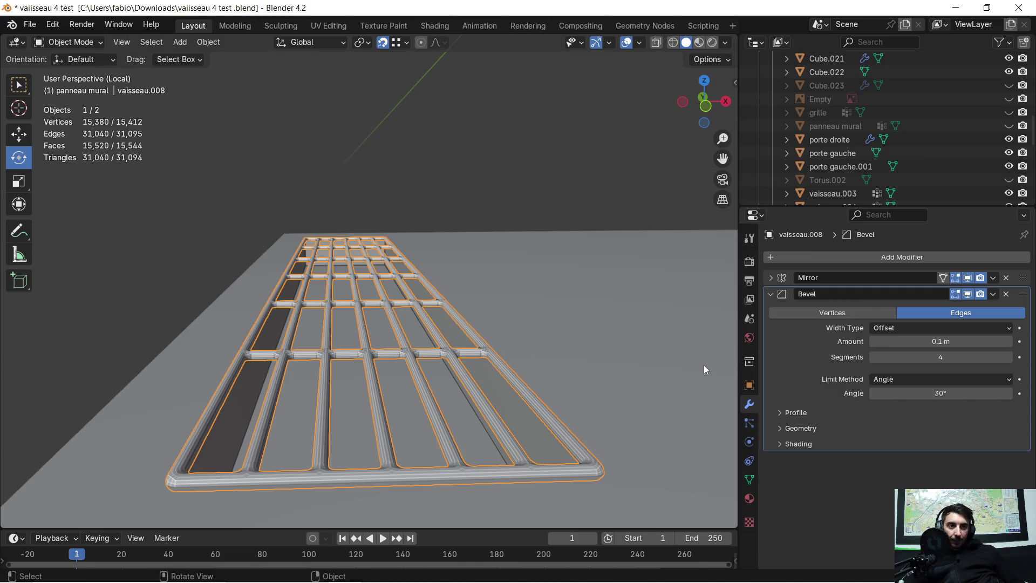
left_click(873, 357)
left_click(873, 357)
mouse_move(526, 374)
middle_mouse_down()
mouse_move(465, 393)
mouse_move(422, 389)
mouse_move(455, 385)
mouse_move(431, 358)
mouse_move(422, 369)
middle_mouse_up()
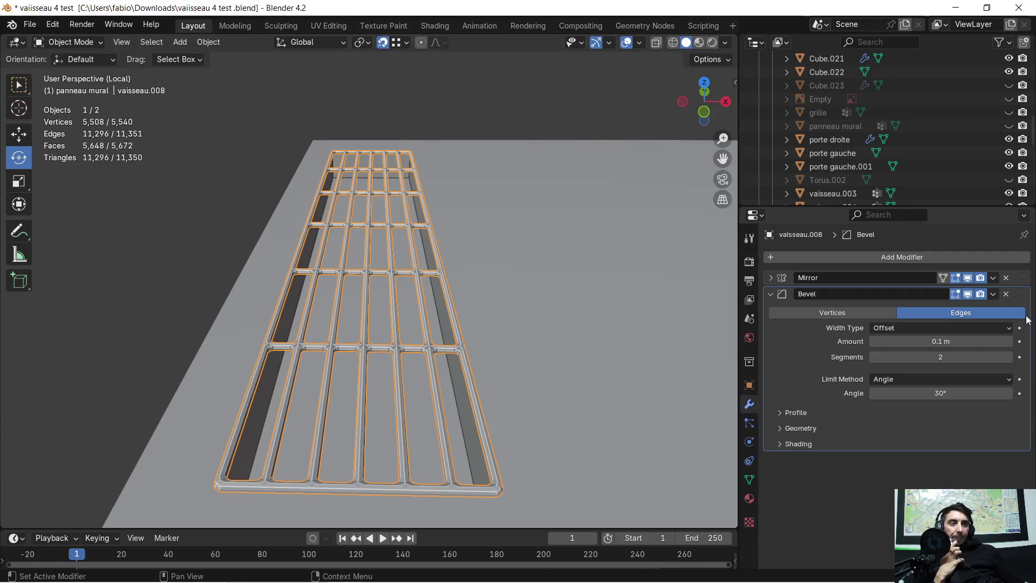
left_click(994, 294)
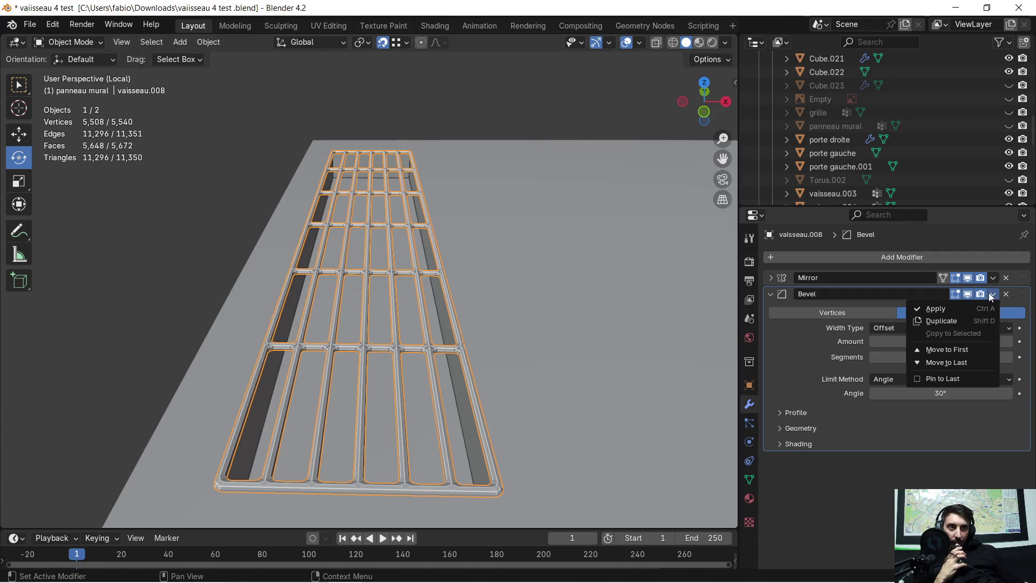
left_click(929, 308)
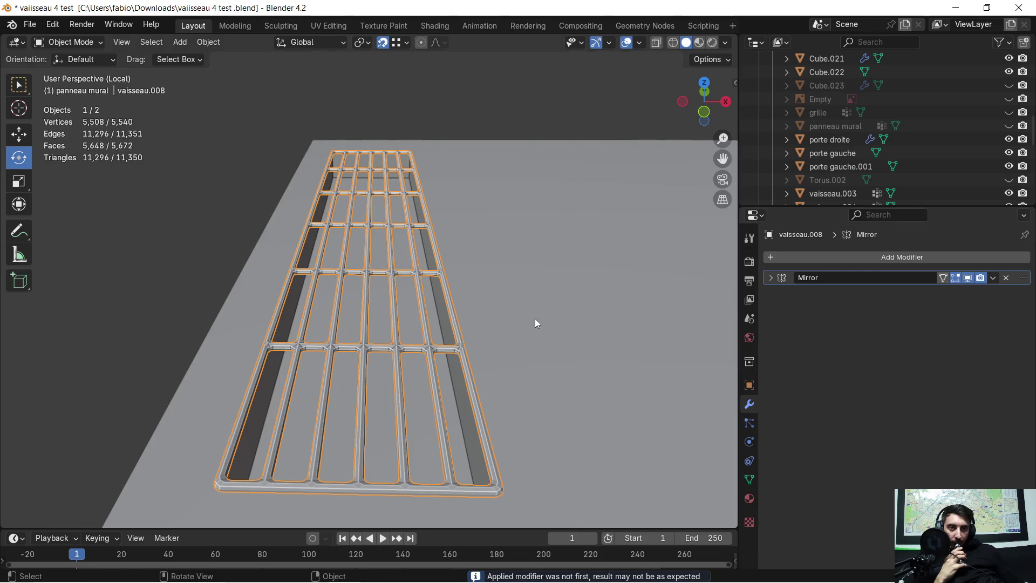
scroll(535, 319, "down", 5)
mouse_move(525, 313)
middle_mouse_down()
mouse_move(562, 300)
mouse_move(488, 312)
mouse_move(229, 310)
mouse_move(490, 339)
middle_mouse_up()
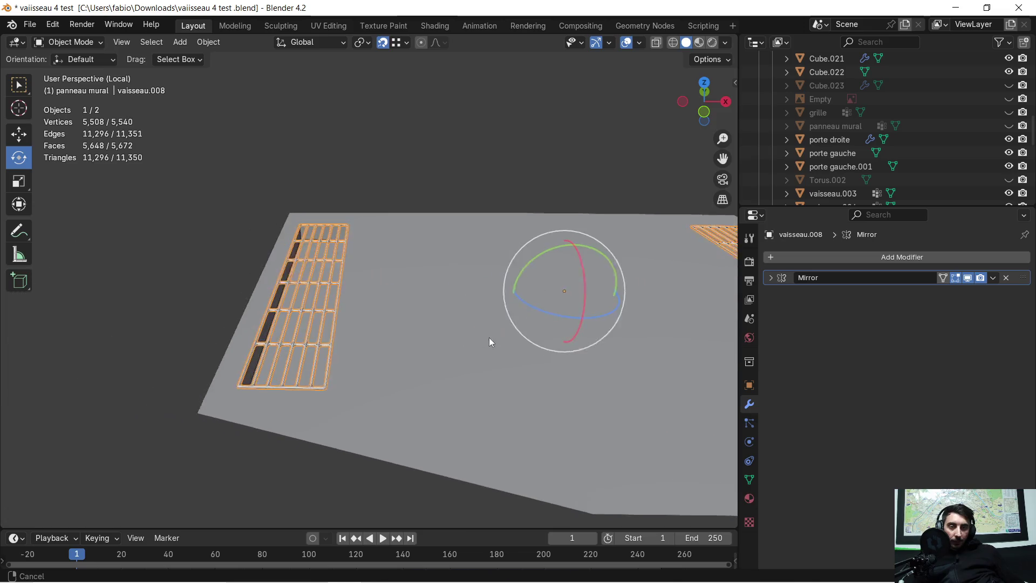
mouse_move(419, 308)
middle_mouse_down()
mouse_move(403, 315)
mouse_move(488, 311)
mouse_move(462, 298)
mouse_move(452, 273)
mouse_move(404, 307)
middle_mouse_up()
key("Tab")
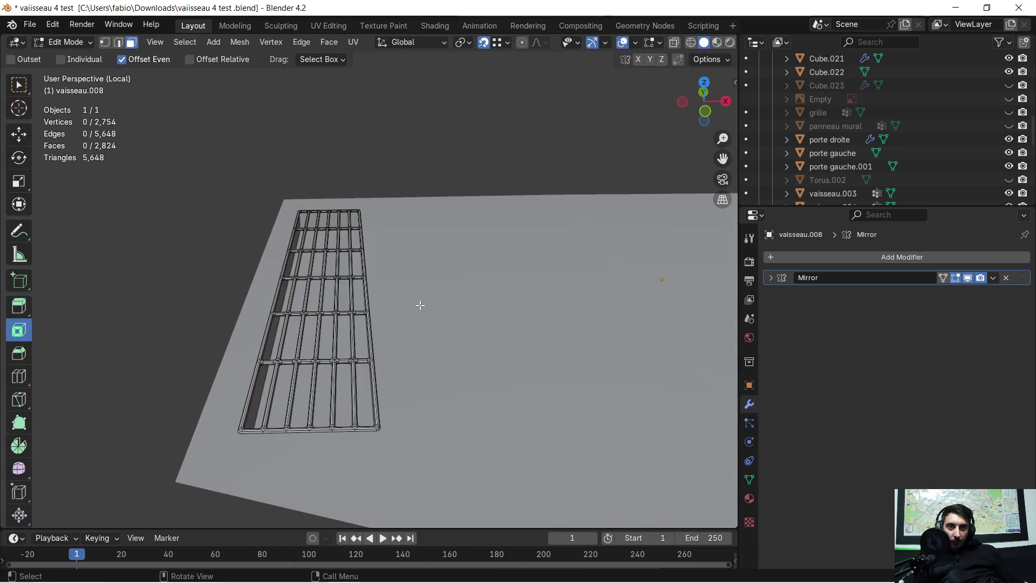
key("Tab")
left_click(415, 311)
key("Tab")
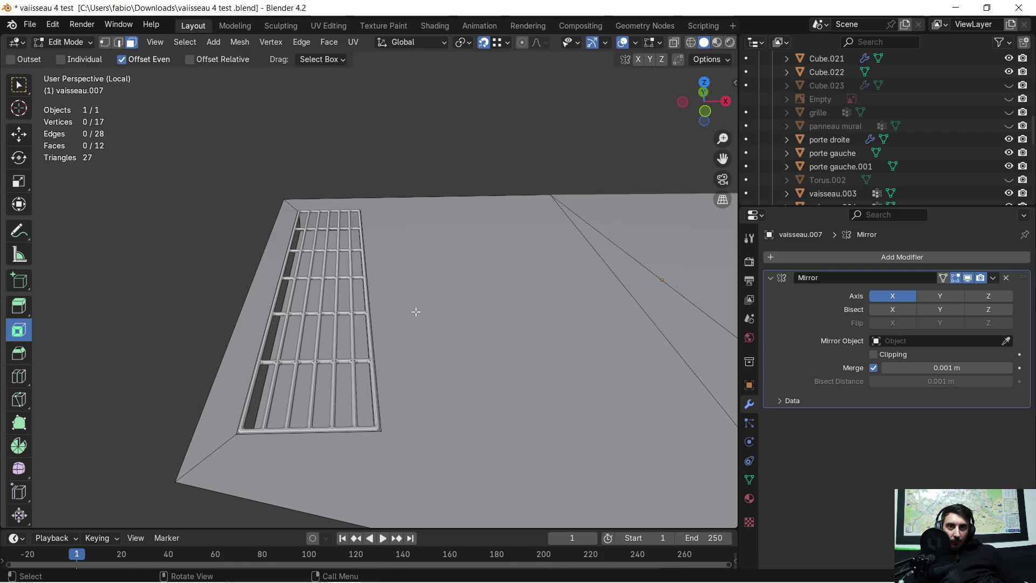
scroll(396, 326, "up", 2)
mouse_move(396, 327)
middle_mouse_down()
mouse_move(409, 359)
mouse_move(403, 342)
mouse_move(482, 352)
mouse_move(475, 338)
mouse_move(471, 359)
mouse_move(466, 349)
middle_mouse_up()
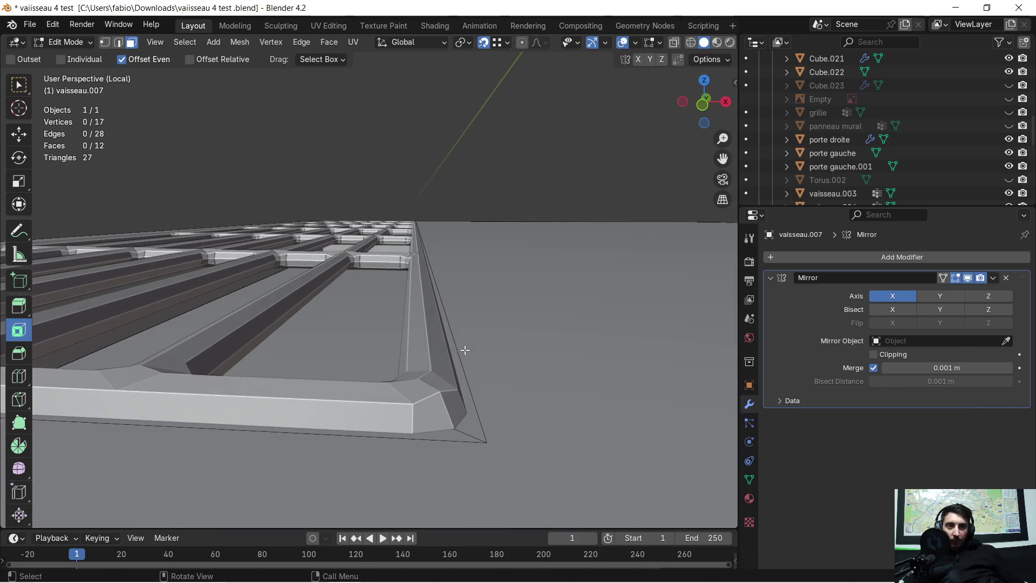
left_click(466, 384)
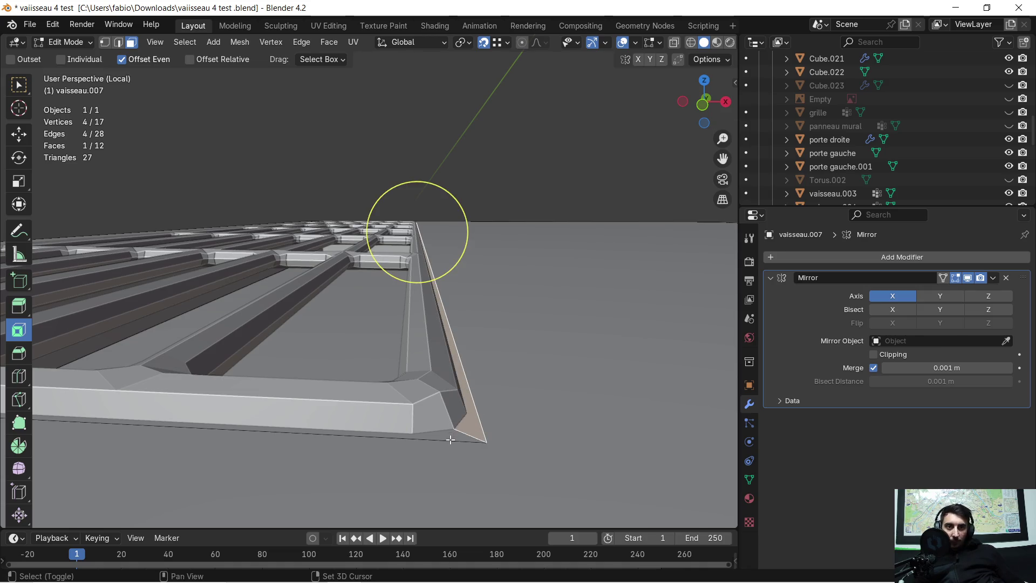
mouse_move(451, 430)
middle_mouse_down()
mouse_move(411, 407)
mouse_move(446, 370)
mouse_move(435, 377)
mouse_move(426, 346)
mouse_move(373, 330)
middle_mouse_up()
key("Tab")
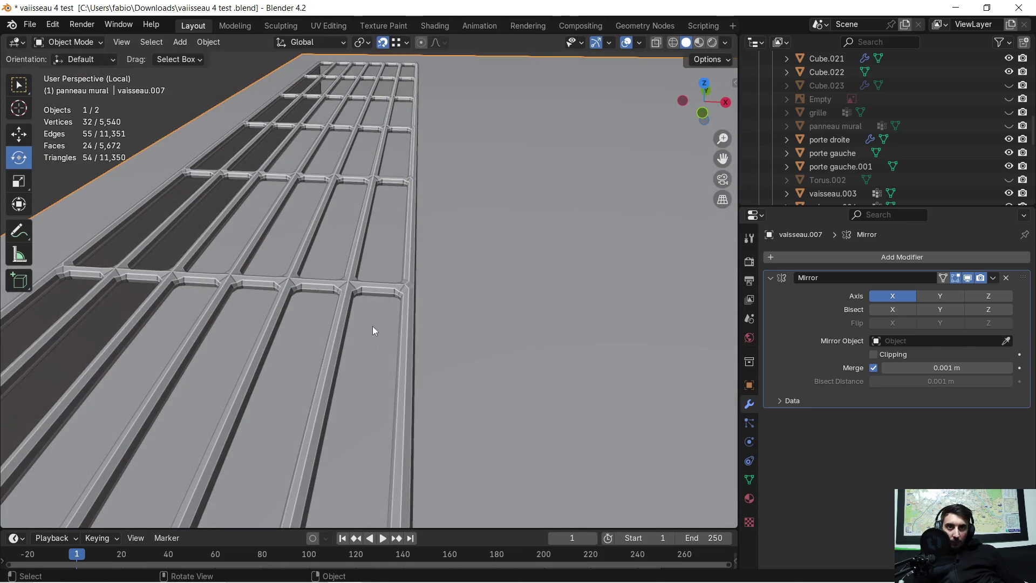
Select the grille object and briefly show then re-hide it in the Outliner
left_click(348, 293)
scroll(348, 293, "down", 8)
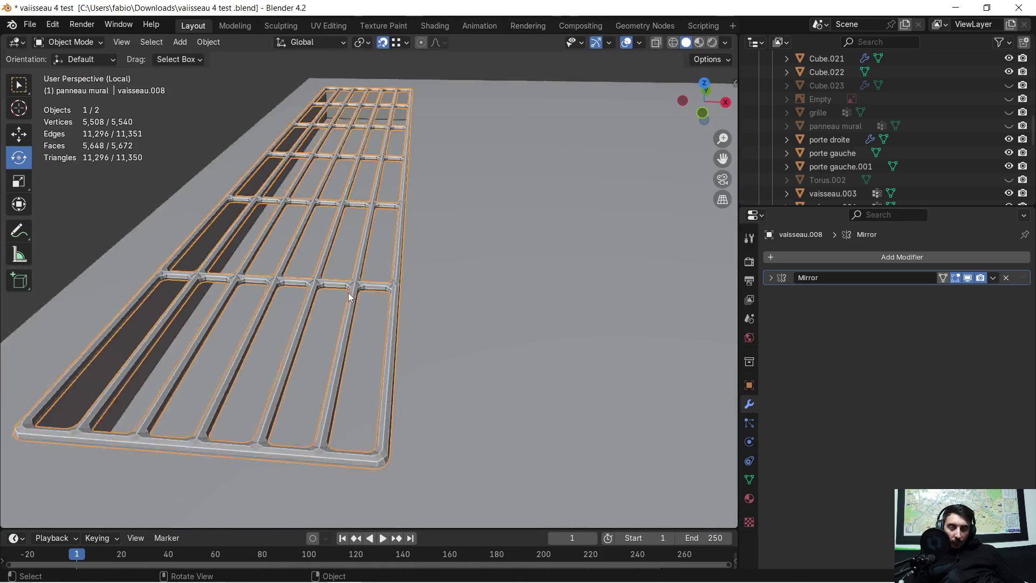
middle_click_drag(348, 293, 367, 279)
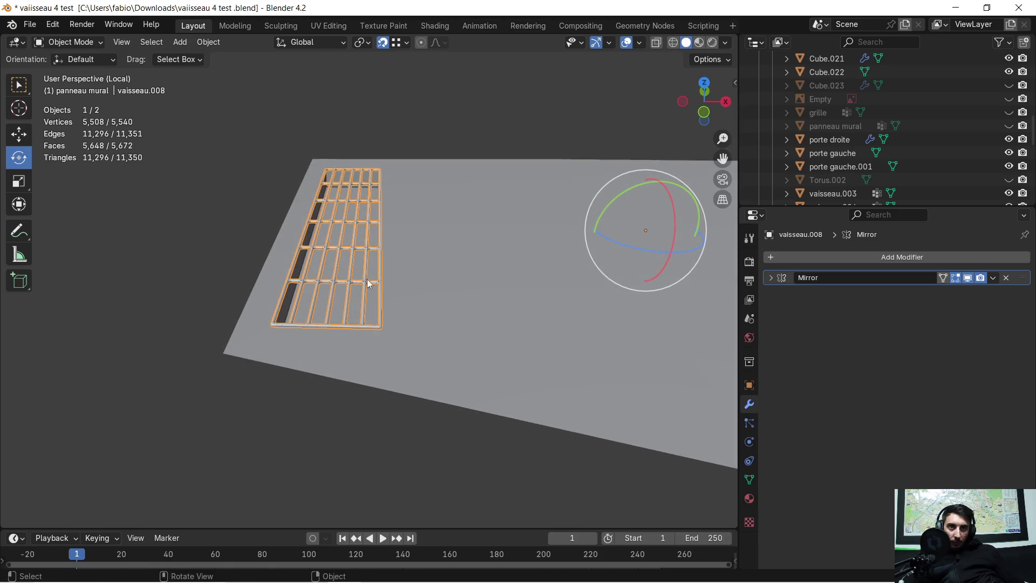
scroll(802, 168, "down", 5)
scroll(845, 160, "up", 6)
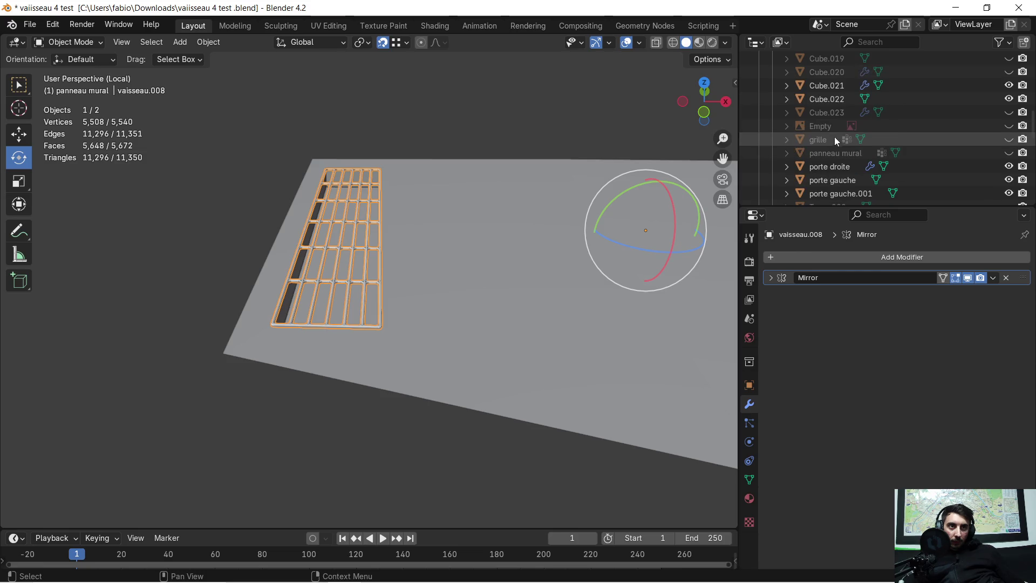
left_click(1008, 139)
left_click(1008, 139)
scroll(828, 151, "down", 6)
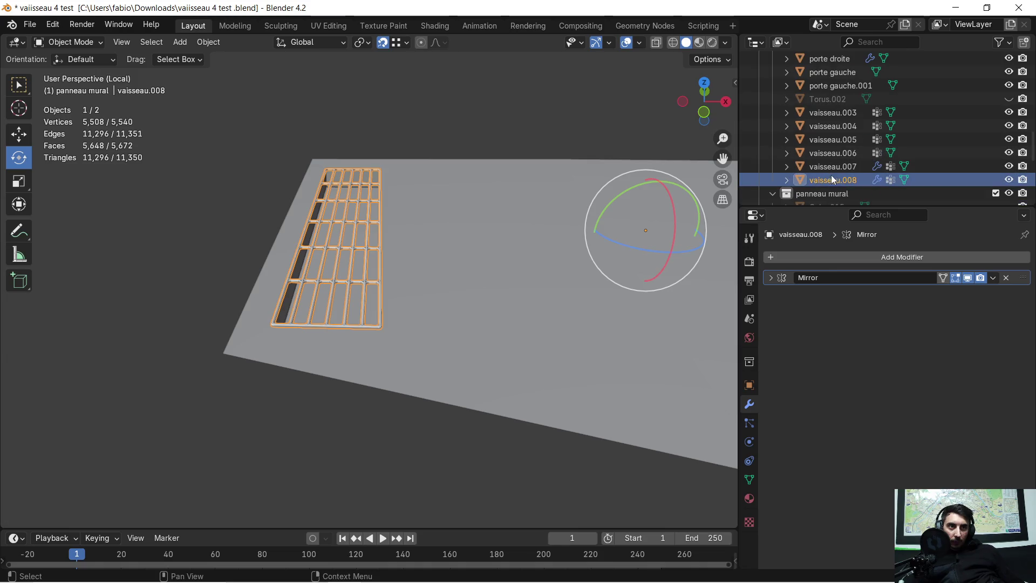
Rename vaisseau.008 to 'grille 2' and hide it from the viewport
double_click(845, 185)
scroll(845, 179, "down", 3)
type("grille 2")
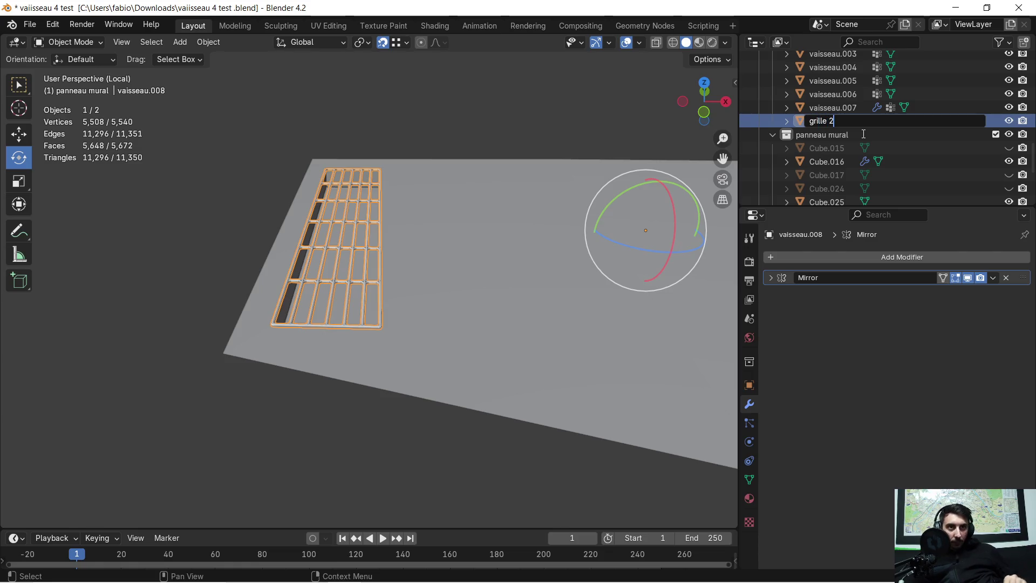
key("Return")
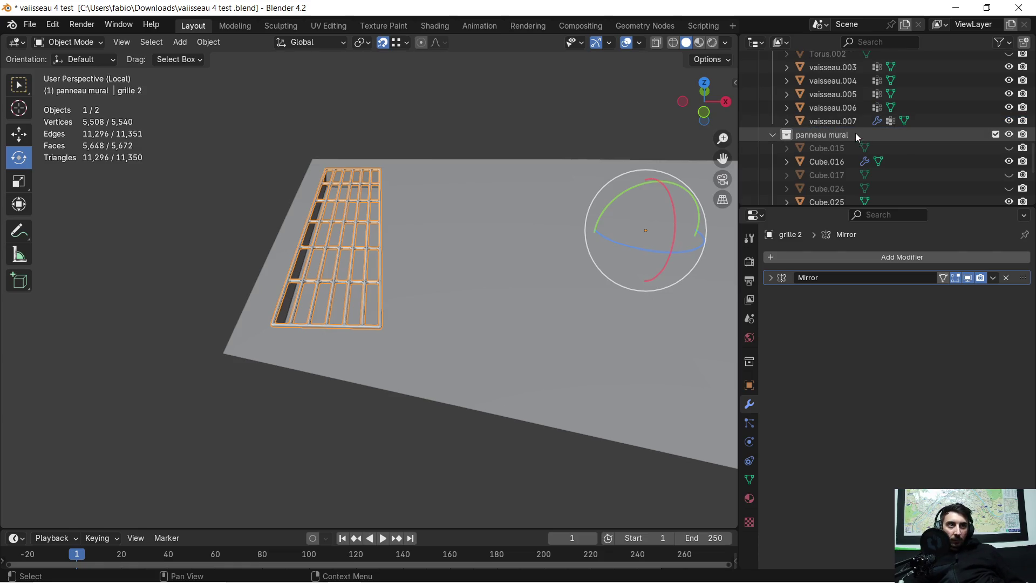
key("h")
mouse_move(392, 270)
middle_mouse_down()
mouse_move(361, 281)
mouse_move(380, 268)
mouse_move(416, 287)
middle_mouse_up()
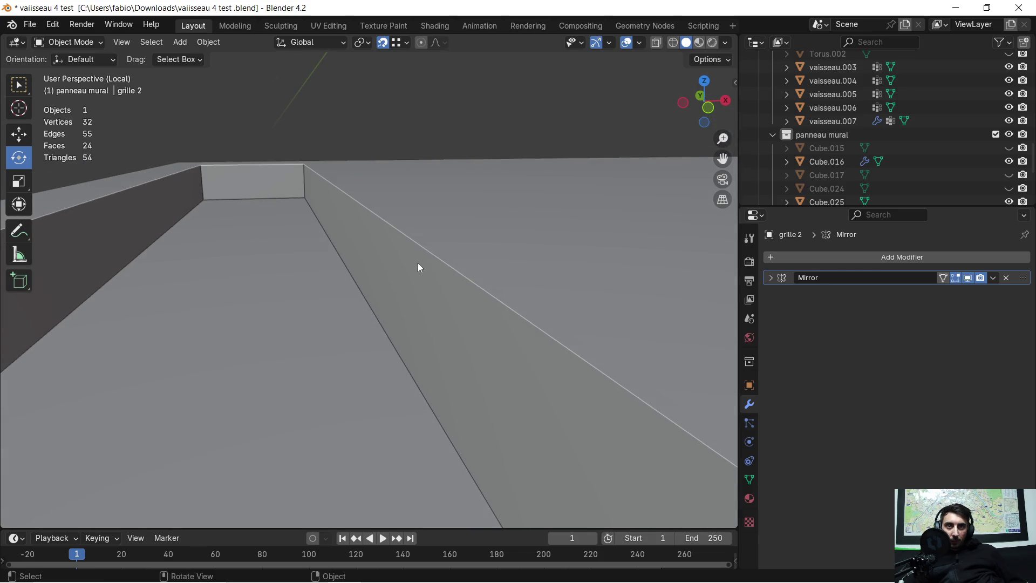
Select vaisseau.007's recess corner edge loop and bevel it 0.0246 m
left_click(427, 251)
key("Tab")
mouse_move(427, 250)
middle_mouse_down()
mouse_move(430, 273)
mouse_move(412, 252)
mouse_move(412, 296)
middle_mouse_up()
left_click(123, 43)
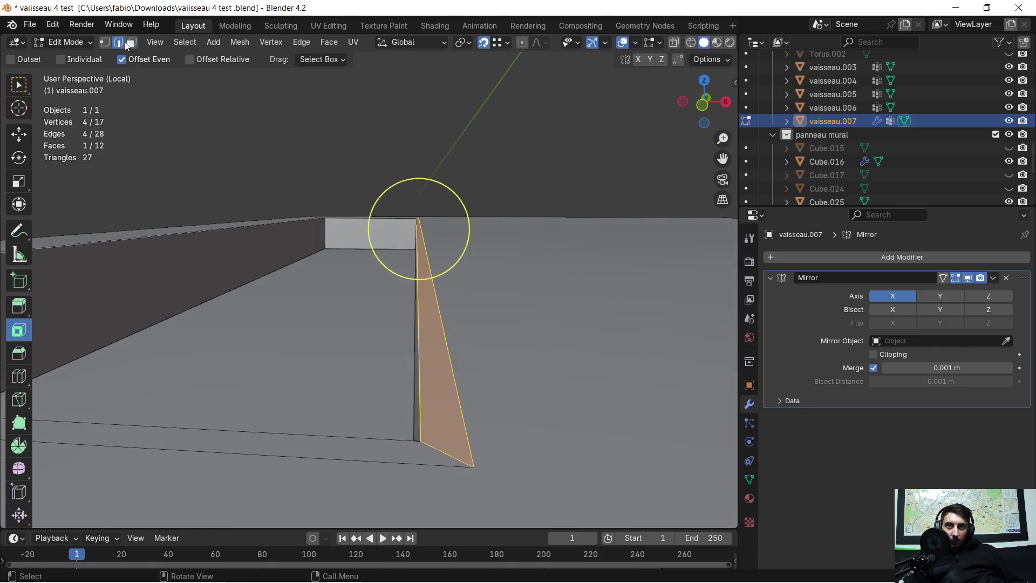
left_click(418, 370)
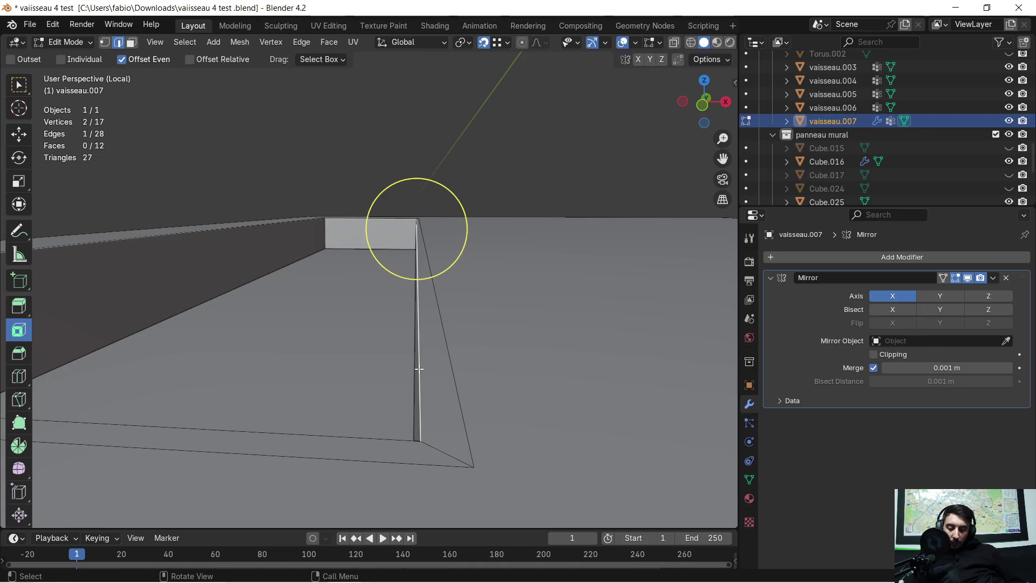
left_click(419, 367, "alt")
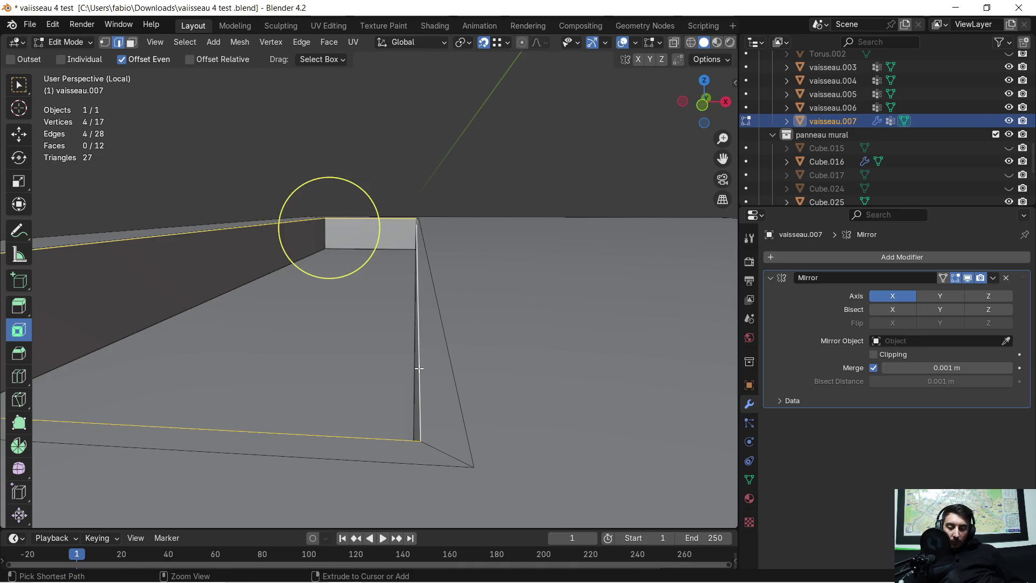
key("ctrl+b")
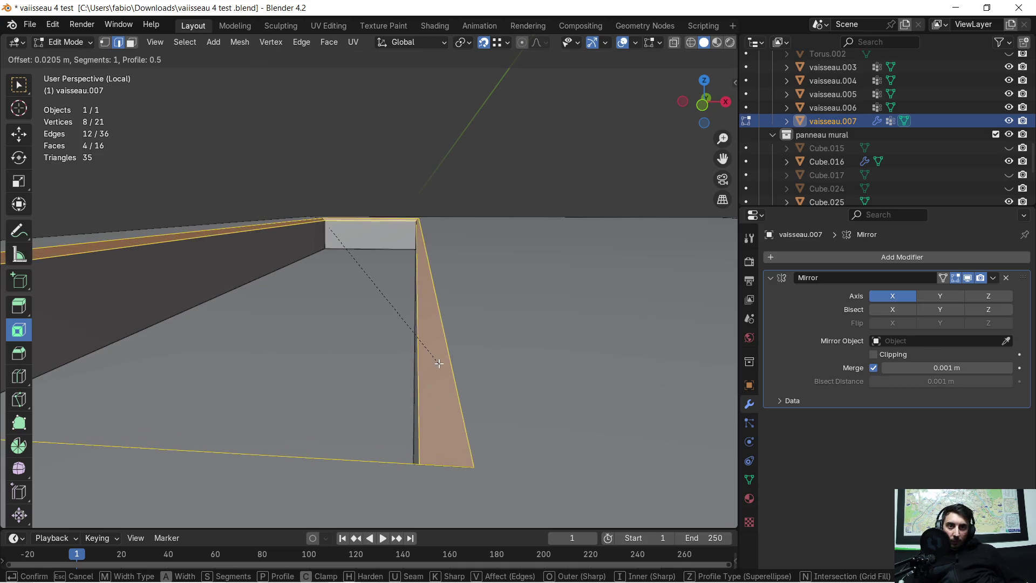
left_click(437, 365)
Unhide grille 2 and return to Object Mode
mouse_move(444, 330)
middle_mouse_down()
mouse_move(453, 315)
mouse_move(490, 351)
mouse_move(485, 307)
middle_mouse_up()
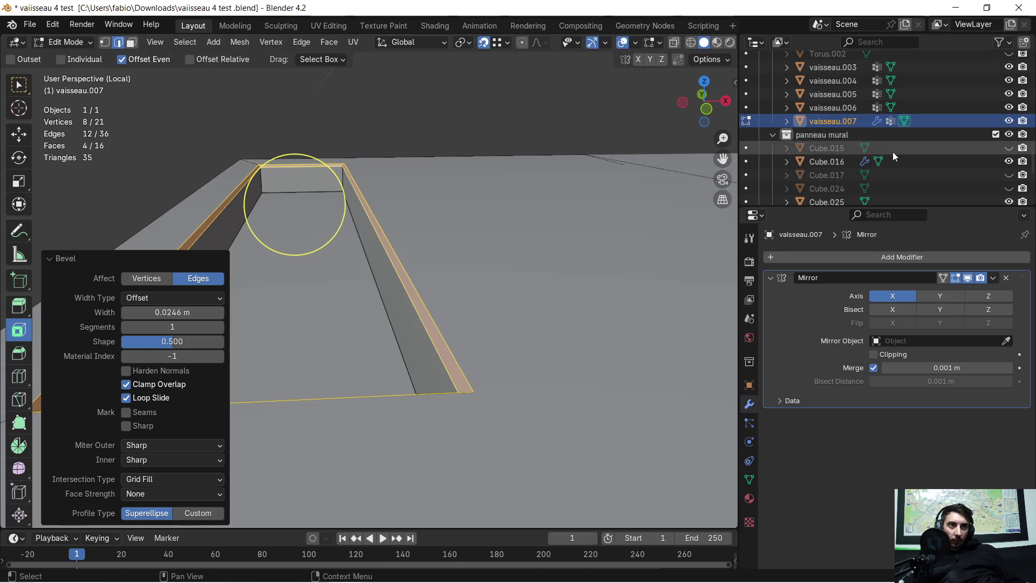
scroll(892, 153, "up", 4)
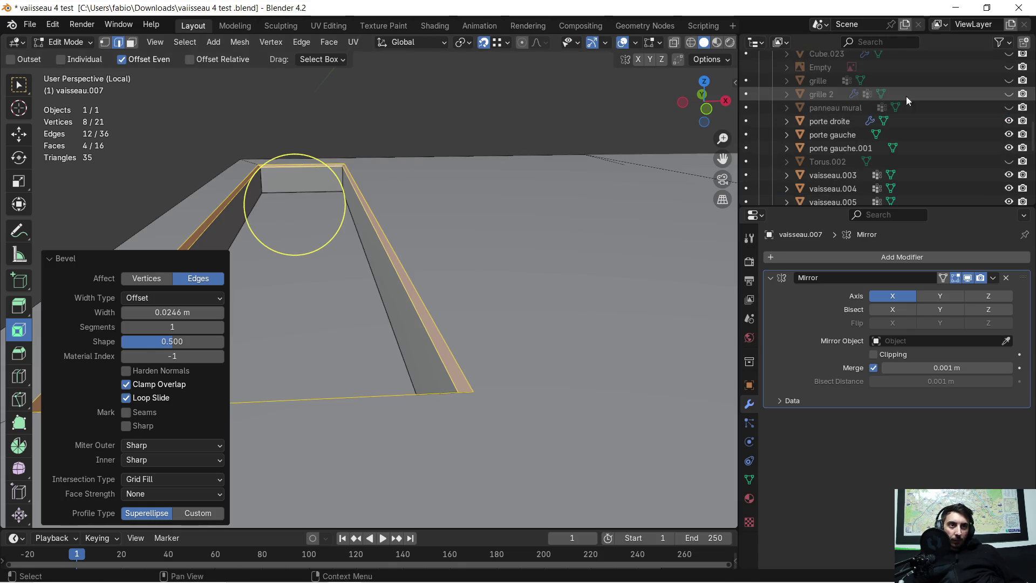
left_click(1008, 93)
mouse_move(620, 294)
middle_mouse_down()
mouse_move(589, 296)
mouse_move(603, 277)
mouse_move(599, 297)
middle_mouse_up()
mouse_move(531, 340)
middle_mouse_down()
mouse_move(527, 318)
mouse_move(589, 321)
mouse_move(552, 261)
mouse_move(537, 332)
mouse_move(583, 352)
mouse_move(484, 319)
mouse_move(588, 322)
middle_mouse_up()
key("Tab")
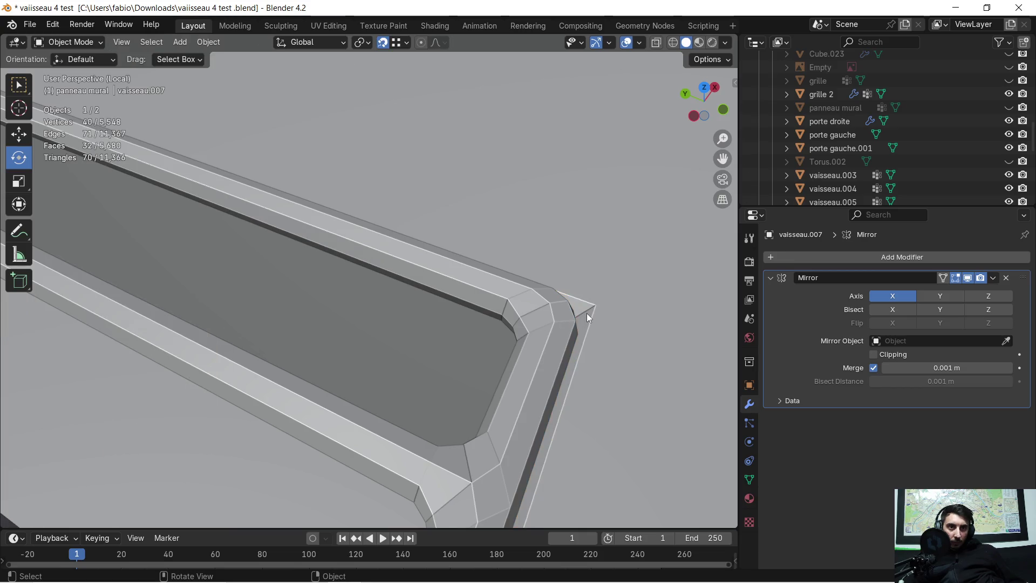
Re-enter Edit Mode on vaisseau.007 and add another recess corner edge to the selection
key("Tab")
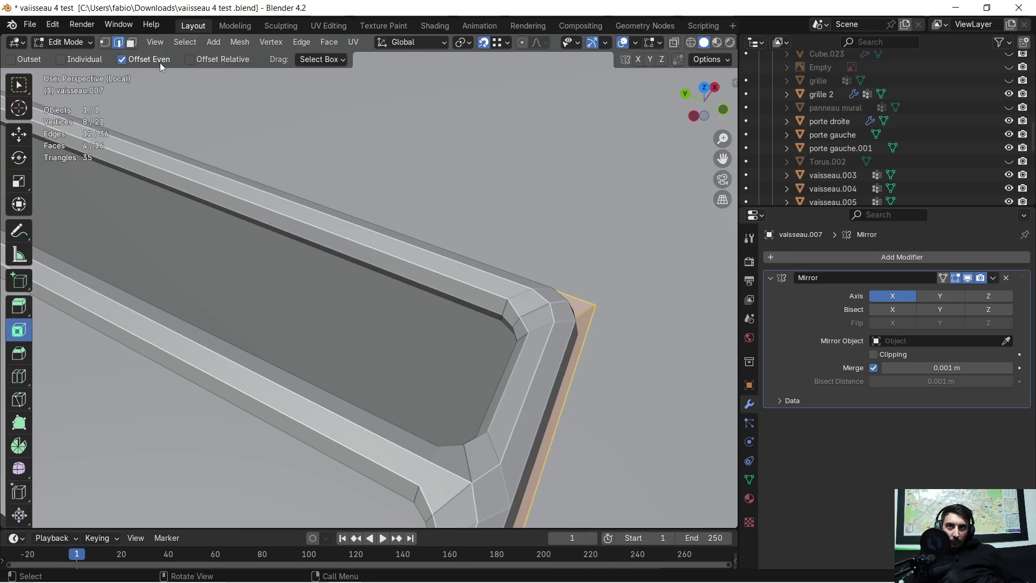
mouse_move(580, 310)
middle_mouse_down()
mouse_move(509, 301)
mouse_move(479, 277)
mouse_move(513, 197)
mouse_move(467, 227)
mouse_move(444, 135)
mouse_move(441, 183)
mouse_move(460, 115)
middle_mouse_up()
left_click(445, 208, "shift")
mouse_move(444, 208)
middle_mouse_down()
mouse_move(556, 88)
mouse_move(444, 197)
mouse_move(451, 122)
middle_mouse_up()
mouse_move(434, 375)
middle_mouse_down("ctrl")
mouse_move(451, 290)
mouse_move(474, 250)
mouse_move(386, 363)
mouse_move(420, 317)
mouse_move(416, 410)
mouse_move(412, 363)
mouse_move(400, 410)
mouse_move(398, 385)
middle_mouse_up("ctrl")
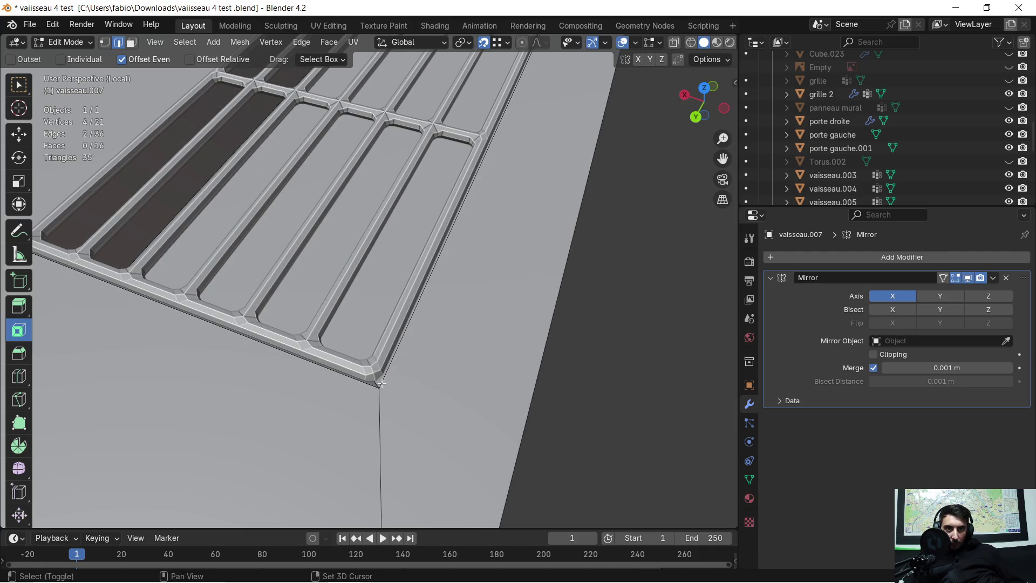
middle_click_drag(385, 380, 432, 421)
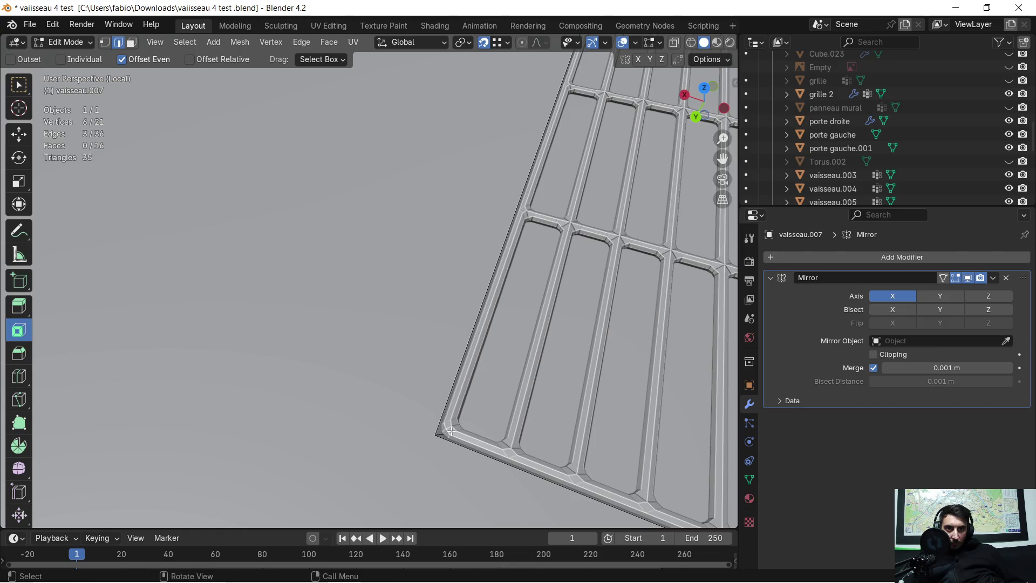
scroll(452, 431, "down", 5)
mouse_move(479, 389)
middle_mouse_down()
mouse_move(325, 393)
mouse_move(362, 327)
middle_mouse_up()
scroll(423, 282, "up", 6)
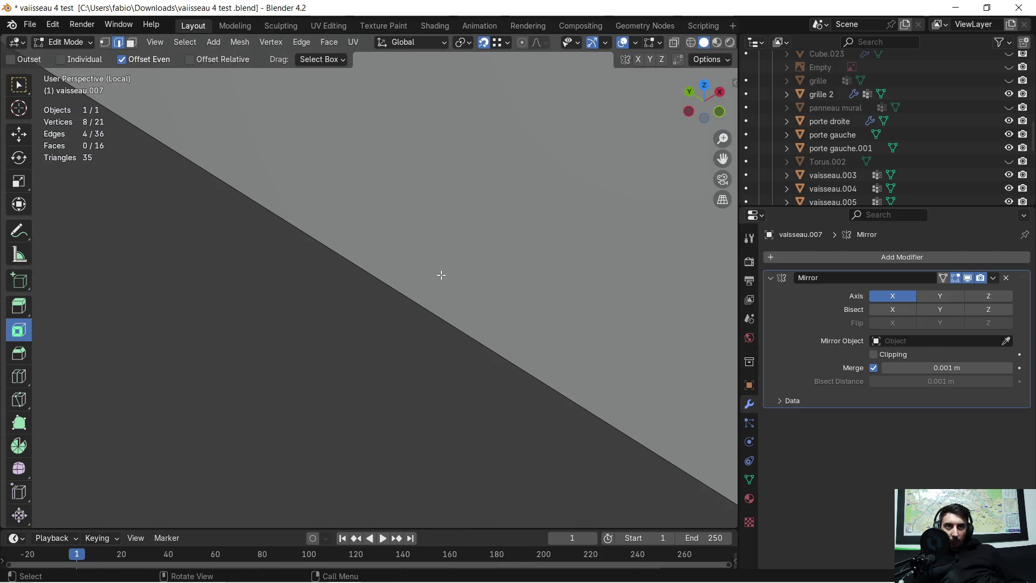
mouse_move(446, 273)
middle_mouse_down("shift")
mouse_move(482, 299)
mouse_move(469, 303)
middle_mouse_up("shift")
Bevel the selected corner edges at 0.0203 m with 3 segments
key("ctrl+b")
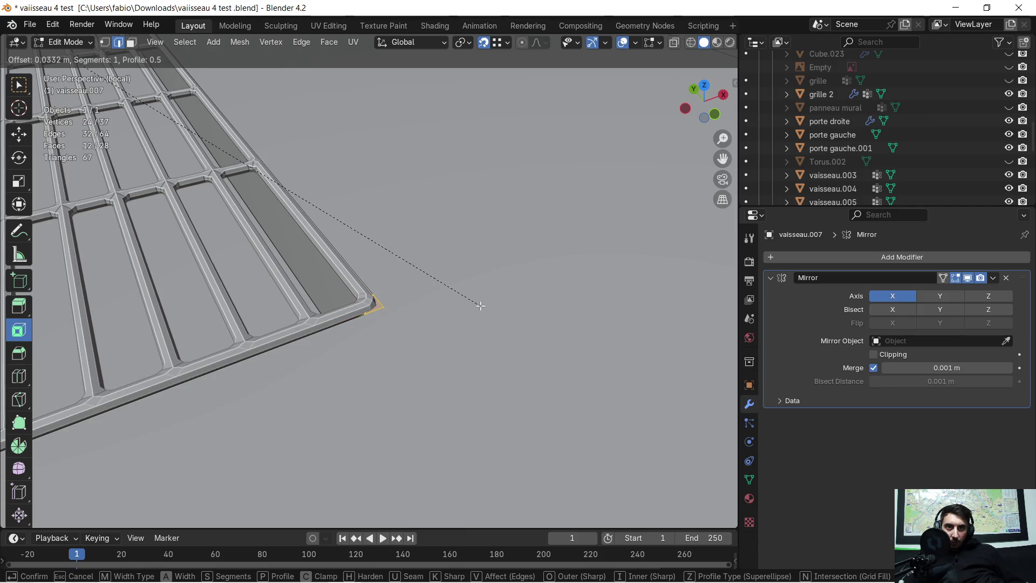
left_click(480, 301)
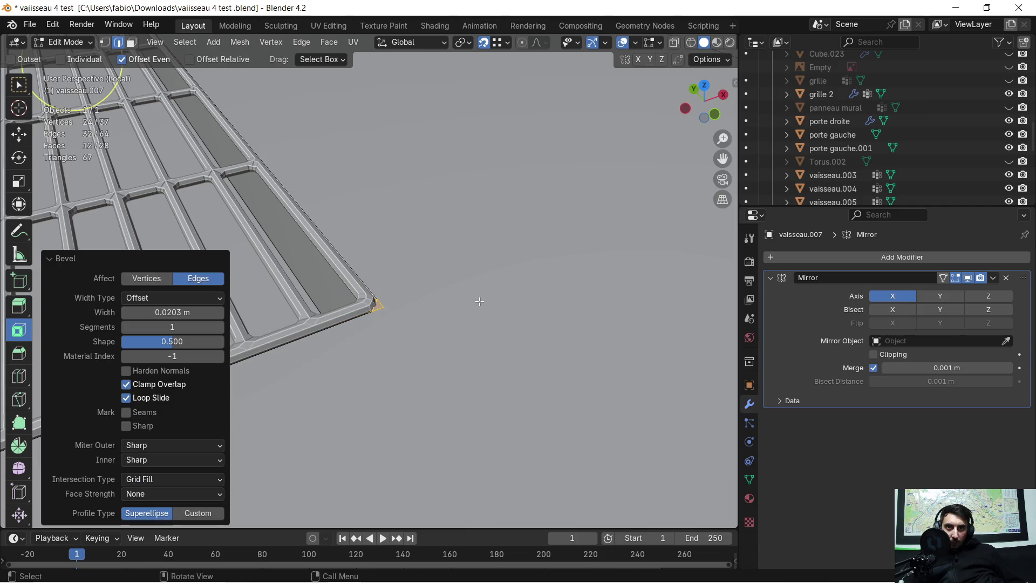
left_click(222, 328)
left_click(222, 328)
scroll(365, 304, "up", 3)
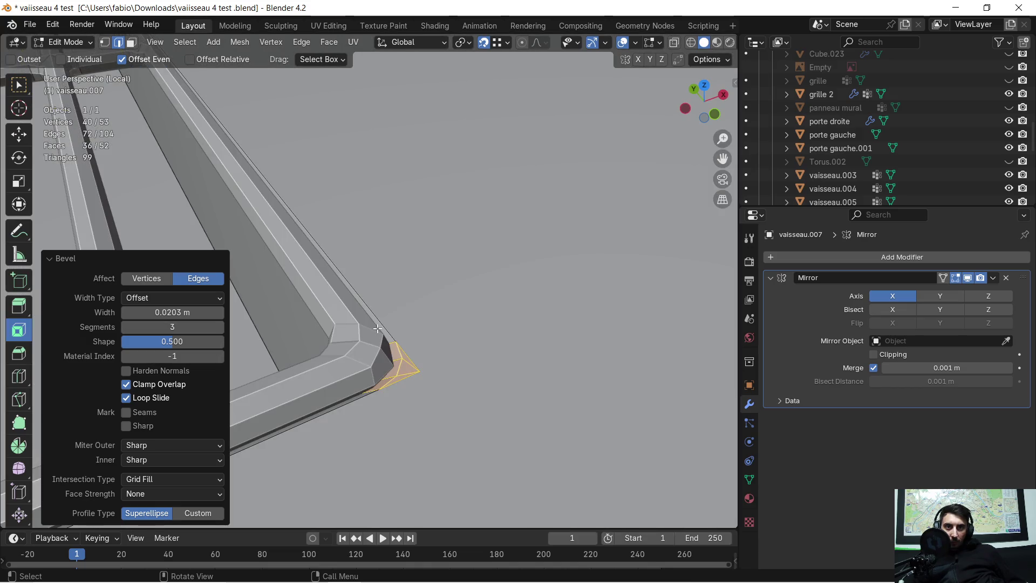
scroll(378, 335, "down", 10)
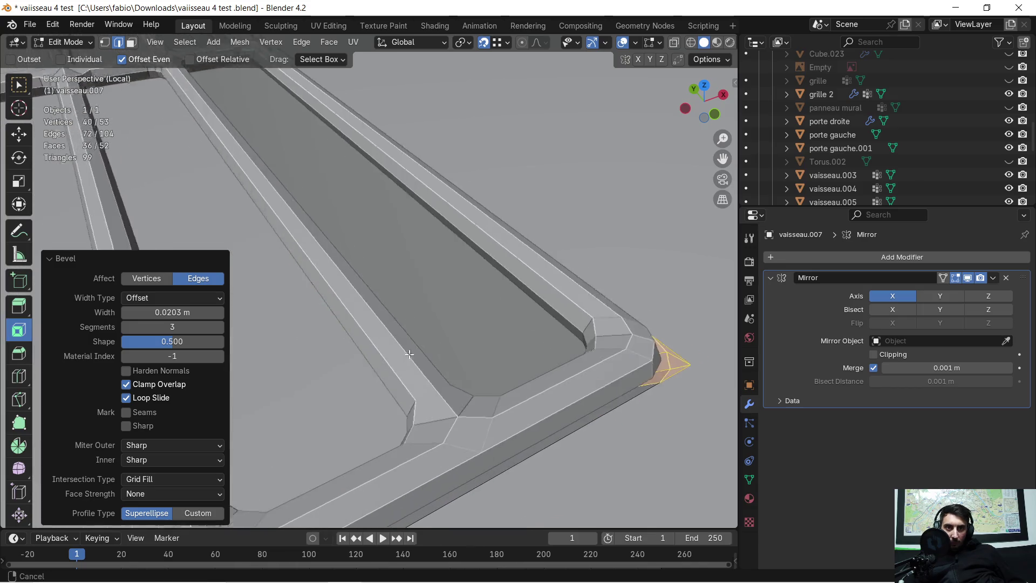
mouse_move(416, 326)
middle_mouse_down()
mouse_move(416, 342)
mouse_move(472, 388)
mouse_move(464, 377)
mouse_move(476, 374)
middle_mouse_up()
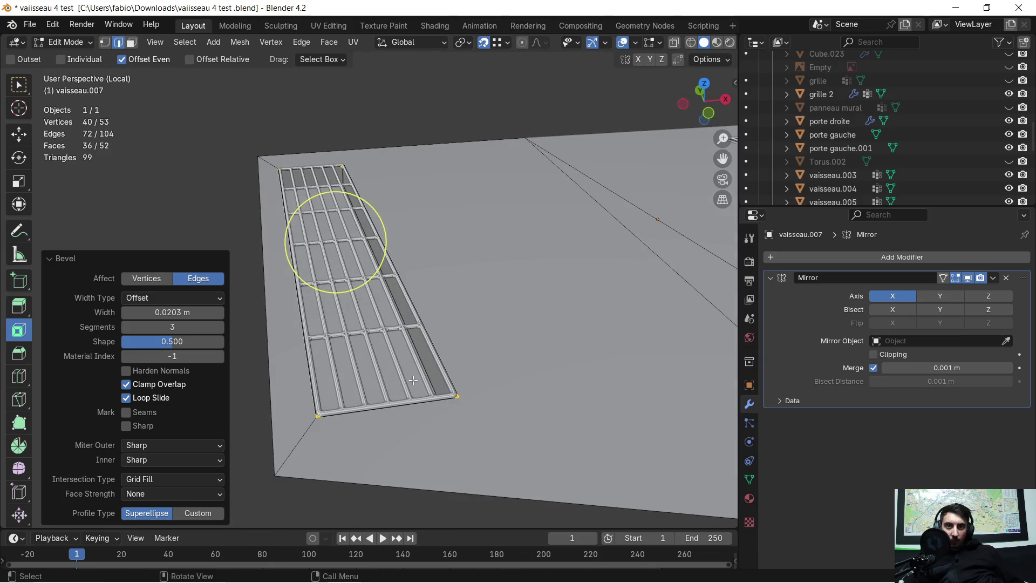
left_click(243, 214)
scroll(386, 272, "up", 2)
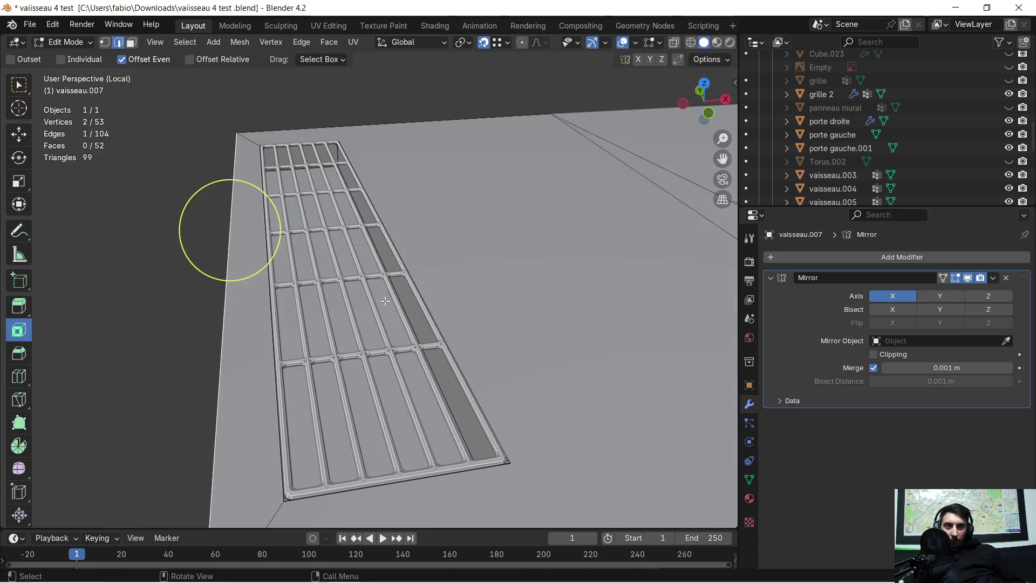
scroll(385, 300, "down", 5)
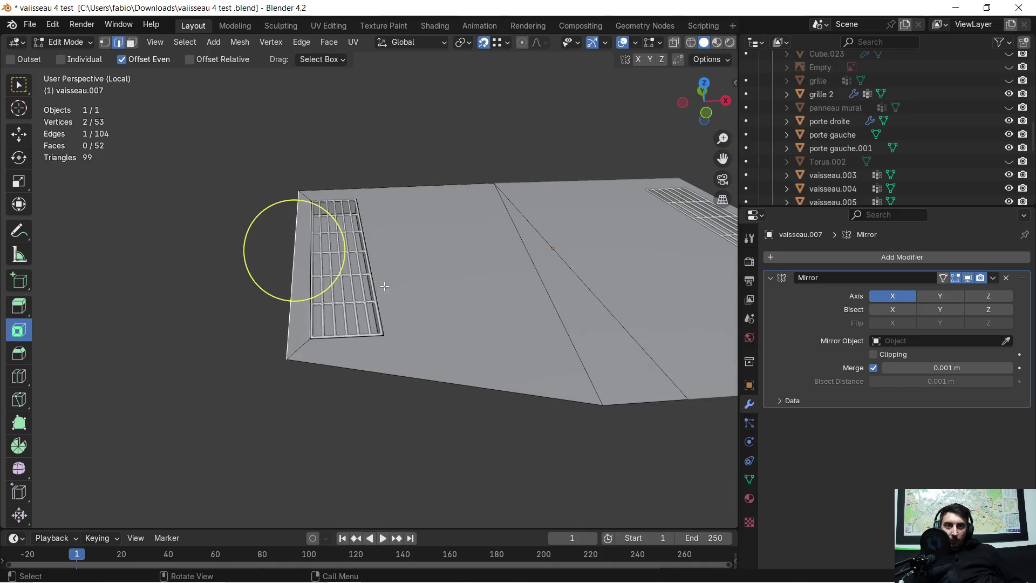
mouse_move(441, 279)
middle_mouse_down()
mouse_move(527, 280)
mouse_move(382, 296)
mouse_move(504, 306)
mouse_move(337, 291)
mouse_move(344, 280)
mouse_move(331, 280)
mouse_move(377, 289)
middle_mouse_up()
Select the large top face of vaisseau.007 and triangulate it
key("Tab")
key("Tab")
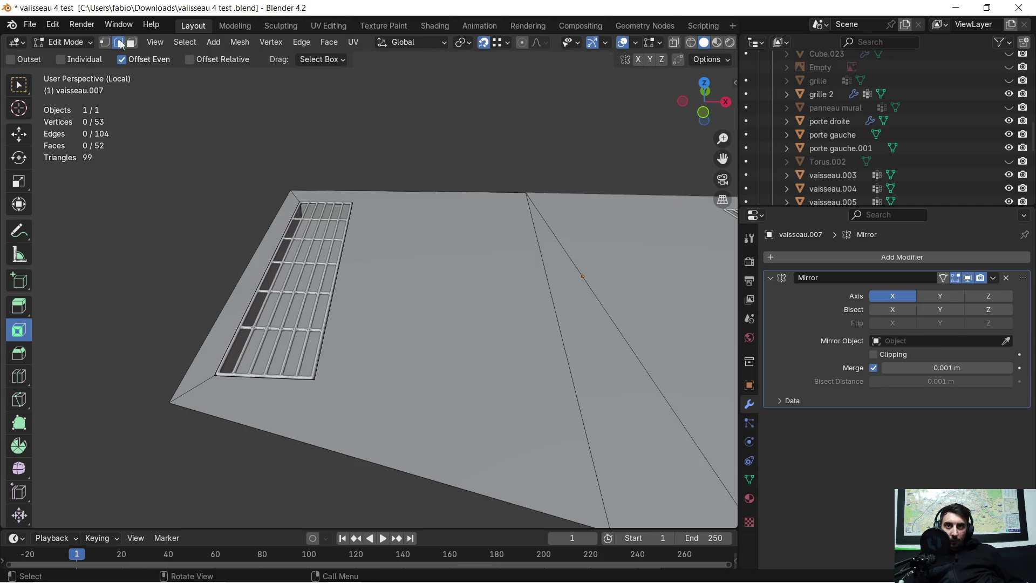
left_click(416, 294)
mouse_move(414, 296)
middle_mouse_down()
mouse_move(386, 312)
mouse_move(388, 330)
mouse_move(389, 298)
mouse_move(397, 304)
middle_mouse_up()
key("ctrl+f")
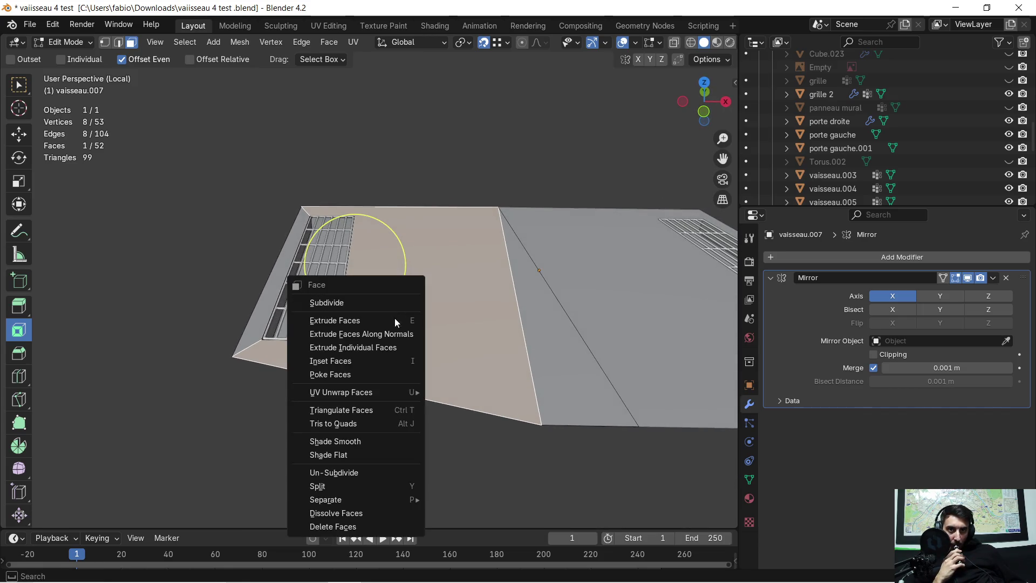
left_click(365, 414)
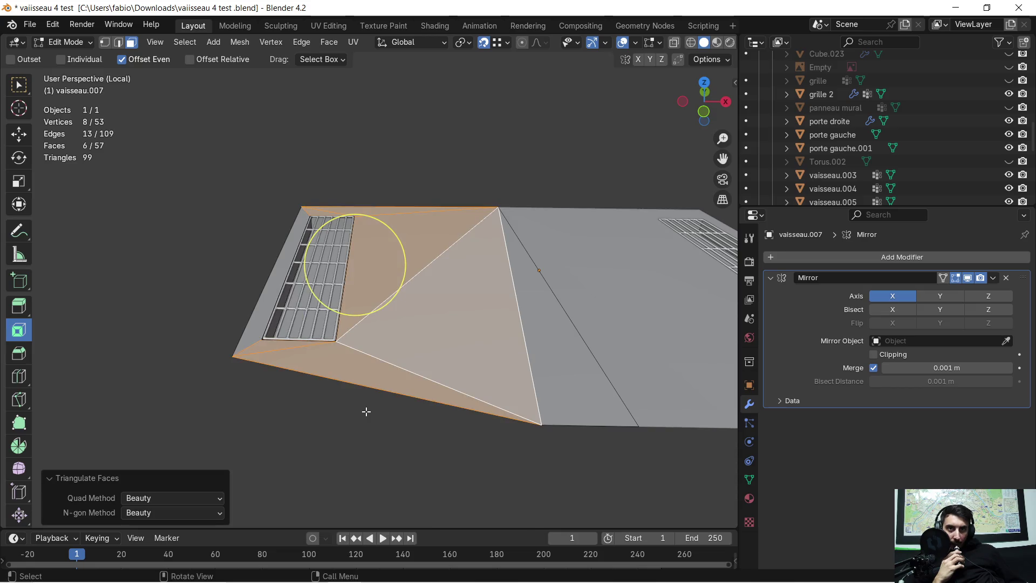
mouse_move(383, 330)
middle_mouse_down()
mouse_move(398, 353)
mouse_move(387, 317)
middle_mouse_up()
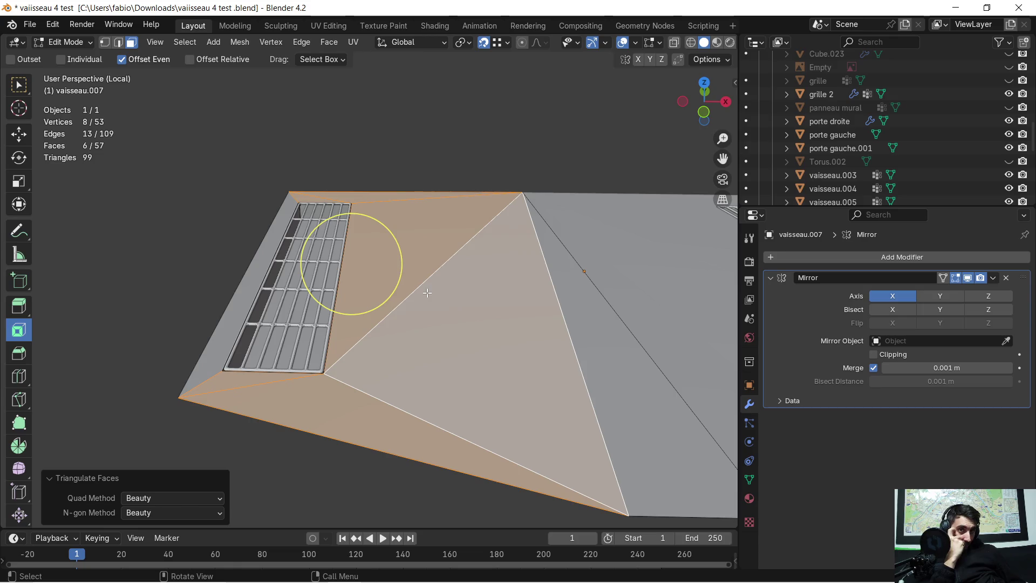
Unhide and select the grille panel, cancel a trial Z move, and leave Edit Mode
left_click(1008, 81)
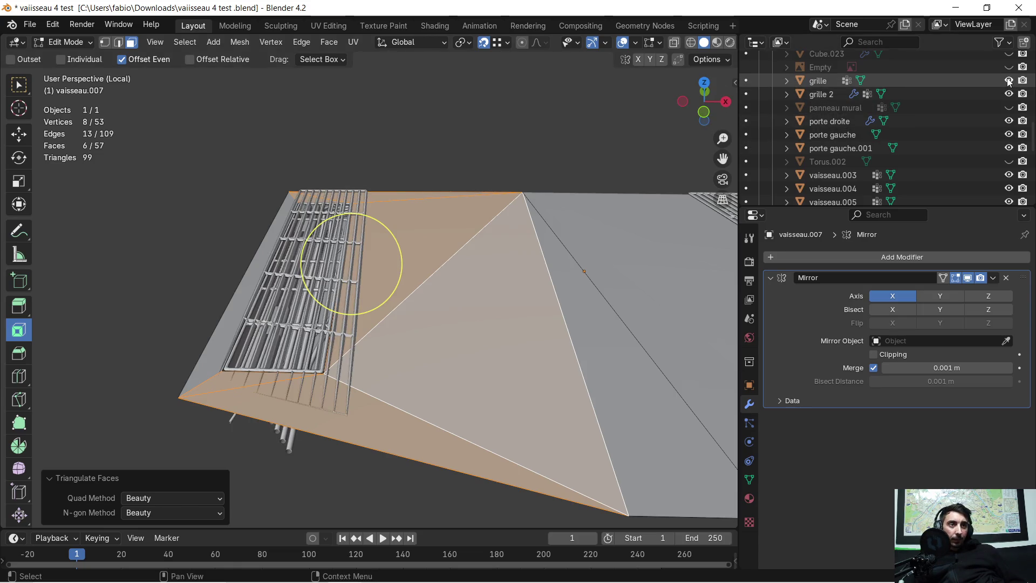
left_click(846, 82)
middle_click_drag(410, 254, 418, 233)
key("g")
key("z")
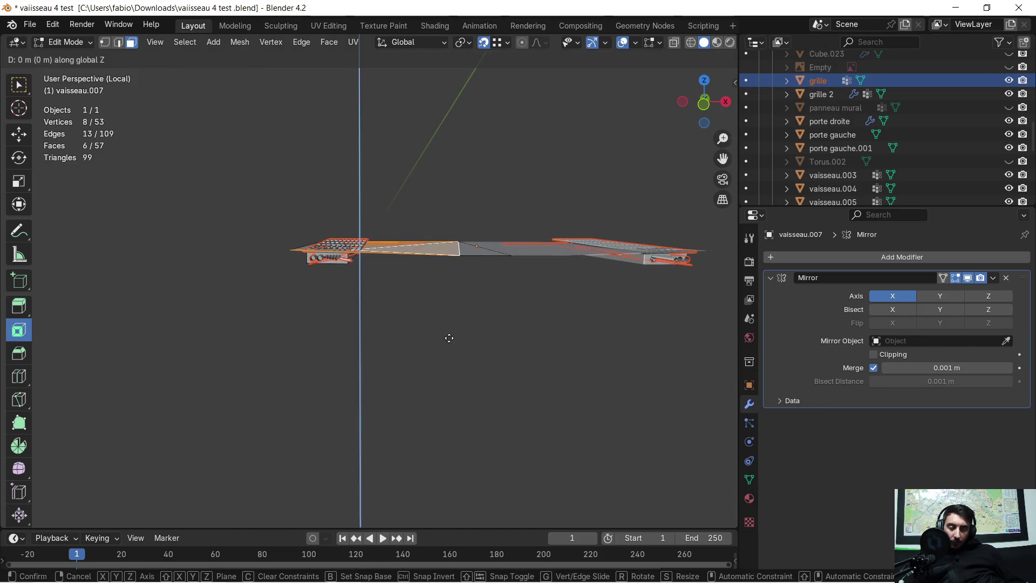
key("Escape")
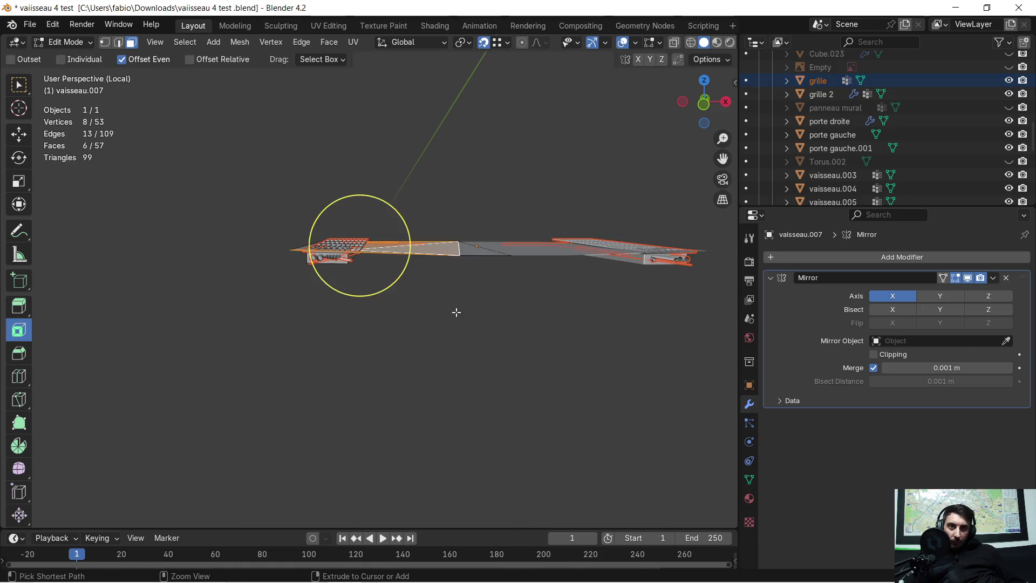
key("Tab")
mouse_move(359, 270)
middle_mouse_down()
mouse_move(367, 293)
mouse_move(369, 272)
middle_mouse_up()
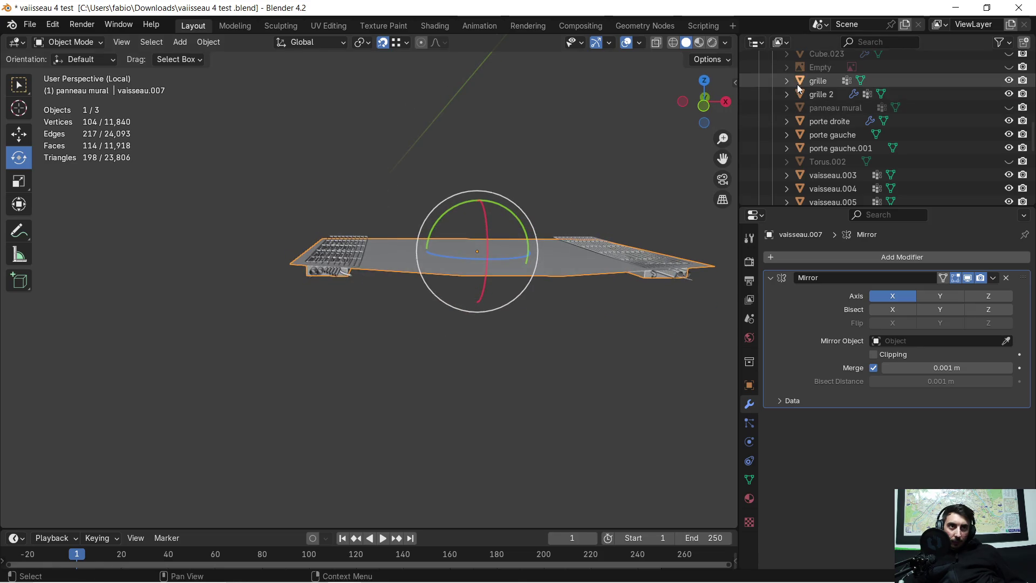
Raise grille 2 by 0.48128 m along Z, then undo that move
left_click(820, 94)
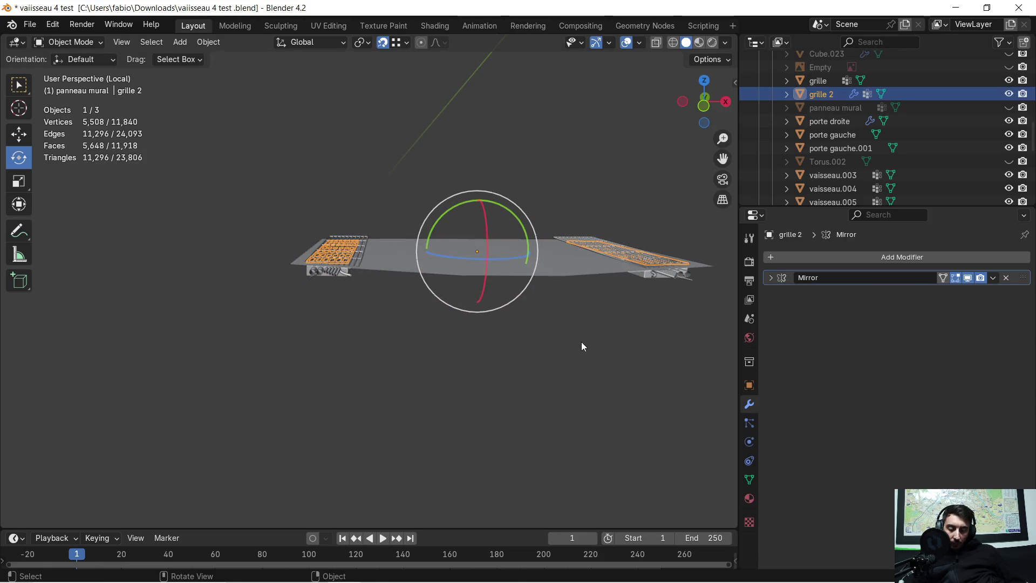
key("g")
key("z")
left_click(576, 322)
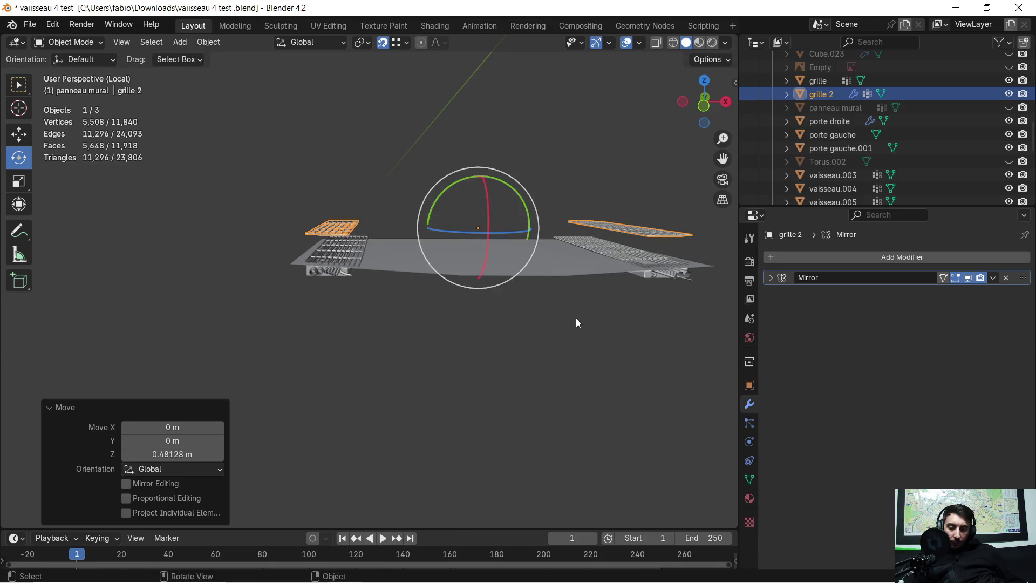
key("ctrl+z")
Move the grille object 0.53537 m straight up along Z
left_click(813, 81)
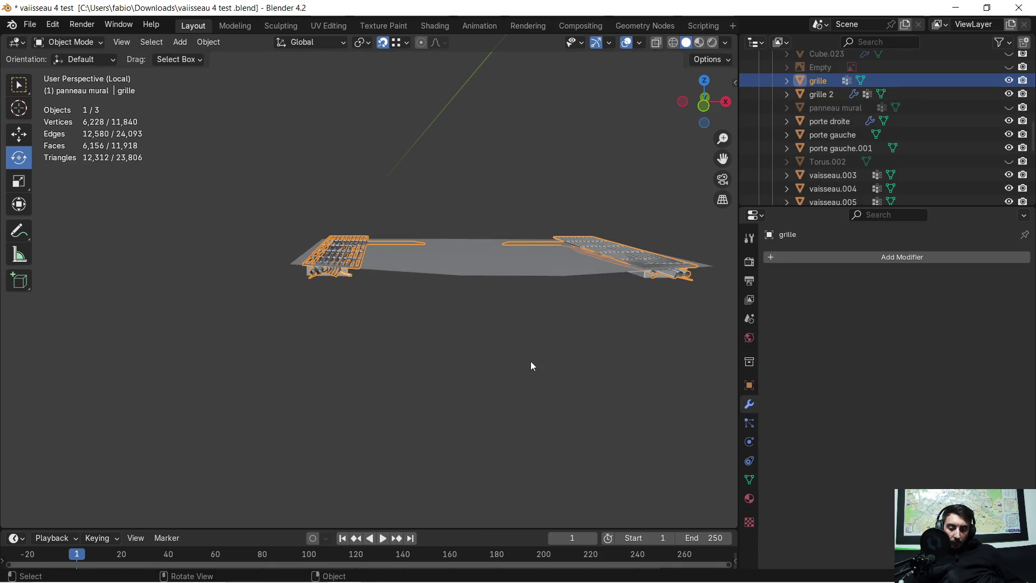
key("g")
key("z")
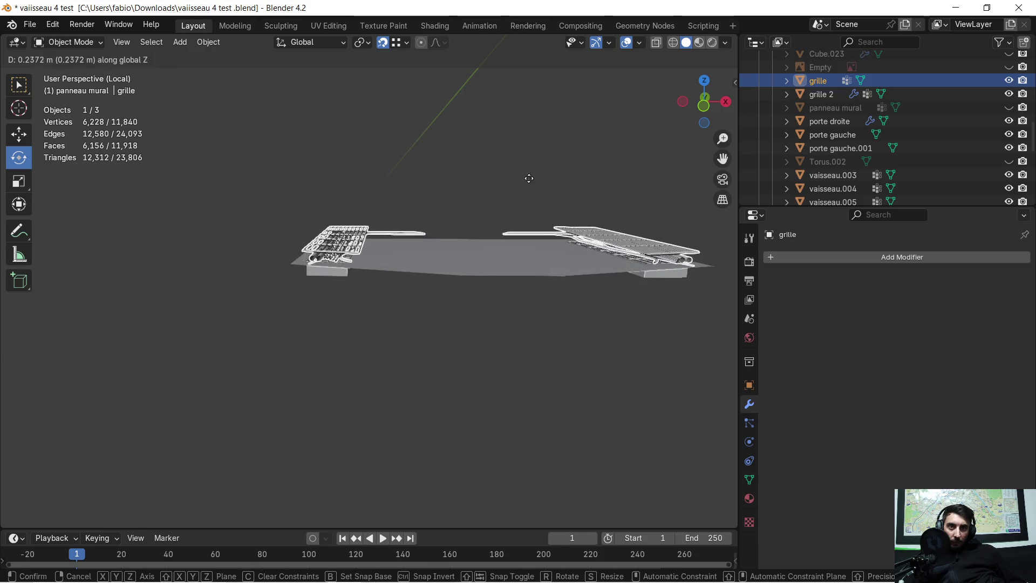
left_click(576, 409)
Bring the grille into closer view and switch it to Edit Mode
mouse_move(527, 309)
middle_mouse_down()
mouse_move(393, 186)
mouse_move(406, 163)
mouse_move(416, 177)
mouse_move(408, 162)
mouse_move(398, 174)
middle_mouse_up()
key("Tab")
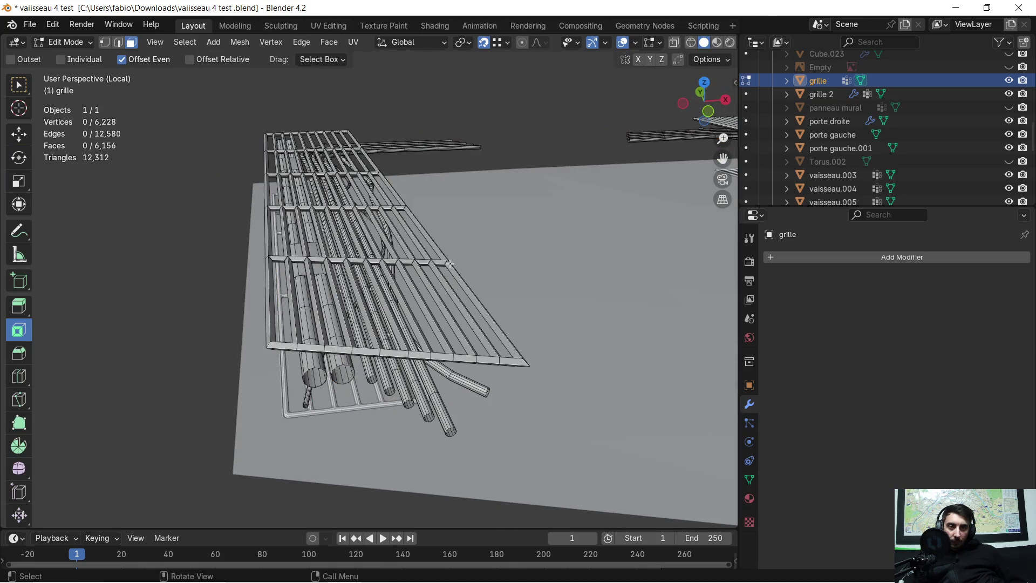
key("super")
key("super")
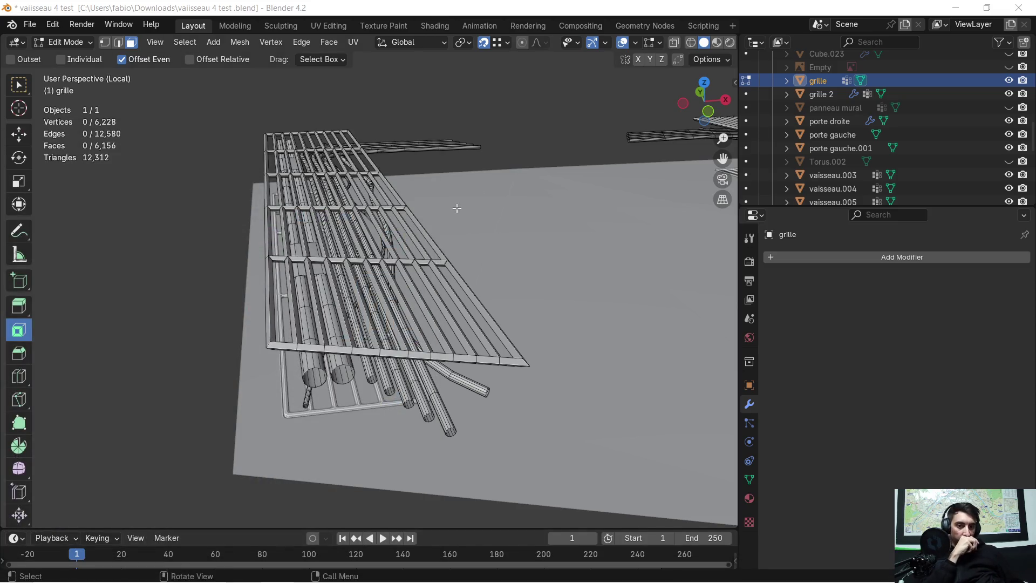
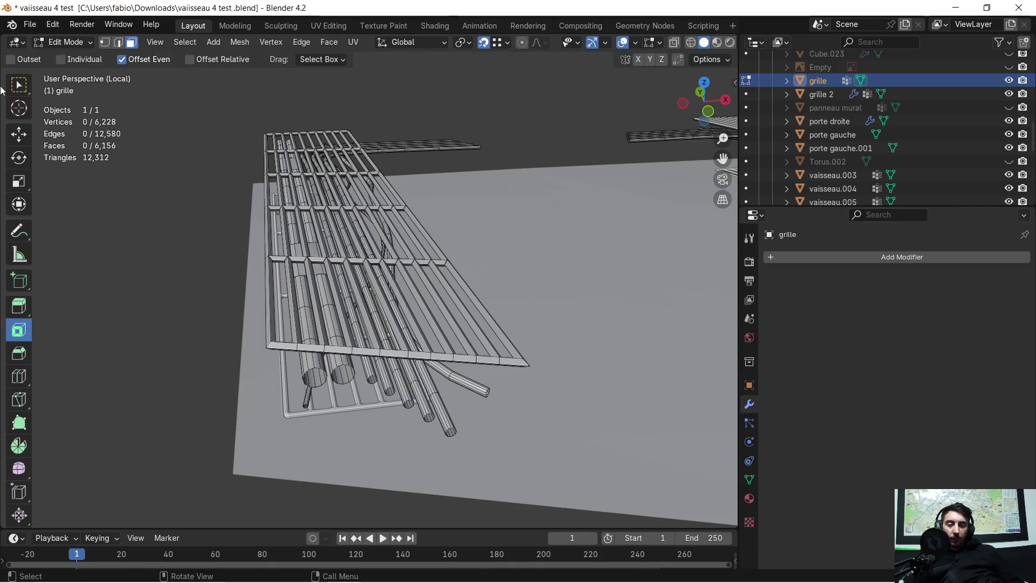
Select the first upper grate frame as linked geometry and delete its faces
key("super")
key("super")
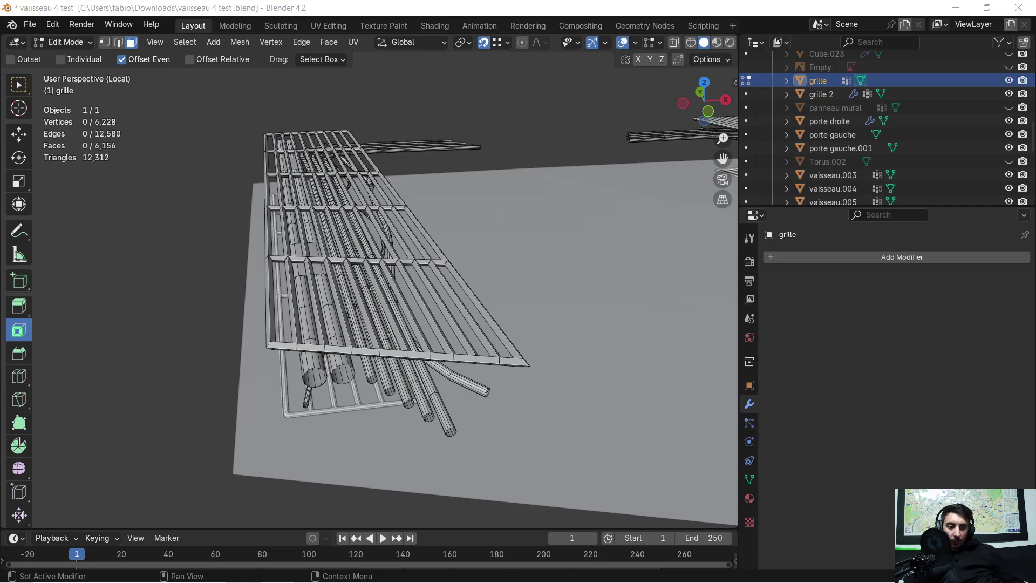
mouse_move(417, 259)
middle_mouse_down()
mouse_move(402, 316)
mouse_move(377, 321)
mouse_move(380, 311)
middle_mouse_up()
scroll(379, 311, "up", 5)
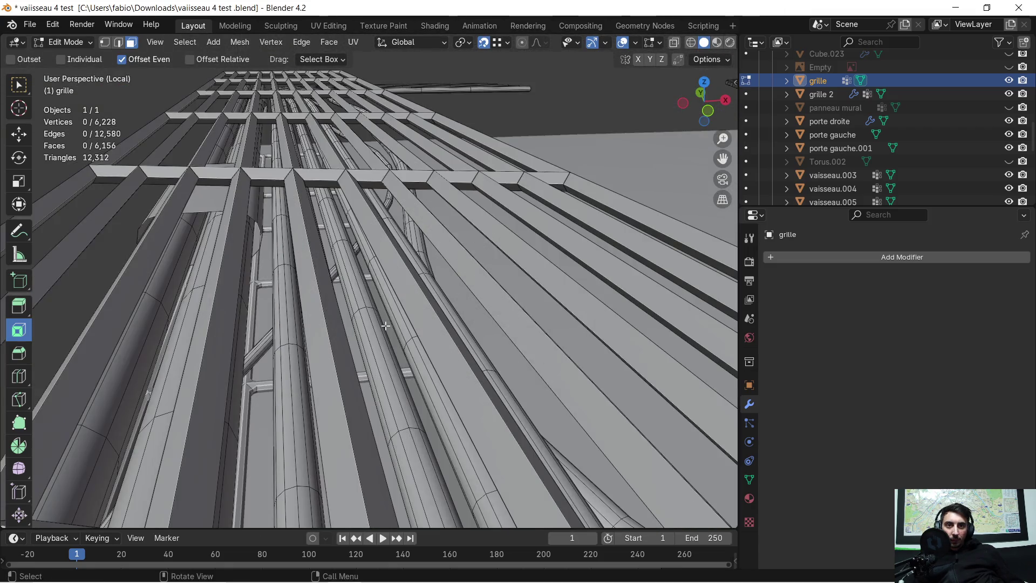
scroll(386, 325, "down", 3)
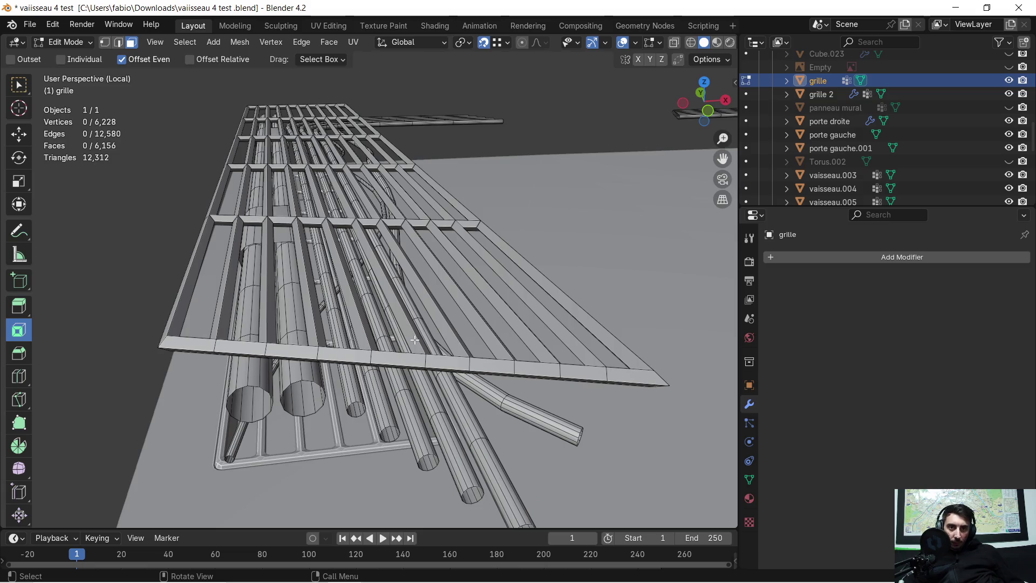
key("l")
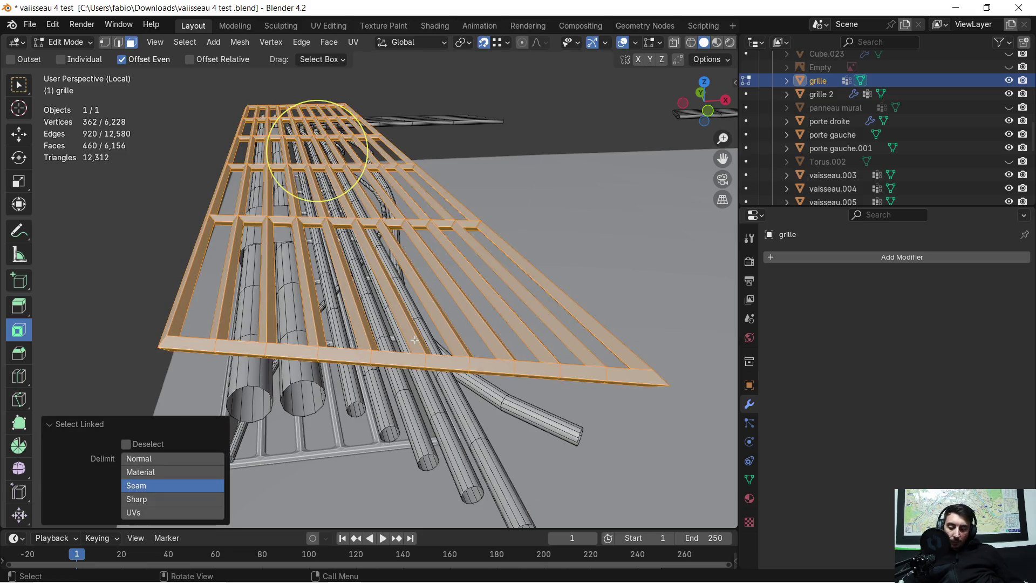
key("x")
left_click(415, 338)
Delete the second grate frame's faces, leaving 5,504 vertices with pipes over the lower grid
mouse_move(404, 312)
middle_mouse_down()
mouse_move(391, 308)
mouse_move(613, 254)
mouse_move(340, 303)
middle_mouse_up()
scroll(340, 302, "up", 5)
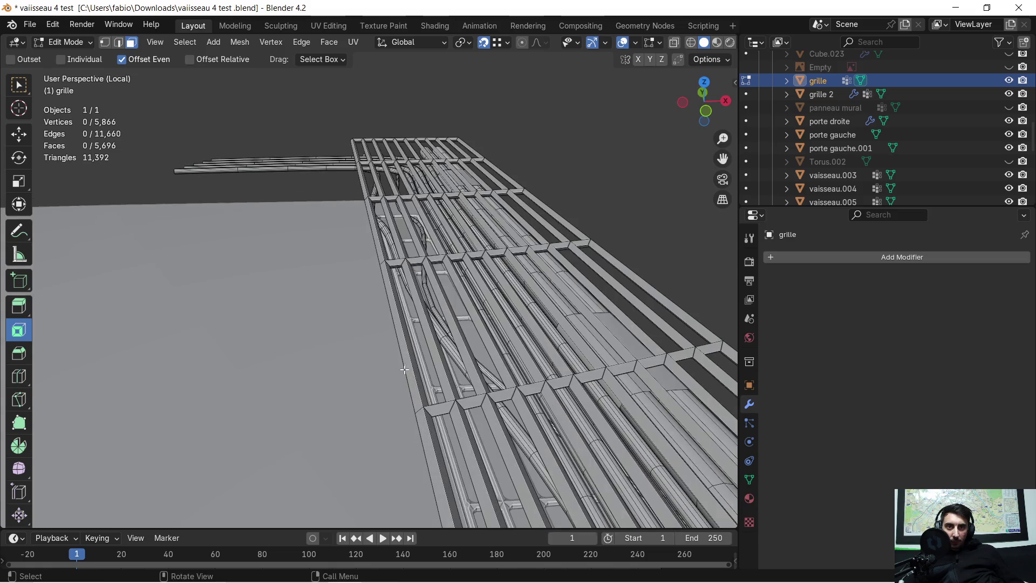
key("l")
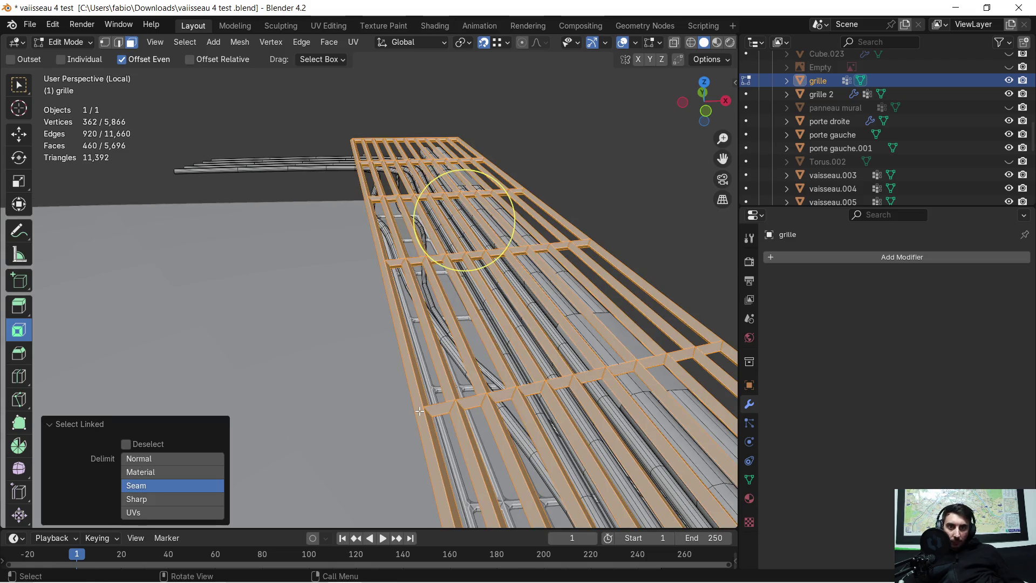
key("x")
left_click(419, 410)
scroll(426, 389, "down", 3)
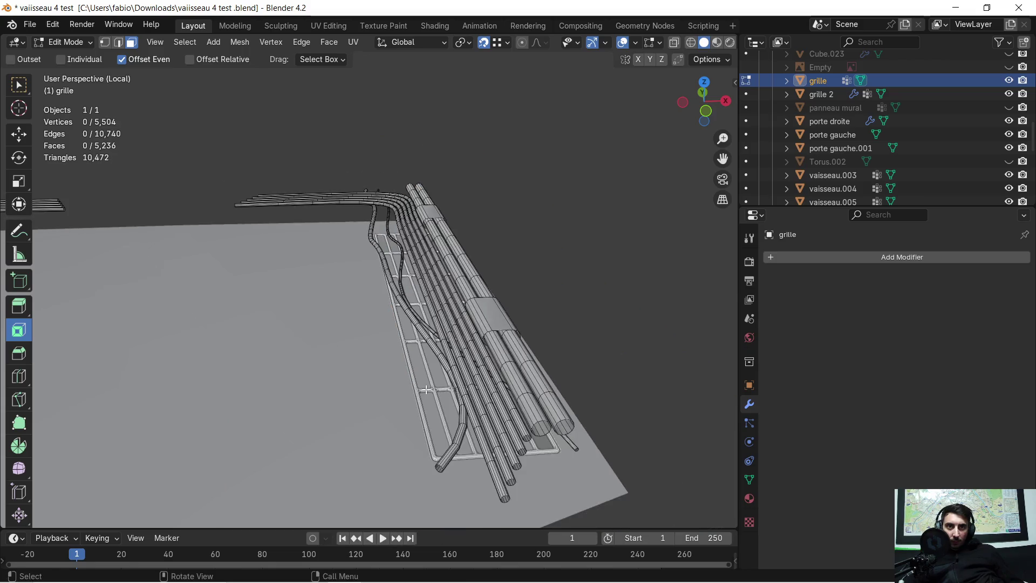
mouse_move(416, 392)
middle_mouse_down()
mouse_move(416, 370)
mouse_move(215, 347)
mouse_move(502, 370)
middle_mouse_up()
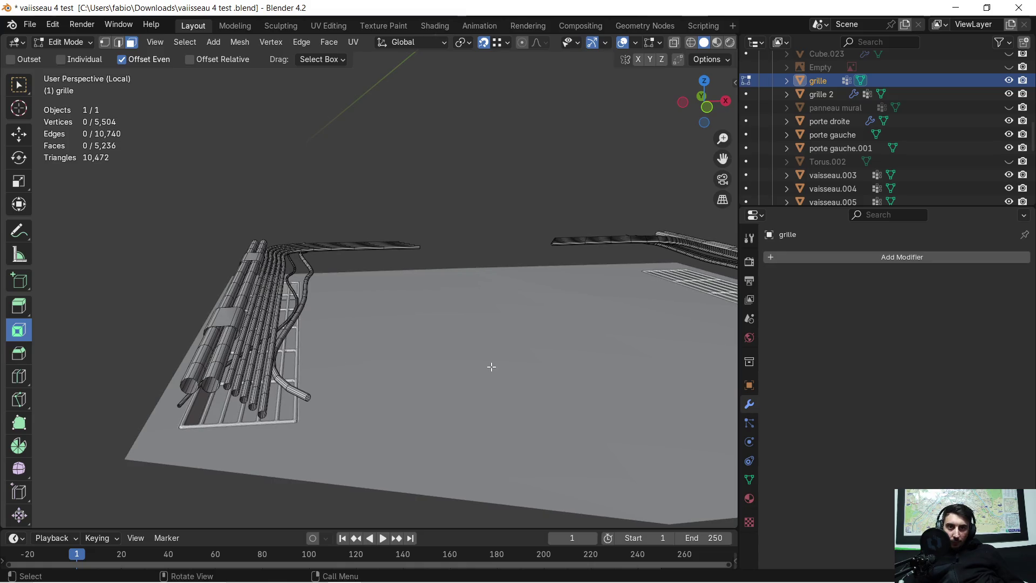
Select the whole pipe mesh and lower it -0.60391 m along Z below the floor
key("a")
key("g")
key("z")
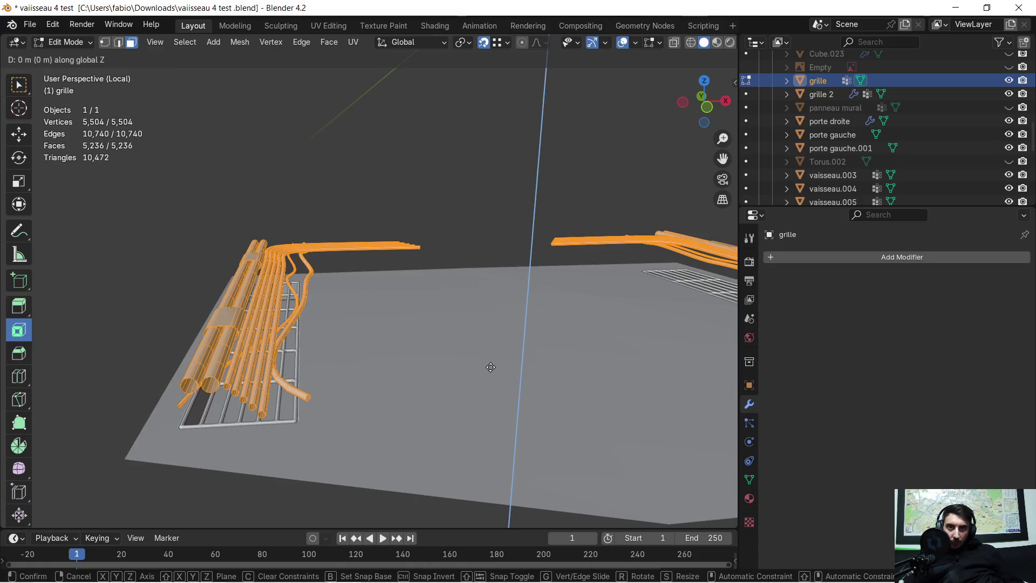
left_click(484, 417)
mouse_move(484, 417)
middle_mouse_down()
mouse_move(394, 389)
mouse_move(457, 421)
mouse_move(529, 437)
mouse_move(478, 324)
mouse_move(471, 340)
mouse_move(462, 278)
mouse_move(344, 228)
mouse_move(397, 235)
middle_mouse_up()
scroll(479, 324, "up", 3)
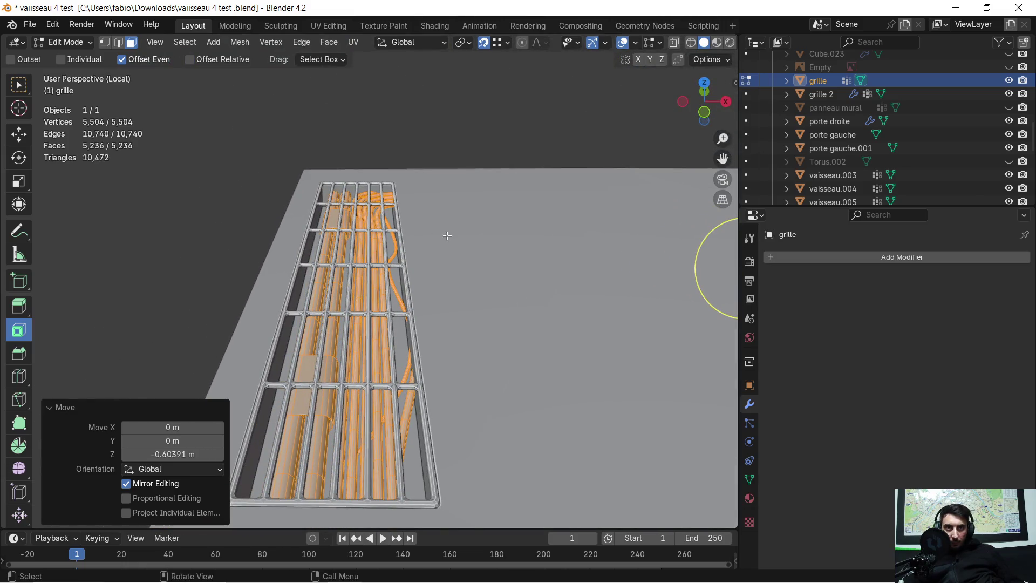
Shift the pipes -0.153 m along Y and -0.061 m along X to align under the grate
key("g")
key("y")
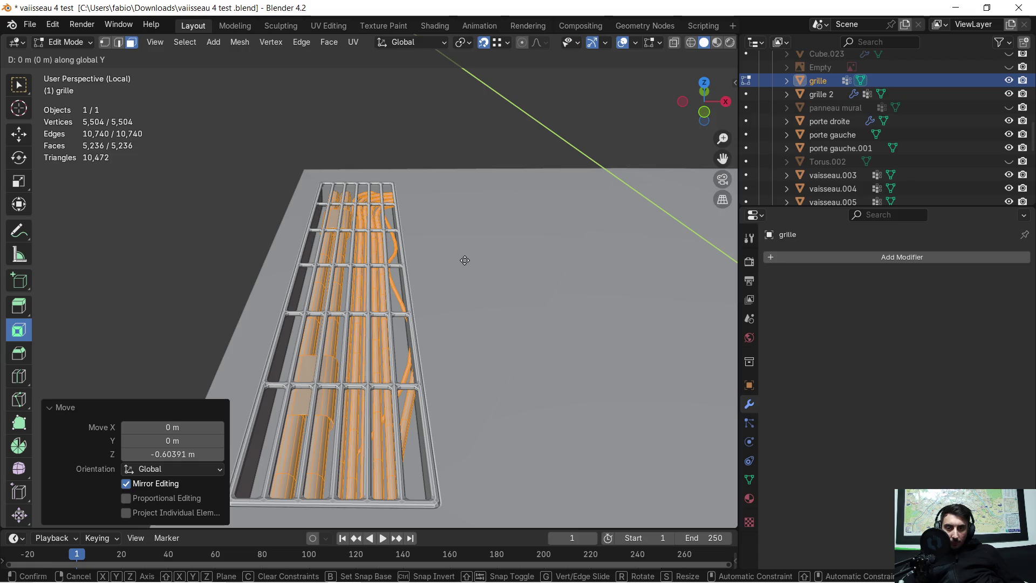
left_click(469, 282)
key("g")
key("x")
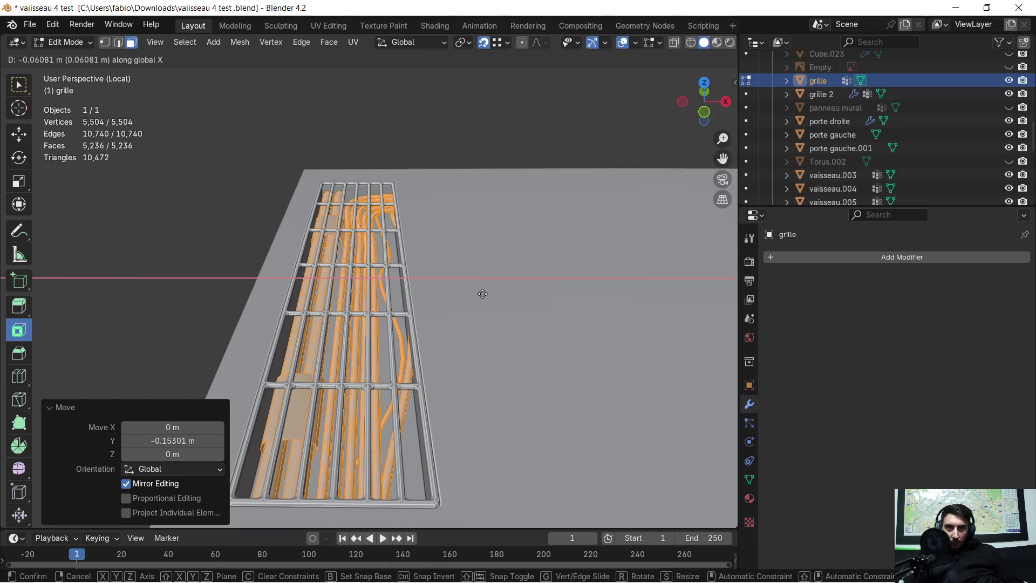
left_click(483, 294)
mouse_move(483, 293)
middle_mouse_down()
mouse_move(416, 286)
mouse_move(417, 261)
mouse_move(414, 304)
mouse_move(420, 275)
middle_mouse_up()
left_click(195, 190)
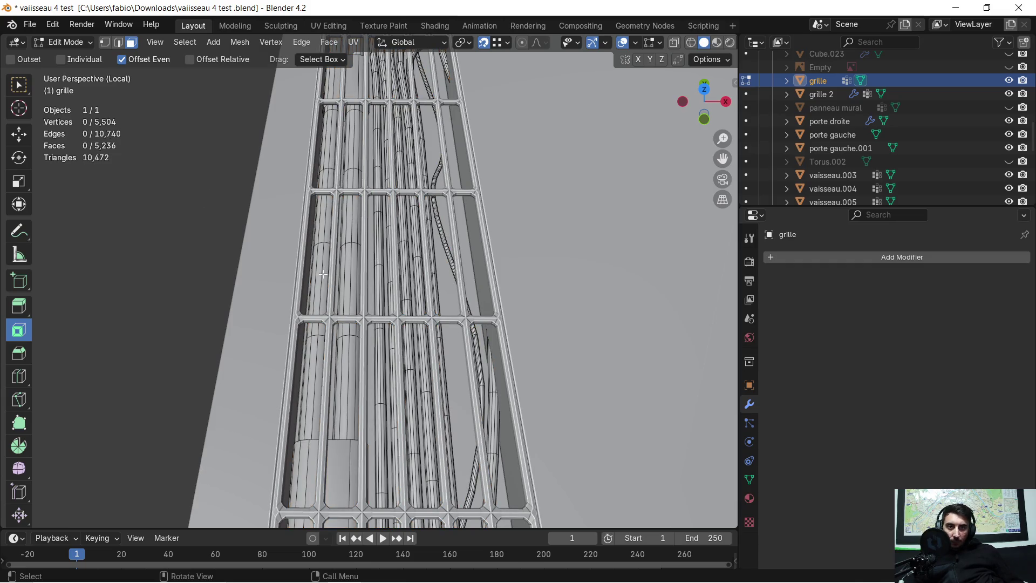
Select every connected tube section, straight and curved, and separate them into grille.001
key("l")
key("l")
key("l")
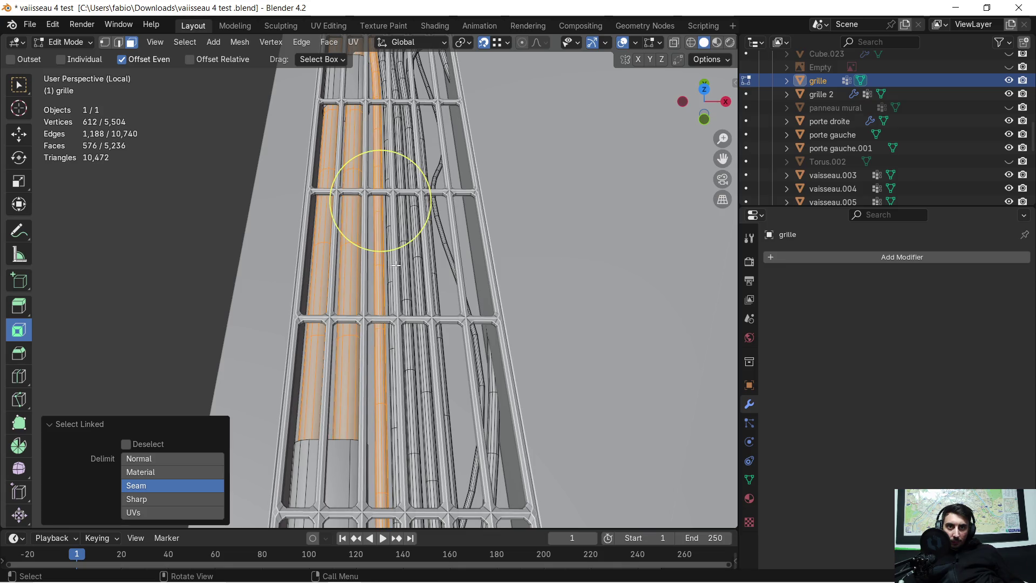
key("l")
key("l")
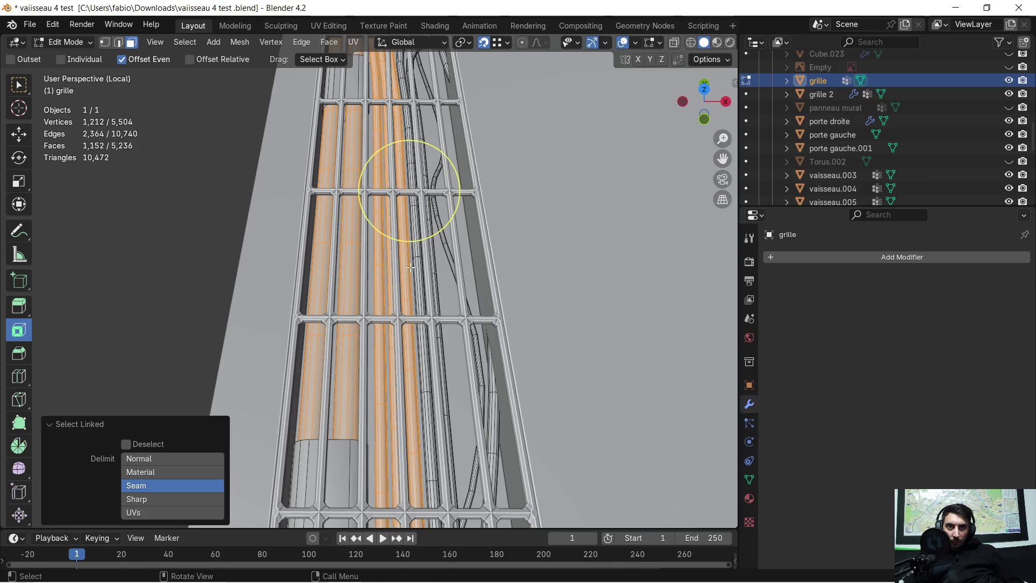
key("l")
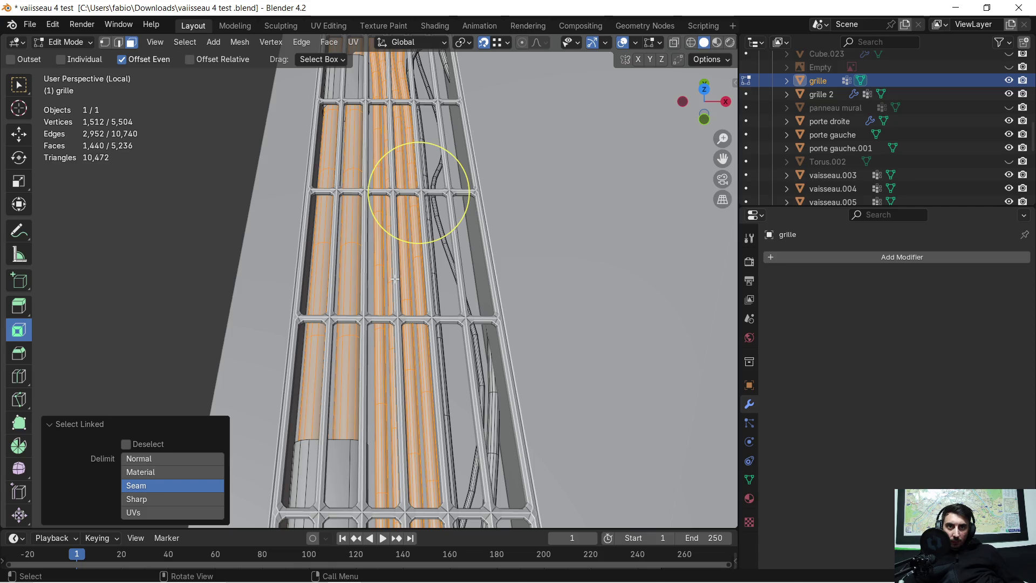
key("l")
key("l")
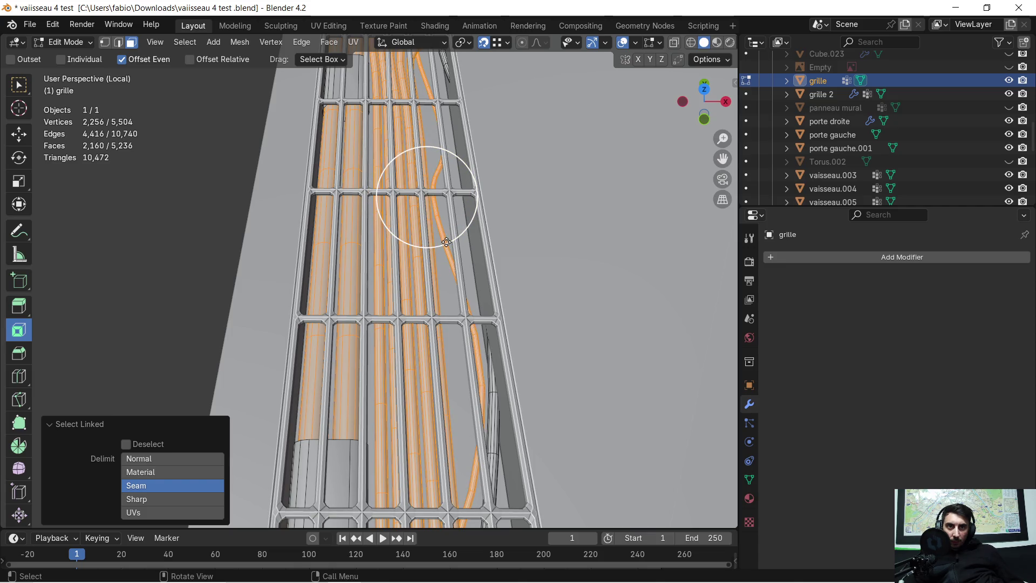
key("l")
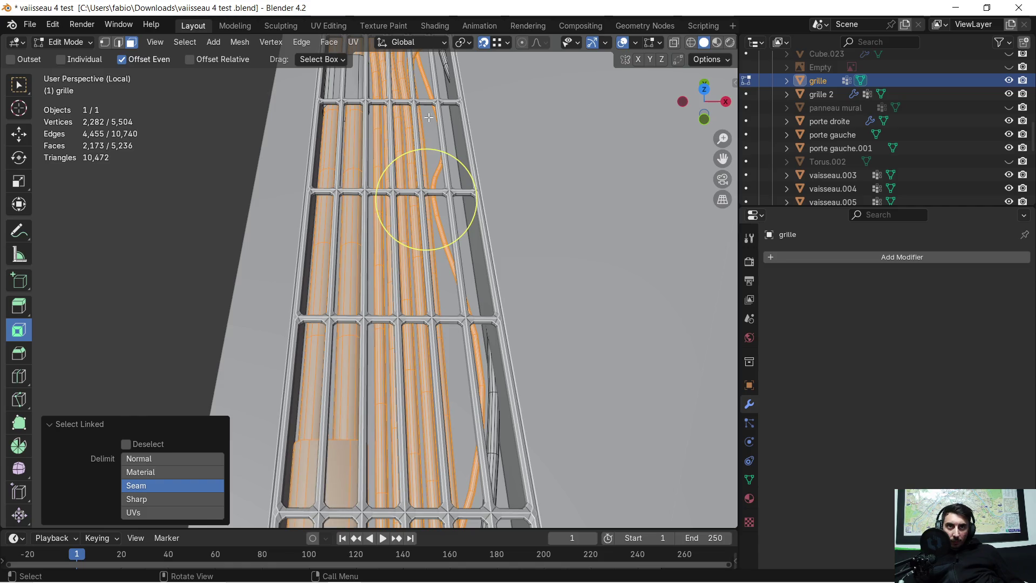
key("l")
scroll(442, 217, "down", 2)
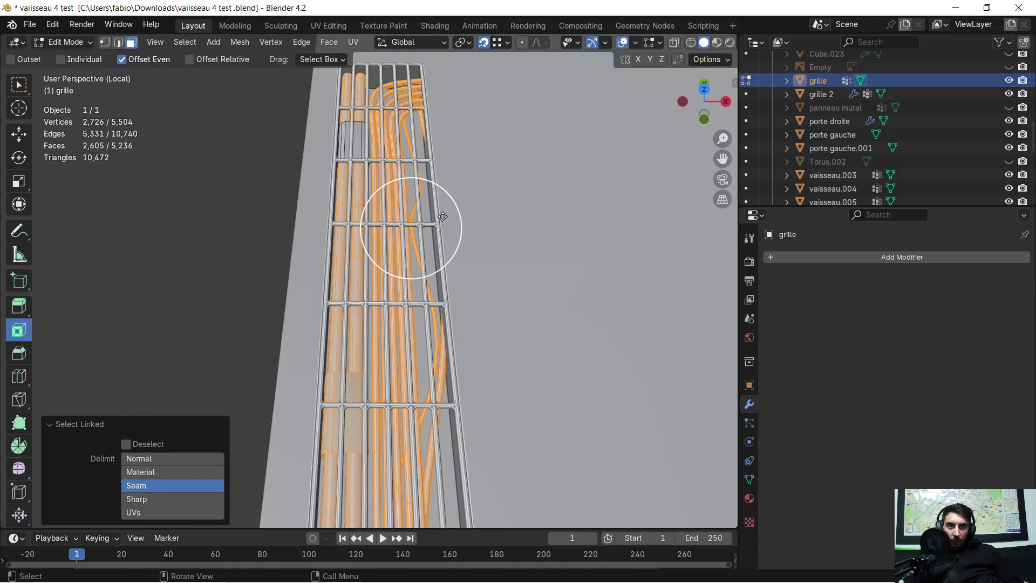
key("l")
mouse_move(356, 140)
middle_mouse_down()
mouse_move(382, 353)
mouse_move(421, 303)
middle_mouse_up()
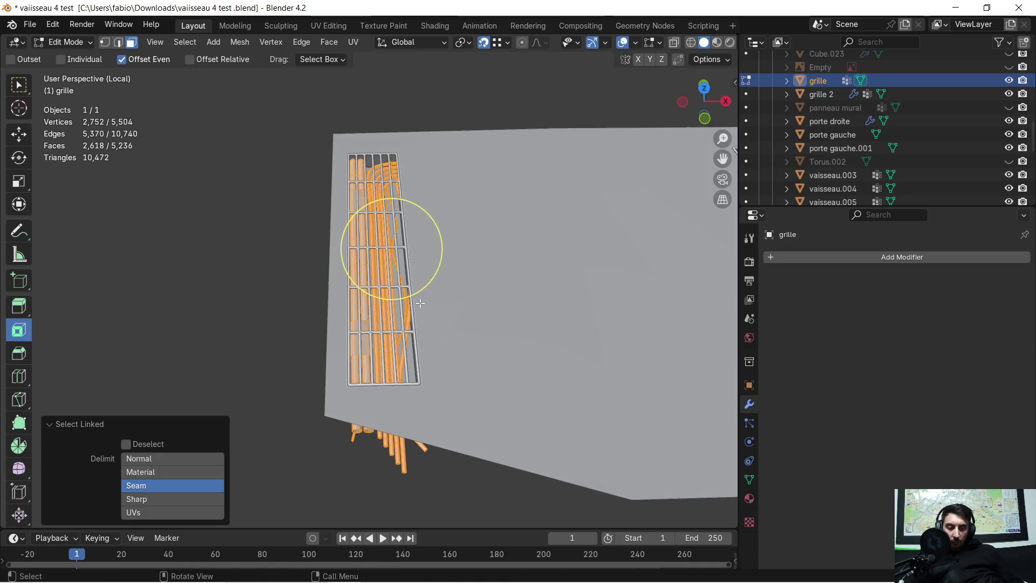
key("p")
left_click(421, 303)
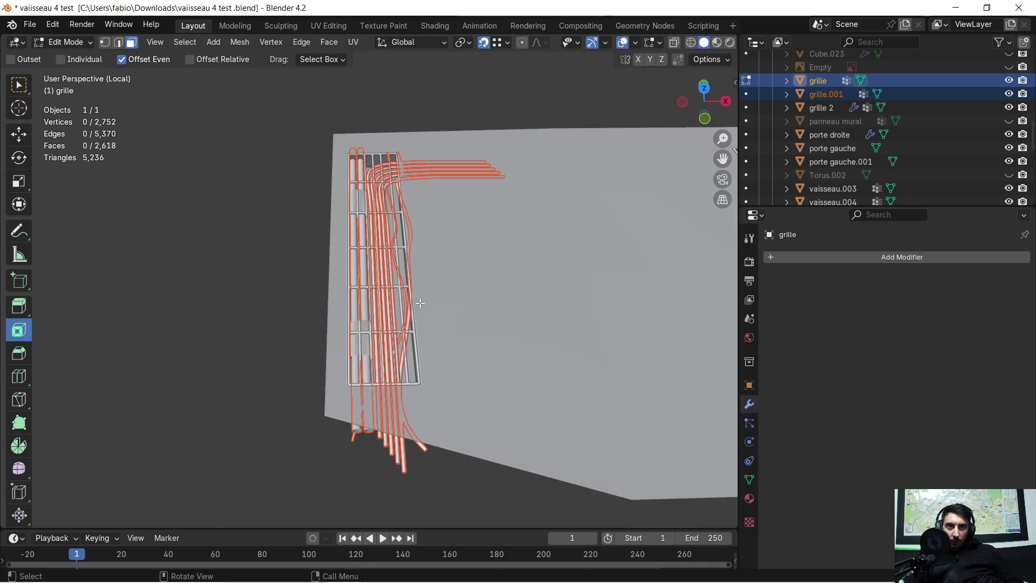
In Object Mode, select grille.001, scale it slightly on Y and to 0.977 on X
middle_click_drag(439, 285, 446, 274)
key("Tab")
left_click(237, 310)
mouse_move(252, 326)
middle_mouse_down()
mouse_move(381, 363)
mouse_move(373, 409)
middle_mouse_up()
left_click(383, 359)
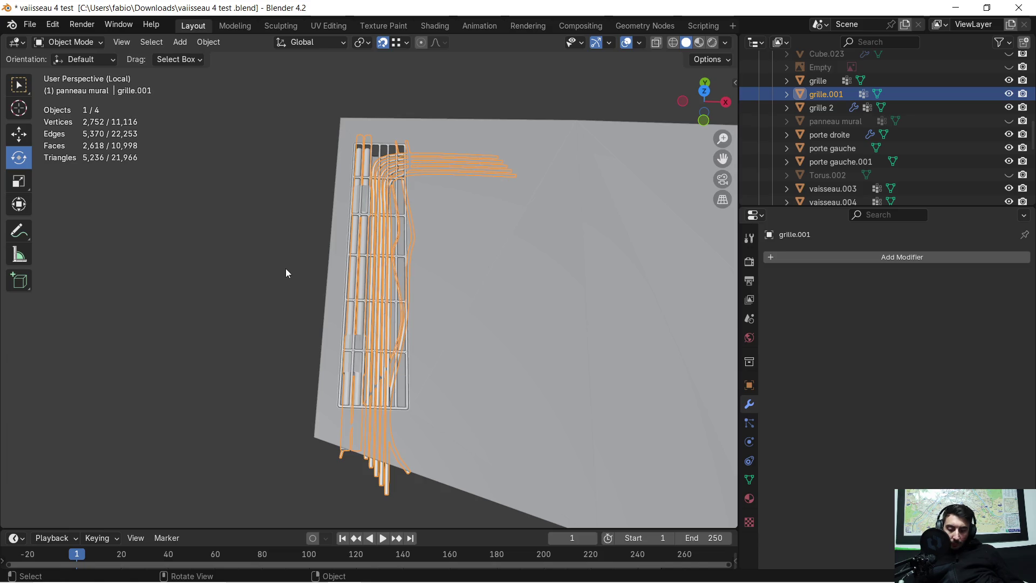
key("s")
key("y")
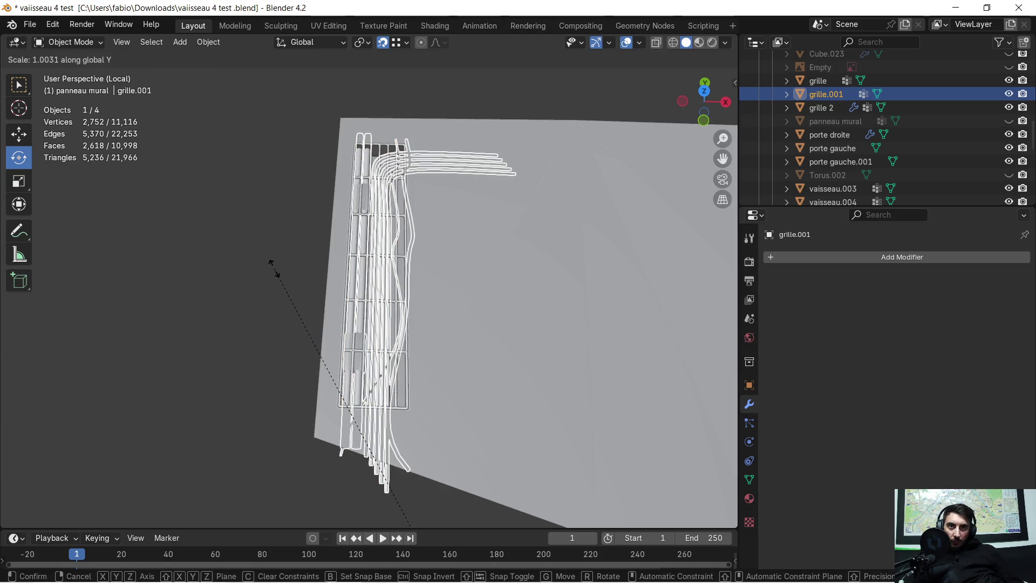
left_click(282, 275)
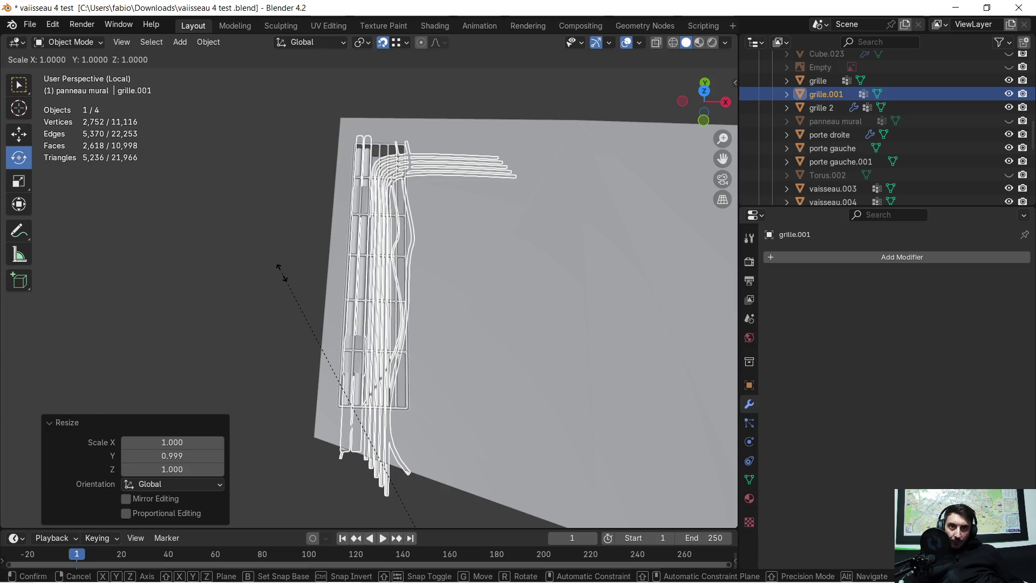
key("x")
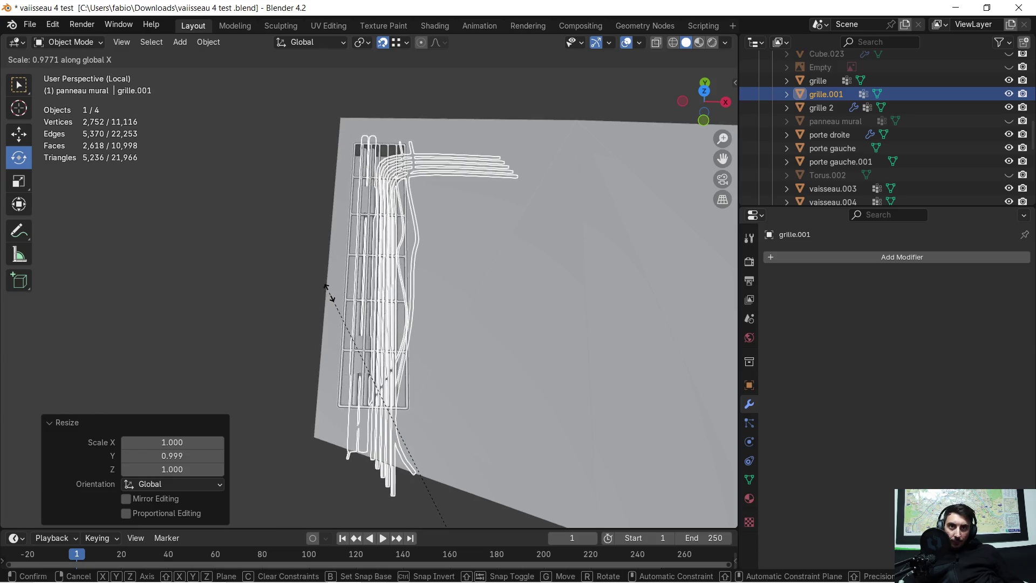
left_click(326, 289)
middle_click_drag(329, 293, 346, 319)
scroll(347, 324, "up", 3)
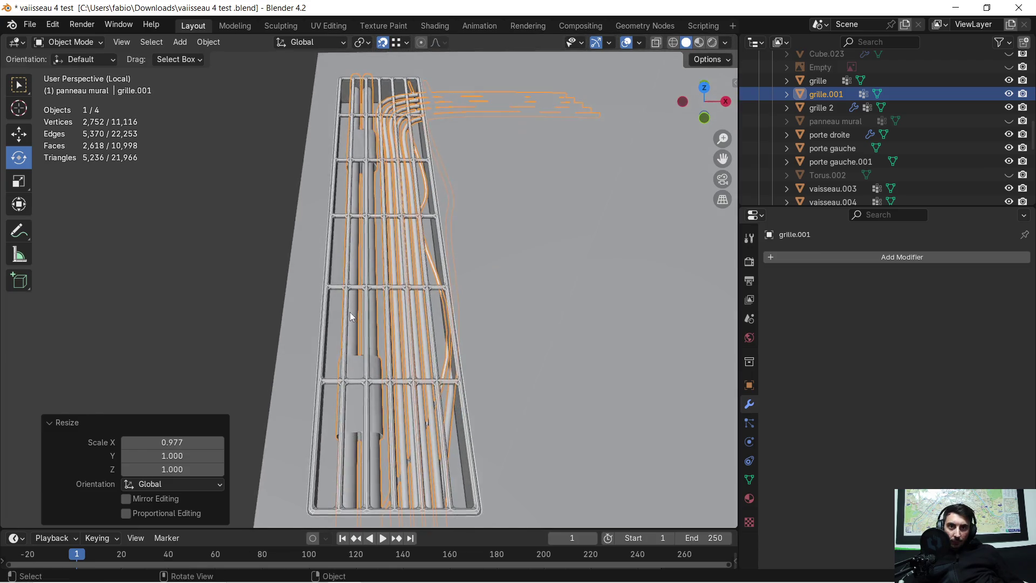
scroll(351, 317, "up", 3)
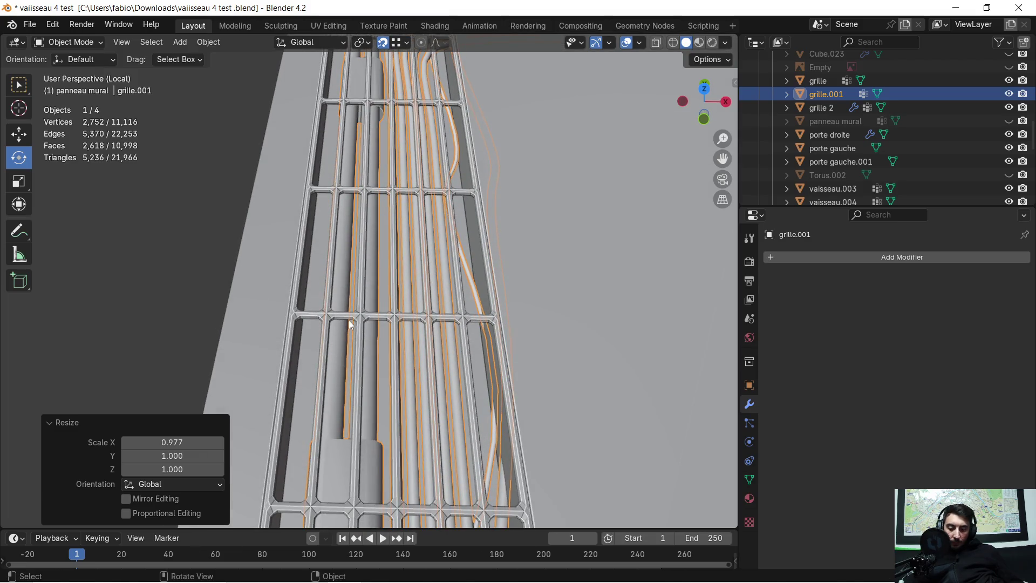
Shift grille.001 sideways along X, narrow it further on X, and shift it again
key("g")
key("x")
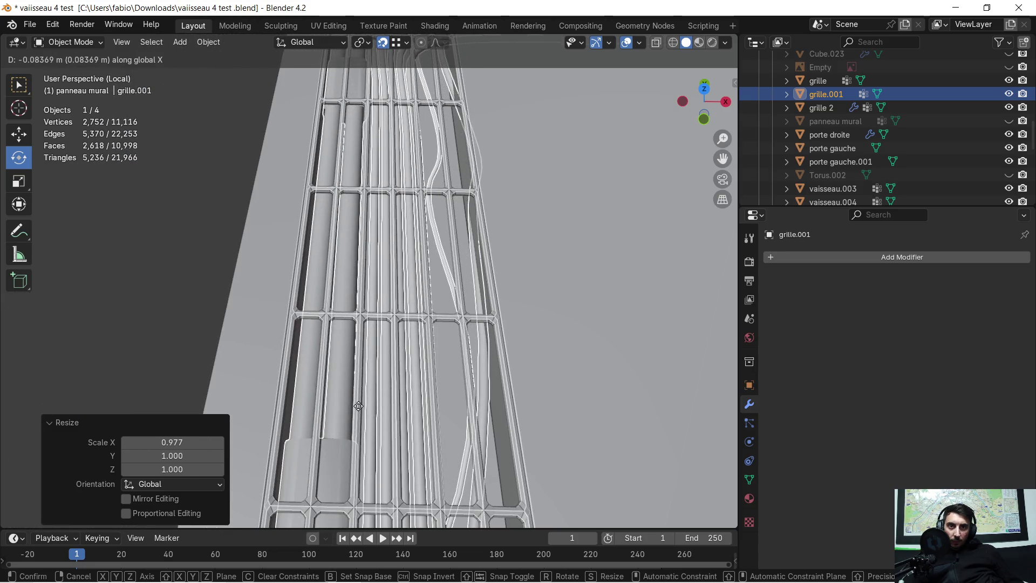
left_click(359, 406)
scroll(367, 370, "down", 5)
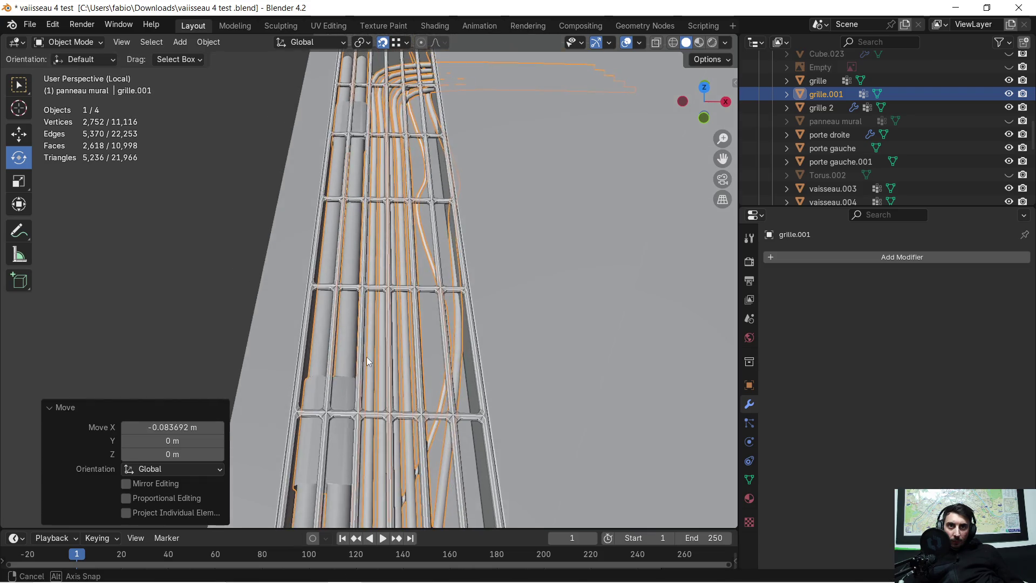
key("s")
key("x")
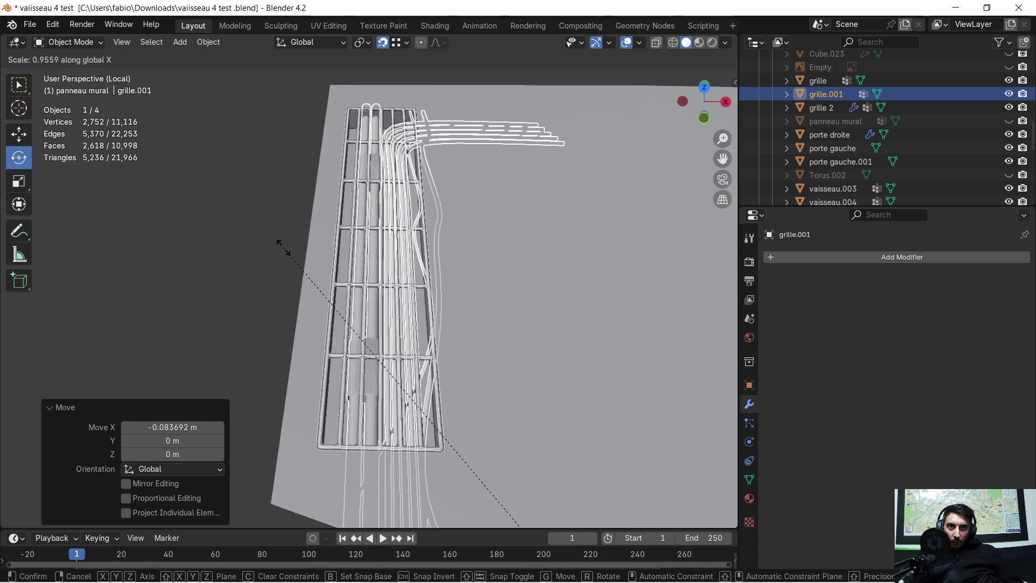
left_click(286, 250)
key("g")
key("x")
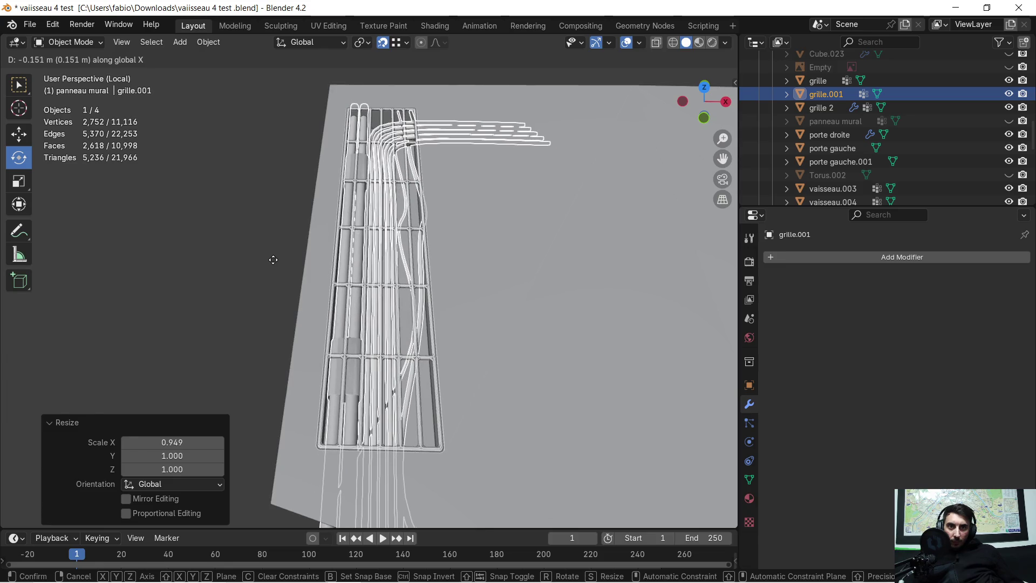
left_click(274, 260)
scroll(345, 285, "up", 6)
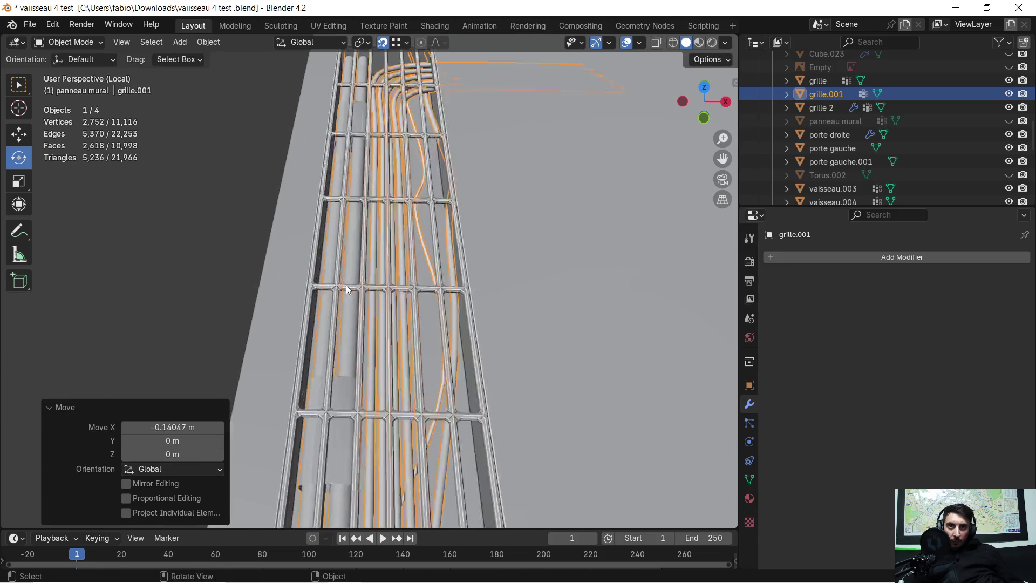
mouse_move(356, 266)
middle_mouse_down()
mouse_move(352, 251)
mouse_move(345, 278)
middle_mouse_up()
scroll(345, 277, "down", 4)
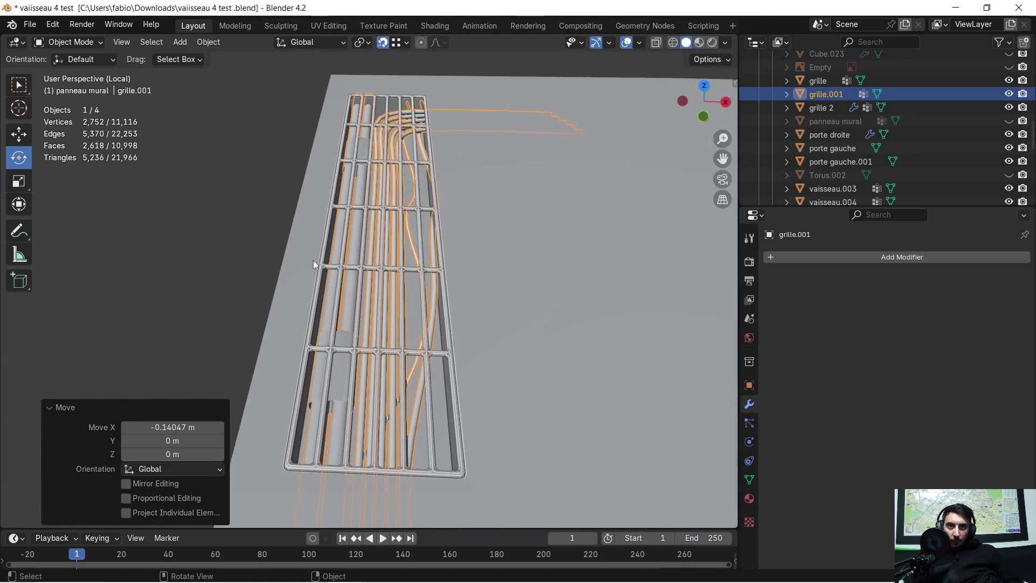
Set grille.001's X scale to 0.939 and move it -0.21063 m along X
key("s")
key("x")
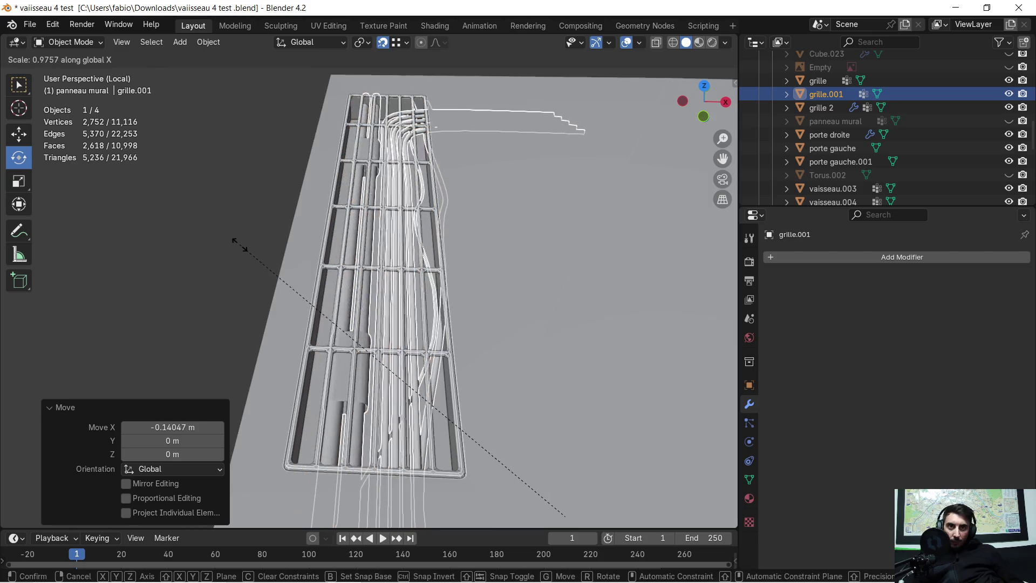
left_click(251, 254)
key("g")
key("x")
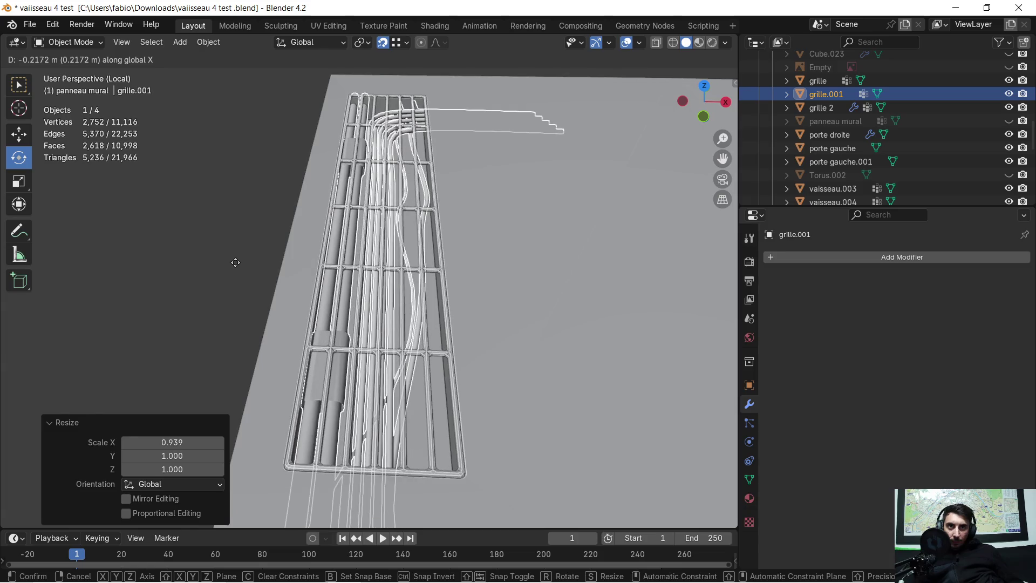
left_click(235, 262)
scroll(275, 280, "up", 4)
mouse_move(275, 283)
middle_mouse_down()
mouse_move(275, 256)
mouse_move(279, 315)
mouse_move(376, 344)
mouse_move(510, 313)
mouse_move(575, 251)
mouse_move(578, 264)
mouse_move(499, 307)
mouse_move(333, 296)
mouse_move(264, 203)
mouse_move(463, 169)
mouse_move(335, 302)
mouse_move(194, 387)
mouse_move(212, 351)
middle_mouse_up()
Enter Edit Mode on grille.001 and switch to wireframe shading to reveal hidden rods
scroll(581, 268, "up", 3)
scroll(578, 269, "up", 1)
scroll(400, 318, "up", 4)
key("Tab")
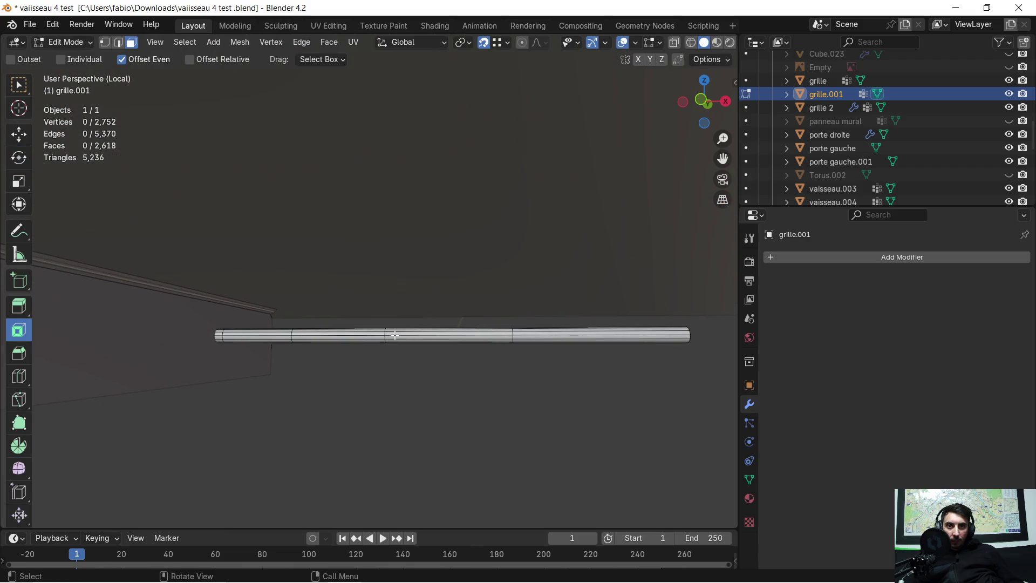
mouse_move(359, 348)
middle_mouse_down()
mouse_move(377, 303)
mouse_move(296, 467)
middle_mouse_up()
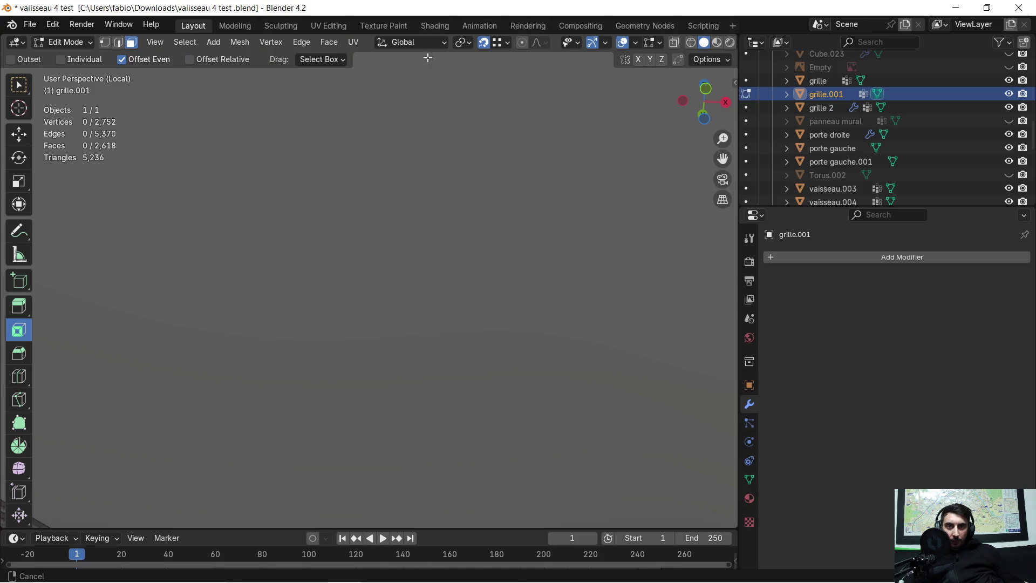
mouse_move(566, 299)
middle_mouse_down("shift")
mouse_move(428, 411)
mouse_move(422, 487)
middle_mouse_up("shift")
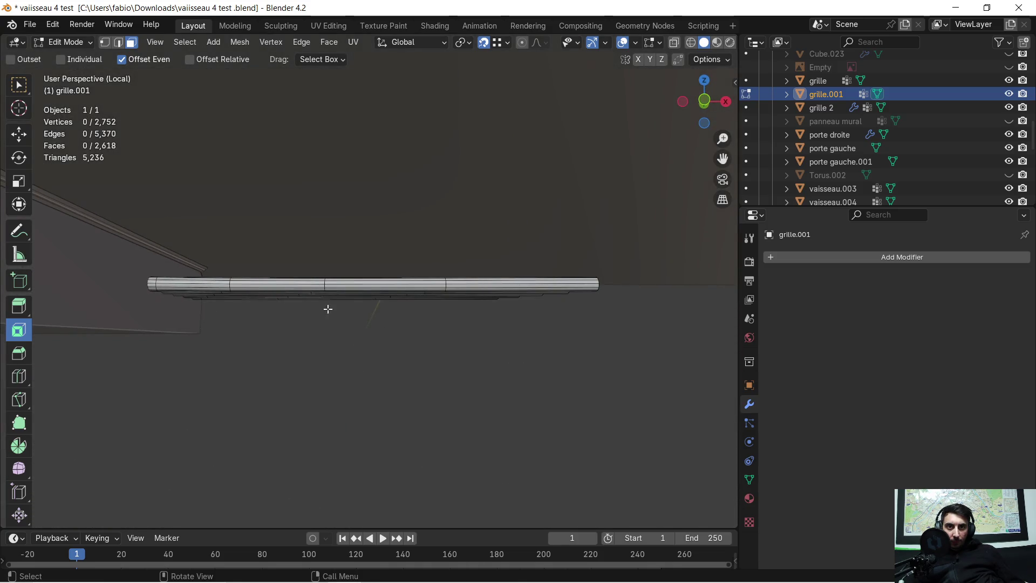
mouse_move(308, 291)
middle_mouse_down()
mouse_move(241, 312)
mouse_move(206, 349)
mouse_move(224, 243)
middle_mouse_up()
left_click(689, 44)
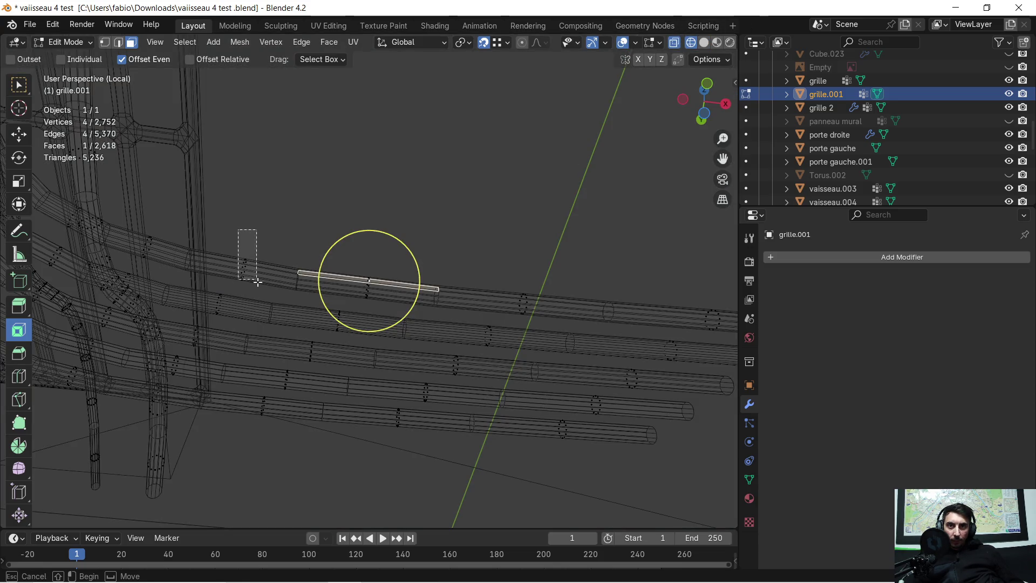
Select the rod segments and black extension sticking out past the grate and delete their faces
left_click_drag(270, 290, 271, 290)
mouse_move(362, 345)
left_mouse_down()
mouse_move(458, 444)
mouse_move(669, 459)
left_mouse_up()
left_click_drag(317, 233, 403, 305)
mouse_move(271, 336)
middle_mouse_down("shift")
mouse_move(277, 296)
mouse_move(265, 264)
middle_mouse_up("shift")
left_click_drag(293, 335, 314, 313)
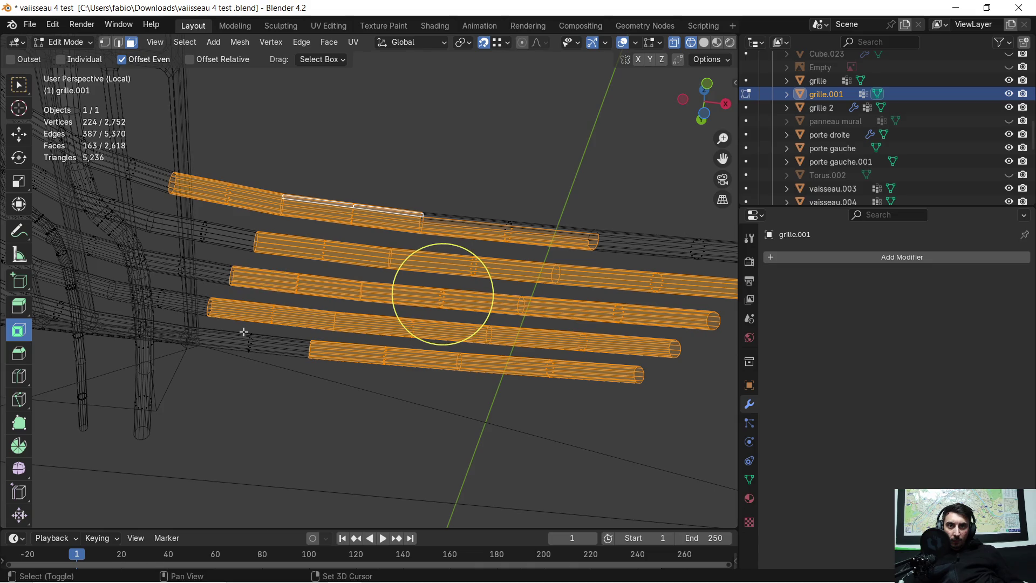
left_click_drag(261, 360, 262, 360)
mouse_move(261, 361)
middle_mouse_down()
mouse_move(266, 342)
mouse_move(270, 368)
mouse_move(242, 377)
mouse_move(99, 202)
mouse_move(135, 181)
middle_mouse_up()
left_click_drag(232, 226, 232, 226)
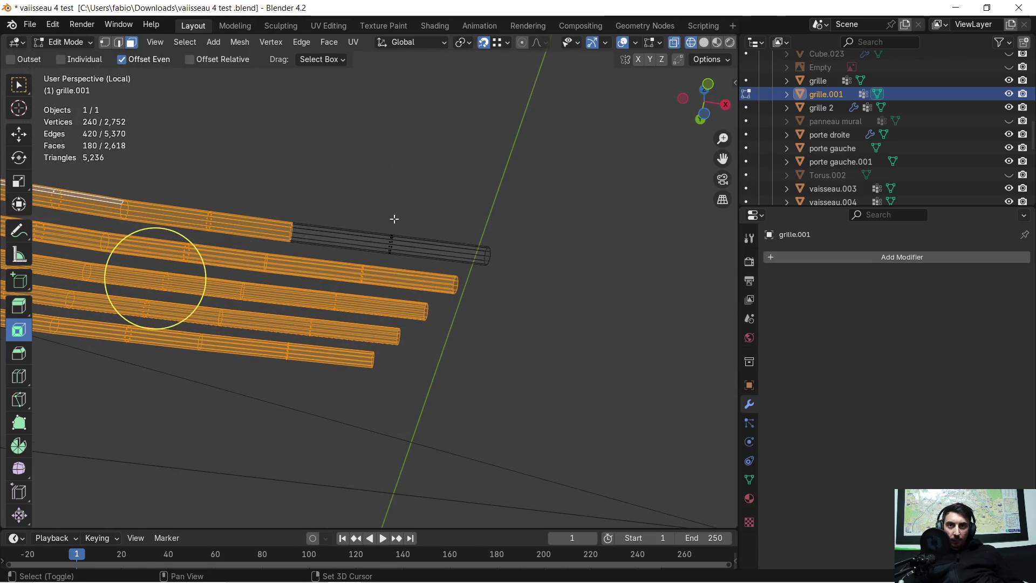
left_click_drag(366, 218, 405, 267, "shift")
mouse_move(405, 267)
middle_mouse_down()
mouse_move(315, 290)
mouse_move(305, 324)
mouse_move(266, 266)
mouse_move(411, 335)
mouse_move(405, 282)
mouse_move(406, 383)
mouse_move(405, 340)
mouse_move(430, 314)
mouse_move(425, 351)
mouse_move(620, 319)
mouse_move(388, 306)
mouse_move(339, 315)
mouse_move(372, 324)
mouse_move(389, 307)
mouse_move(394, 277)
mouse_move(359, 250)
mouse_move(382, 190)
mouse_move(391, 259)
middle_mouse_up()
key("x")
left_click(308, 323)
Box-select the front tubes sticking out and delete their faces
middle_click_drag(418, 205, 416, 208)
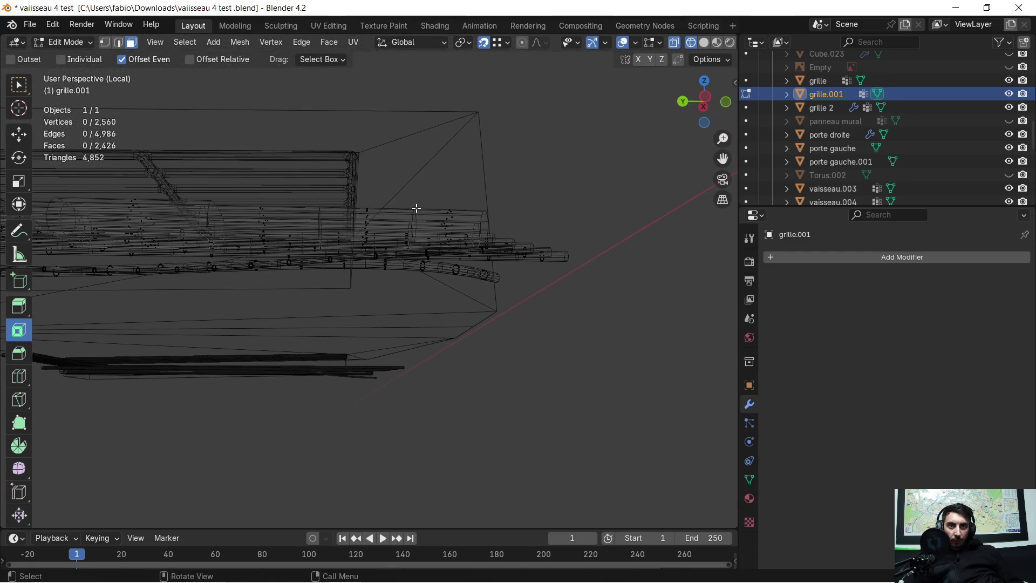
mouse_move(435, 189)
left_mouse_down()
mouse_move(546, 331)
mouse_move(585, 348)
left_mouse_up()
key("x")
left_click(562, 276)
Delete the remaining 108 protruding tube-end faces in solid shading, leaving 2,296 vertices
mouse_move(507, 238)
middle_mouse_down()
mouse_move(472, 244)
mouse_move(470, 218)
mouse_move(455, 226)
mouse_move(447, 289)
mouse_move(435, 155)
middle_mouse_up()
middle_click_drag(399, 115, 382, 142, "shift")
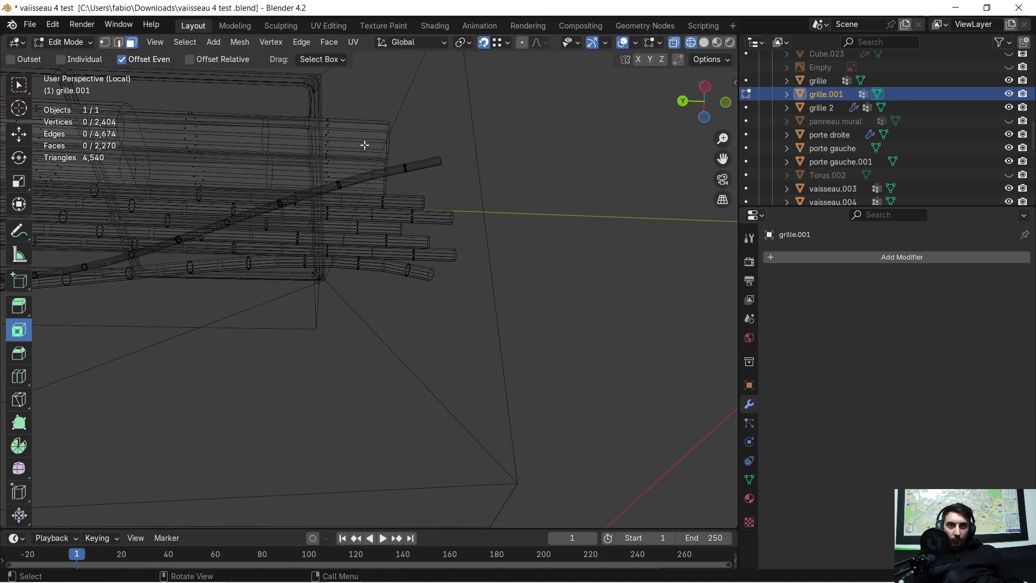
left_click_drag(435, 246, 461, 308)
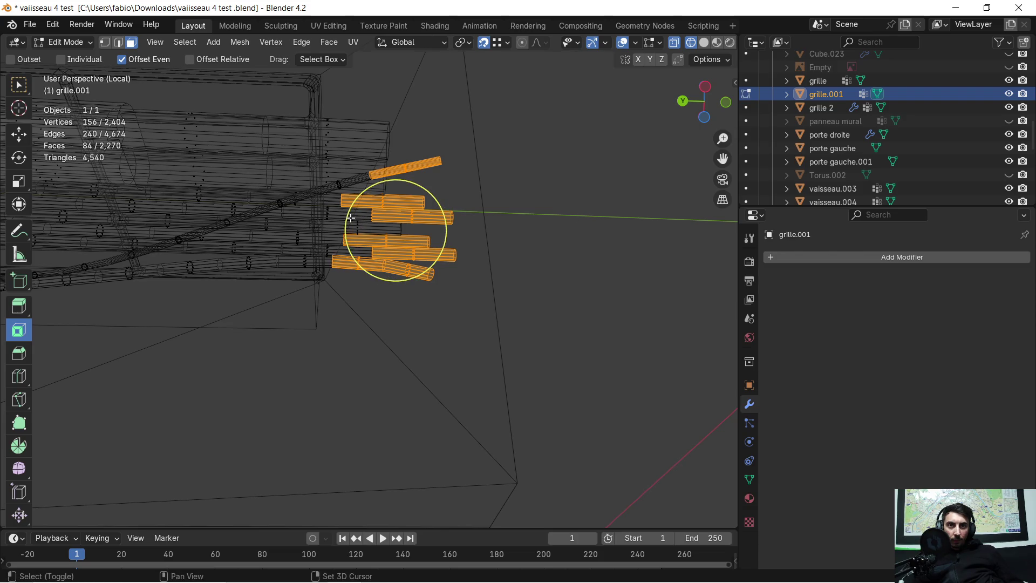
left_click_drag(351, 217, 363, 246)
scroll(338, 201, "up", 5)
mouse_move(337, 201)
middle_mouse_down()
mouse_move(352, 249)
mouse_move(407, 220)
middle_mouse_up()
left_click_drag(517, 200, 517, 200, "shift")
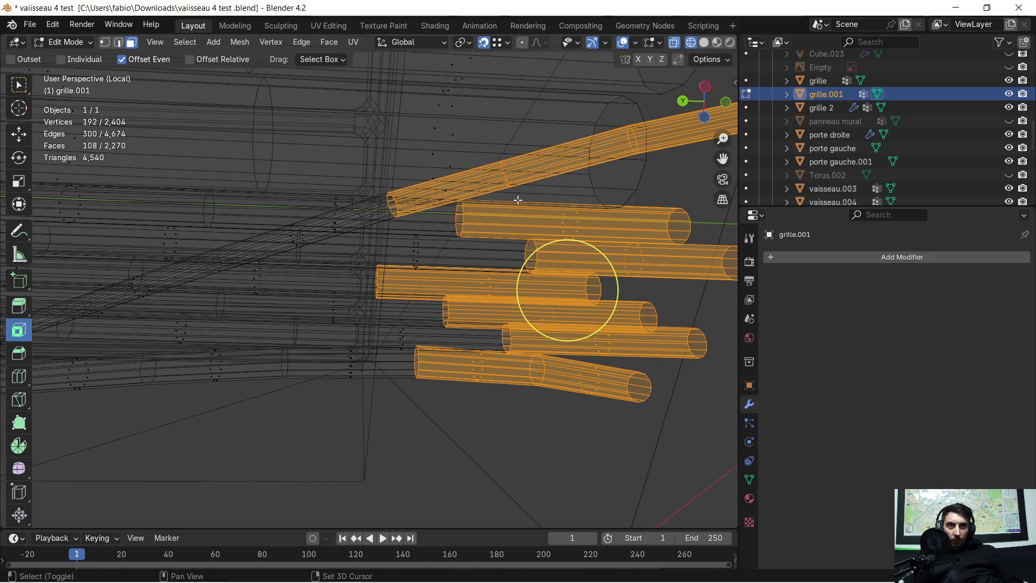
scroll(504, 218, "down", 3)
mouse_move(504, 216)
middle_mouse_down()
mouse_move(513, 213)
mouse_move(493, 331)
mouse_move(511, 210)
mouse_move(647, 59)
middle_mouse_up()
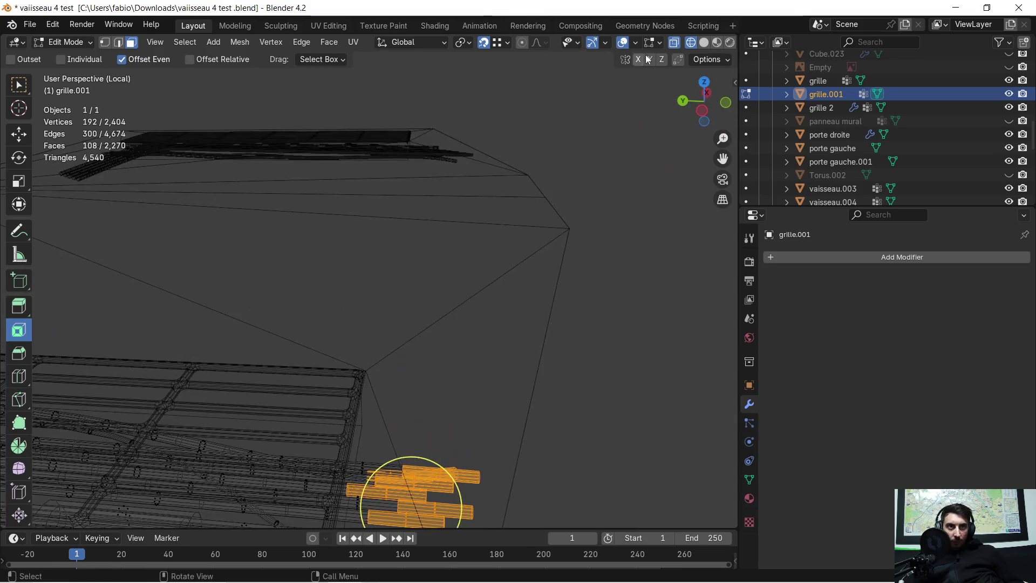
left_click(704, 42)
mouse_move(344, 427)
middle_mouse_down()
mouse_move(406, 365)
mouse_move(463, 331)
mouse_move(439, 351)
mouse_move(323, 347)
mouse_move(331, 259)
mouse_move(456, 264)
mouse_move(471, 243)
mouse_move(359, 327)
mouse_move(345, 308)
mouse_move(363, 231)
mouse_move(430, 319)
mouse_move(439, 303)
mouse_move(524, 278)
mouse_move(361, 352)
middle_mouse_up()
key("x")
left_click(463, 331)
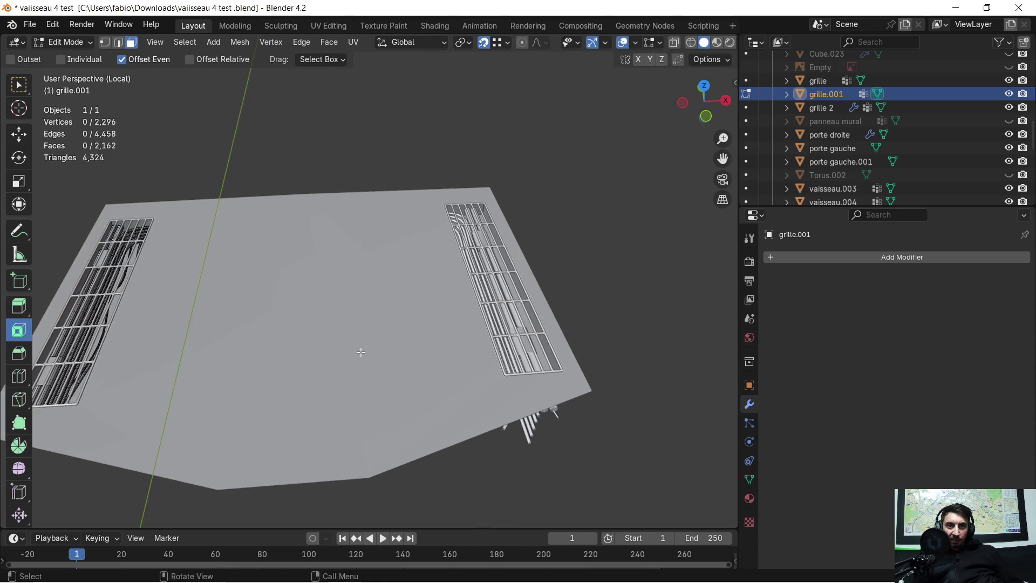
In Object Mode, select the separate 'grille' cable object and delete it
mouse_move(198, 357)
middle_mouse_down()
mouse_move(432, 342)
mouse_move(393, 340)
mouse_move(394, 307)
mouse_move(370, 340)
mouse_move(332, 338)
middle_mouse_up()
key("Tab")
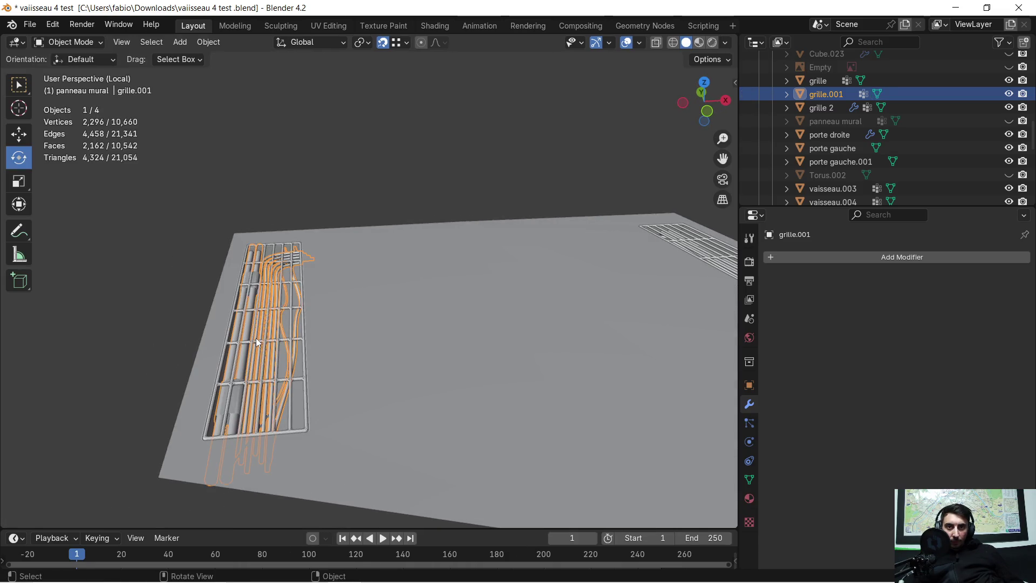
mouse_move(262, 339)
middle_mouse_down()
mouse_move(464, 303)
mouse_move(108, 360)
mouse_move(240, 352)
mouse_move(229, 330)
mouse_move(240, 350)
mouse_move(377, 354)
middle_mouse_up()
key("Tab")
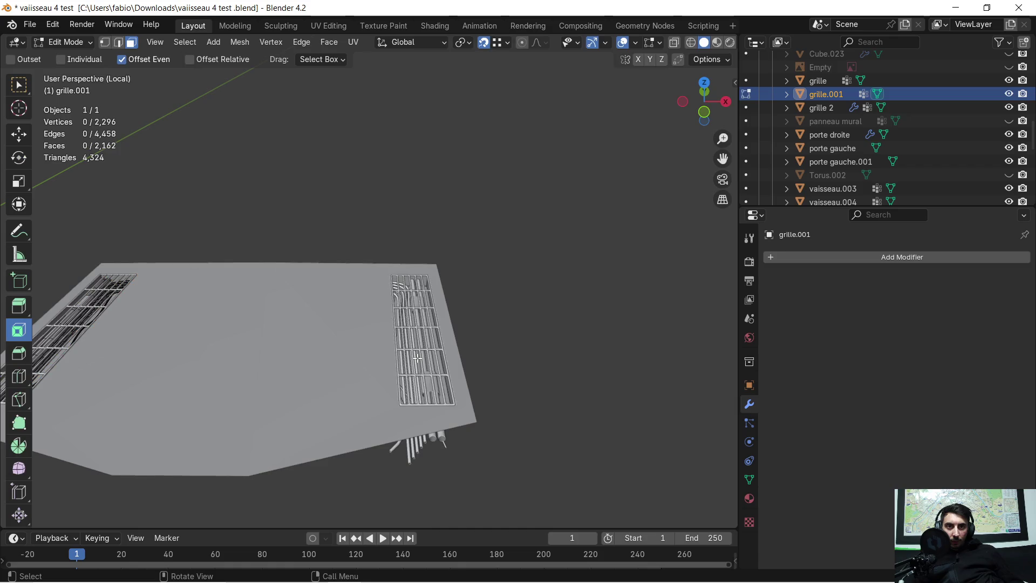
key("Tab")
left_click(441, 364)
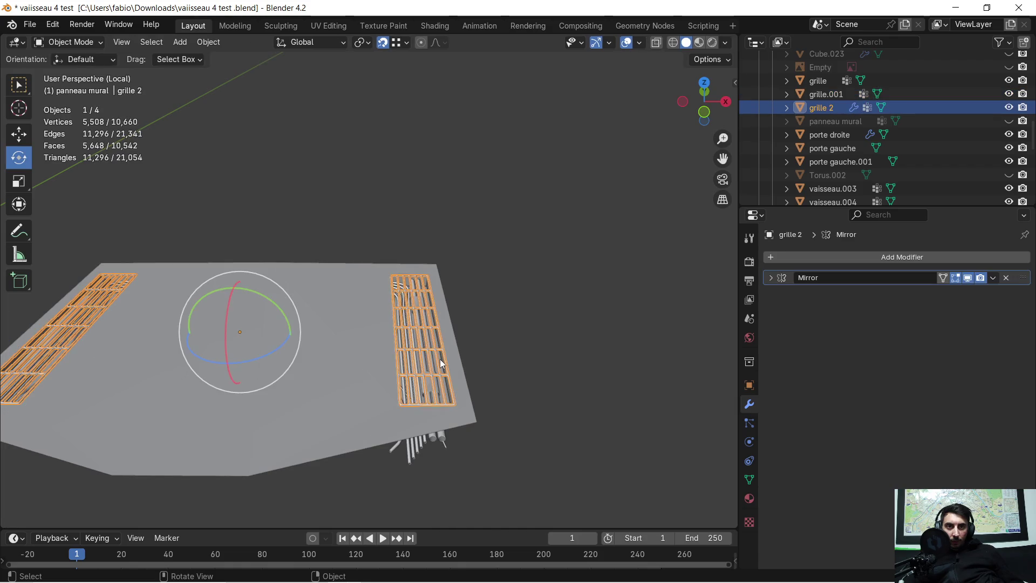
left_click(431, 446)
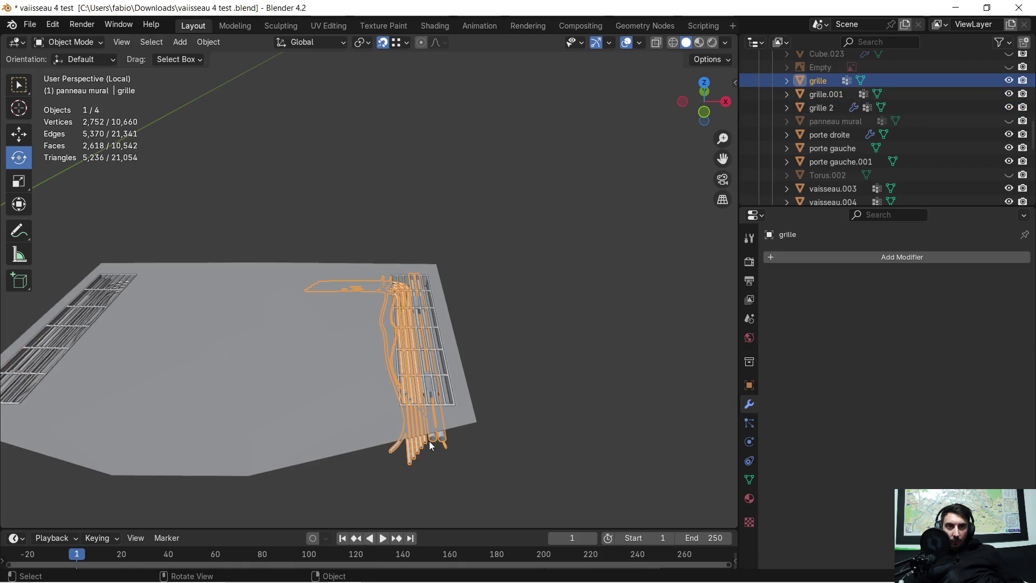
left_click(430, 442)
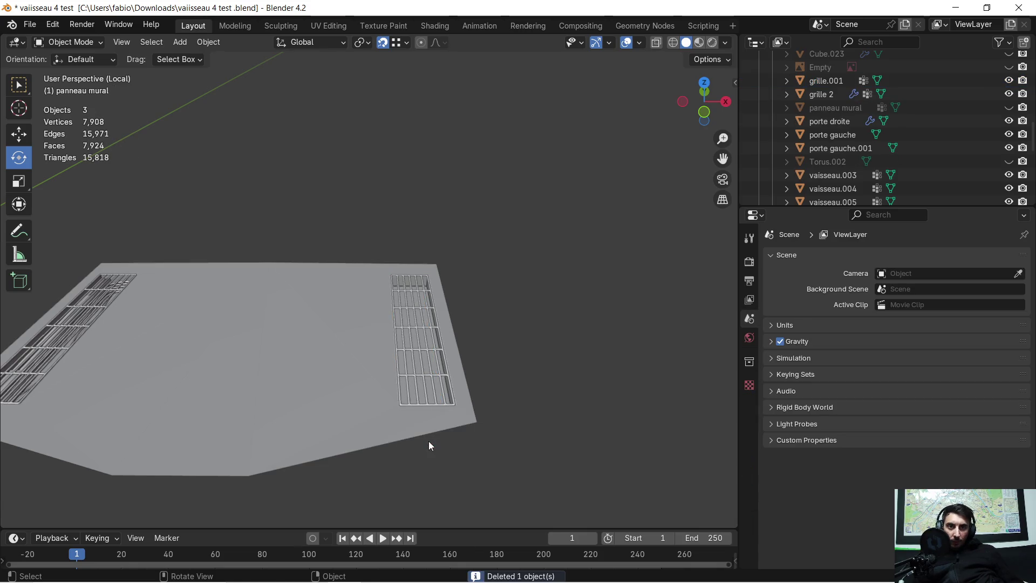
Select grille.001 and bring up the add-modifier list
middle_click_drag(186, 360, 476, 361, "shift")
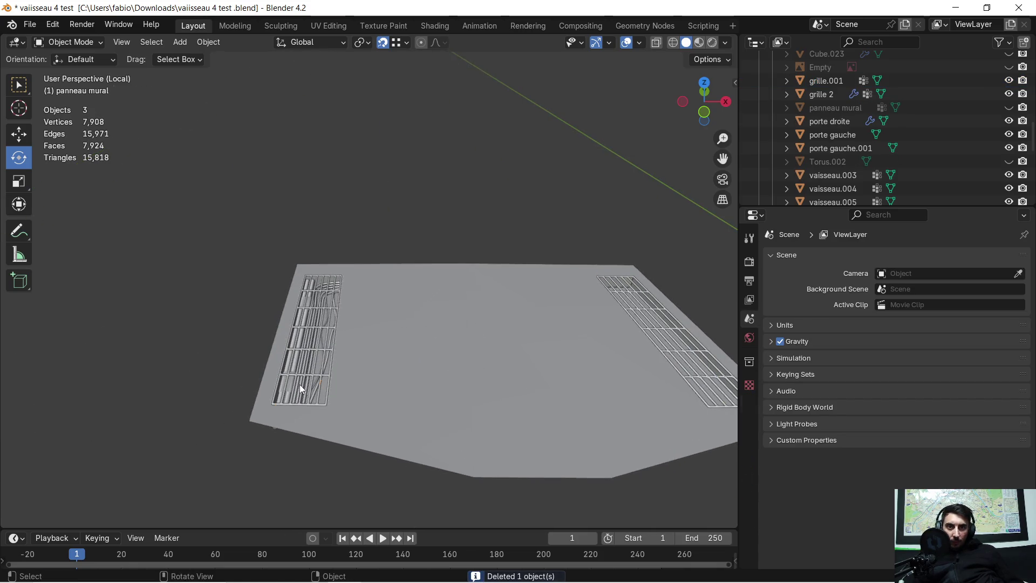
left_click(300, 385)
scroll(357, 361, "down", 1)
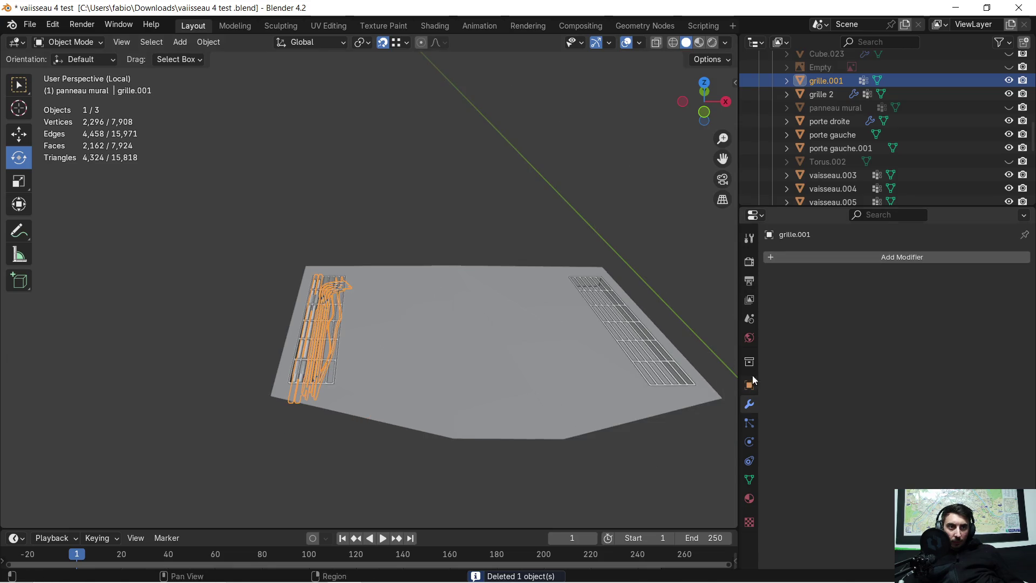
left_click(773, 257)
Add a Mirror modifier to grille.001, then undo to restore the grille object
left_click(773, 259)
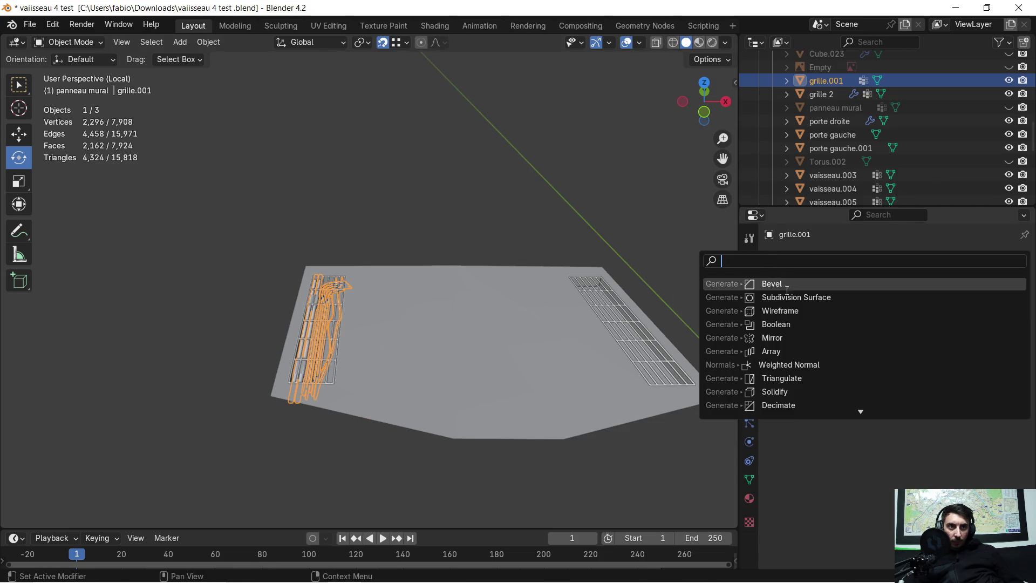
left_click(788, 338)
middle_click_drag(583, 318, 290, 328)
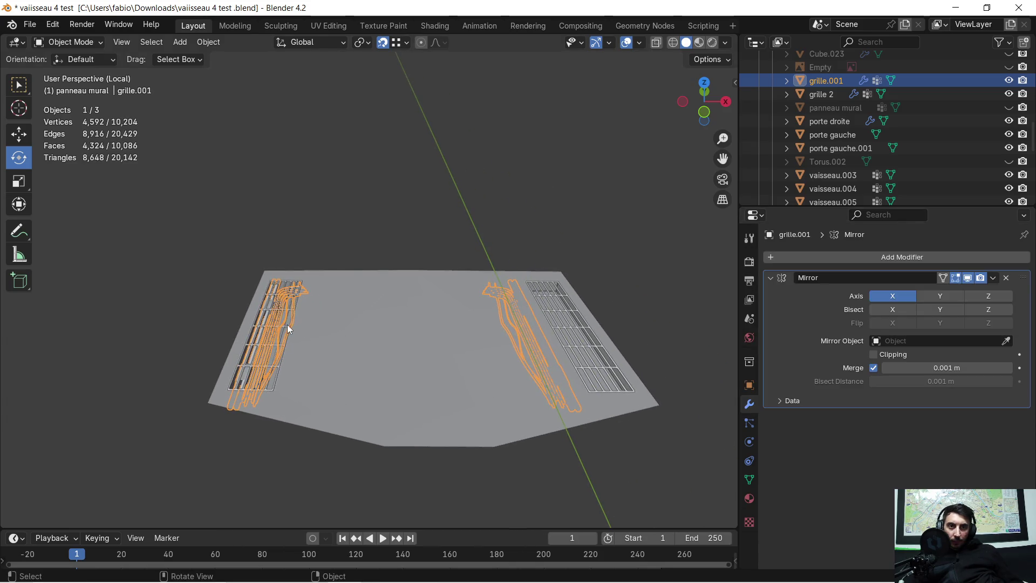
scroll(288, 329, "up", 3)
mouse_move(310, 328)
middle_mouse_down("ctrl")
mouse_move(317, 319)
mouse_move(313, 329)
mouse_move(398, 326)
mouse_move(399, 316)
mouse_move(387, 322)
mouse_move(403, 303)
mouse_move(378, 345)
middle_mouse_up("ctrl")
key("ctrl+z")
key("ctrl+z")
key("ctrl+z")
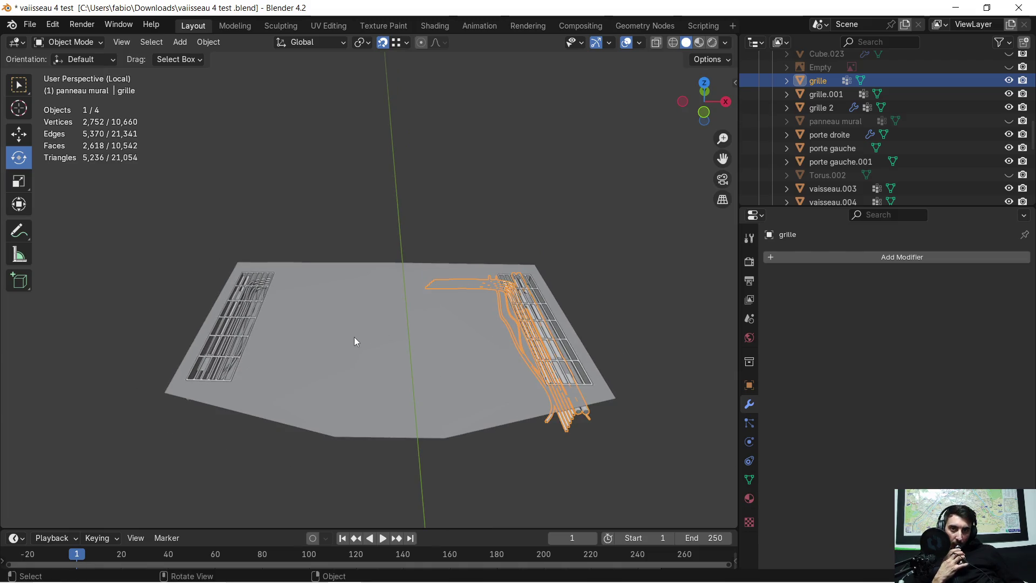
Frame floor plate vaisseau.007, discard an accidental duplicate, and save 'vaisseau 4 test .blend'
left_click(359, 335)
key("KP_Decimal")
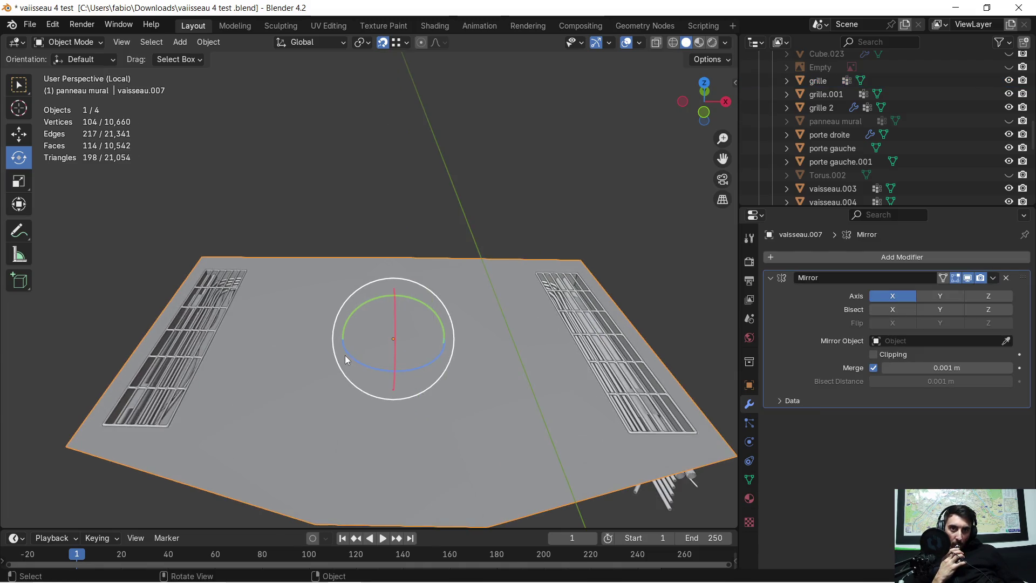
middle_click_drag(341, 358, 338, 347)
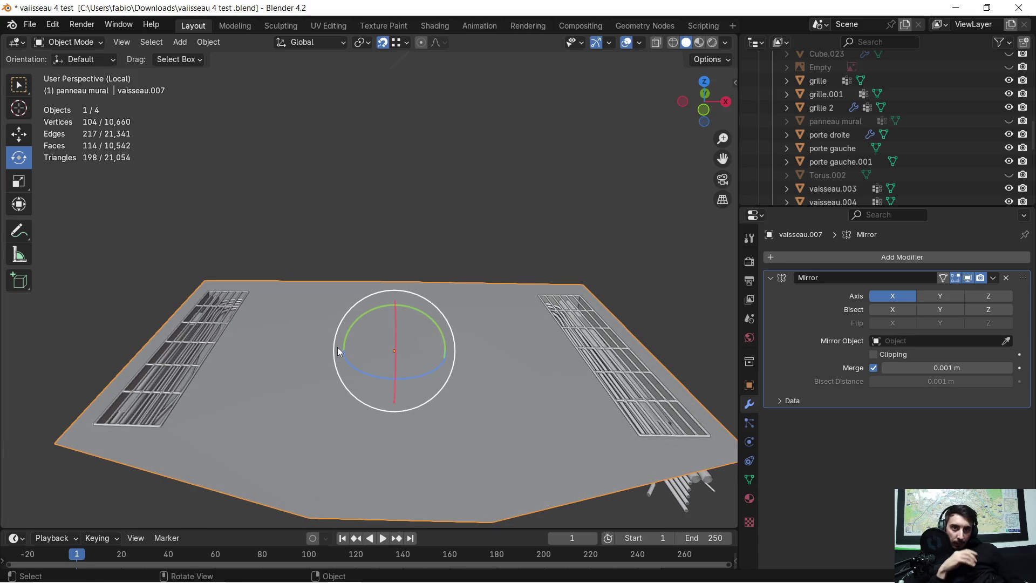
key("shift+d")
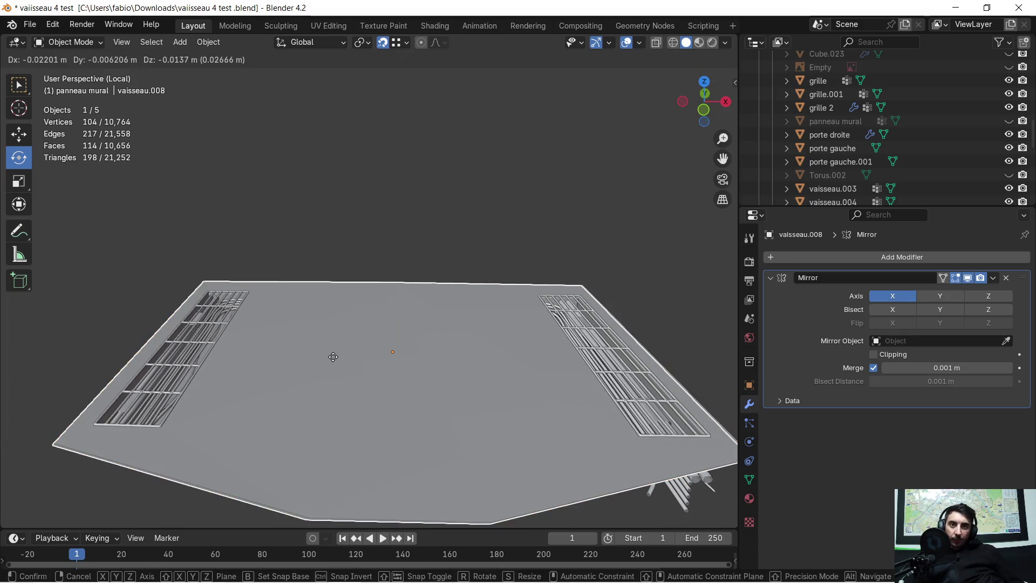
right_click(332, 357)
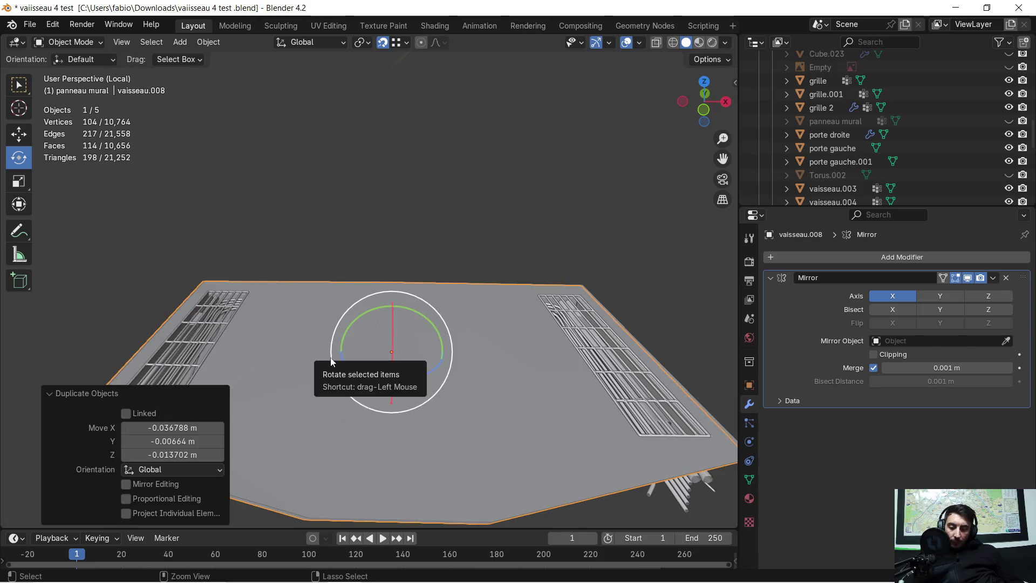
key("ctrl+z")
key("ctrl+z")
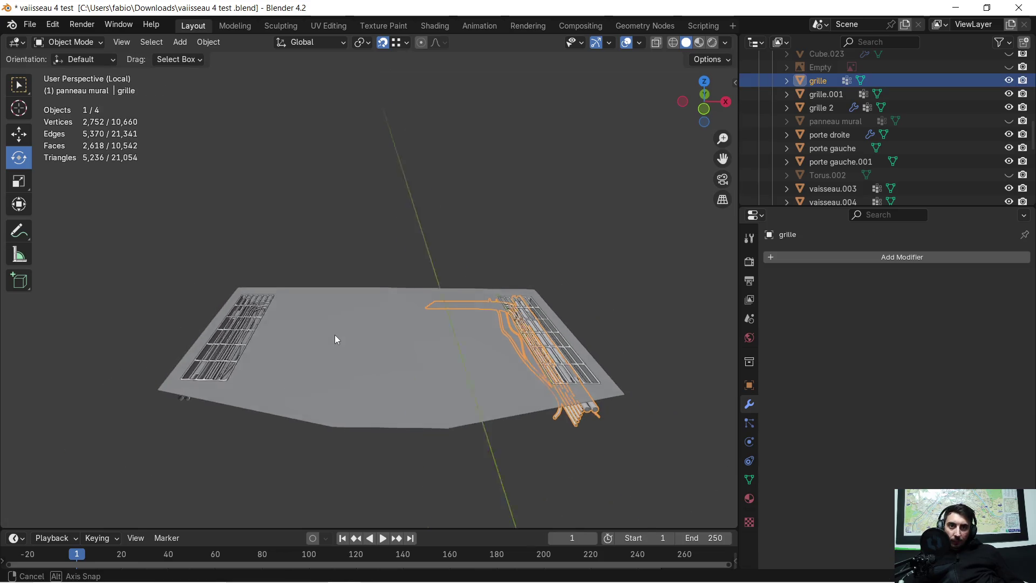
left_click(335, 334)
mouse_move(336, 333)
middle_mouse_down()
mouse_move(333, 344)
mouse_move(338, 335)
middle_mouse_up()
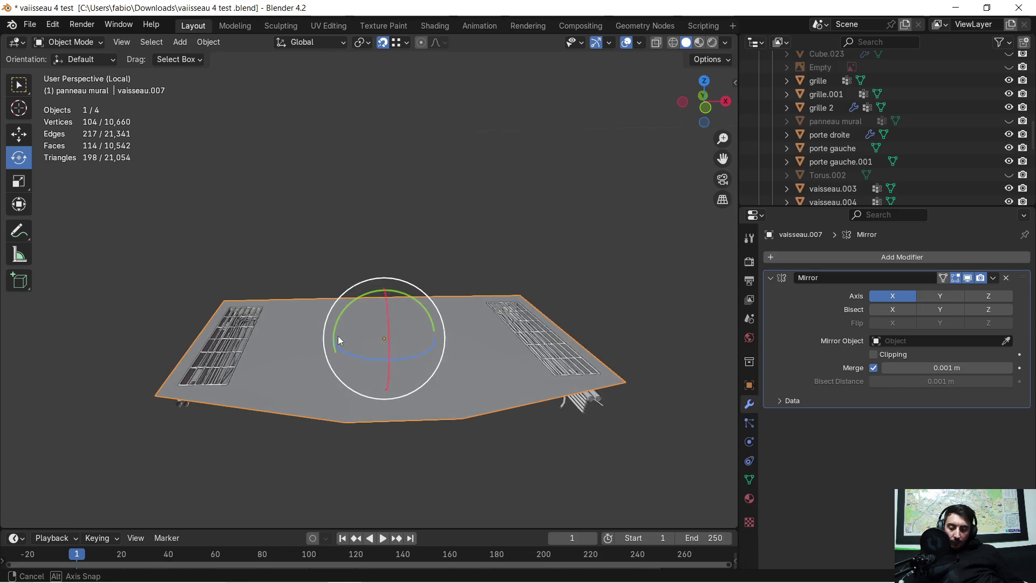
key("ctrl+s")
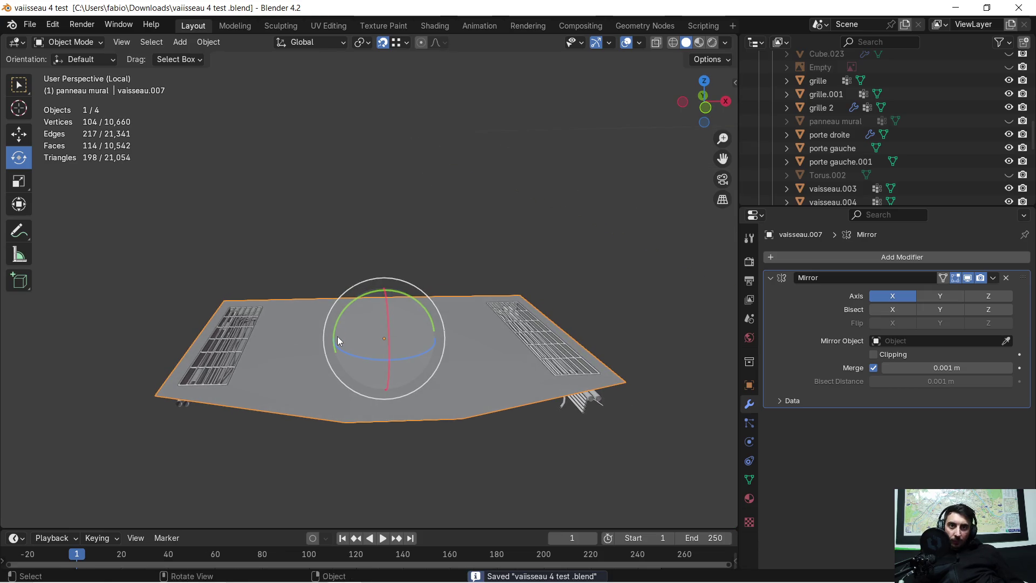
Snap the 3D cursor to the floor panel and set grille.001's origin to the cursor
mouse_move(355, 380)
left_mouse_down()
mouse_move(364, 362)
mouse_move(358, 377)
left_mouse_up()
key("shift+s")
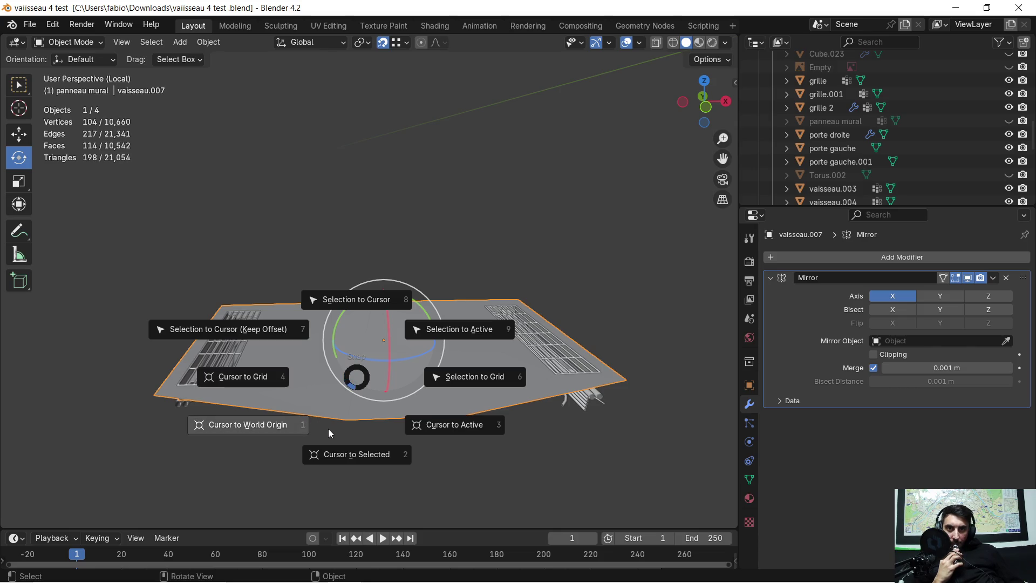
left_click(354, 453)
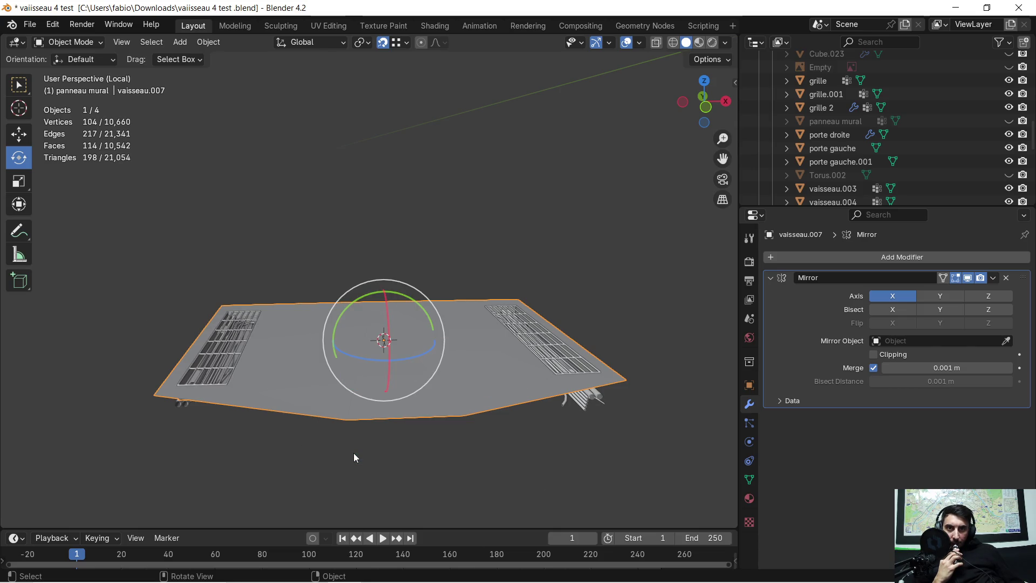
scroll(288, 385, "up", 3)
scroll(235, 425, "down", 3)
mouse_move(234, 425)
middle_mouse_down()
mouse_move(295, 403)
mouse_move(331, 348)
mouse_move(293, 351)
middle_mouse_up()
left_click(302, 346)
right_click(293, 351)
mouse_move(293, 351)
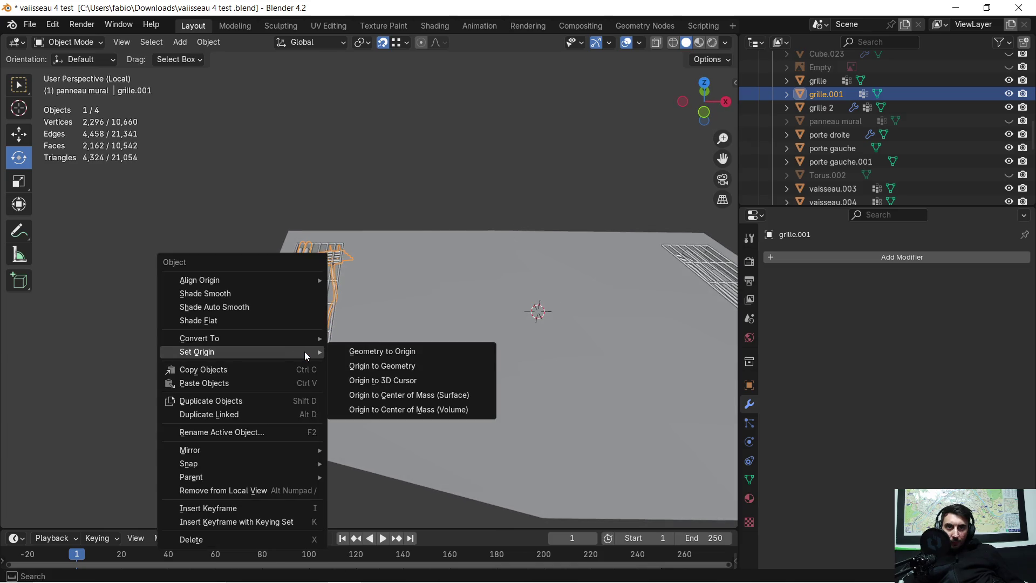
left_click(392, 383)
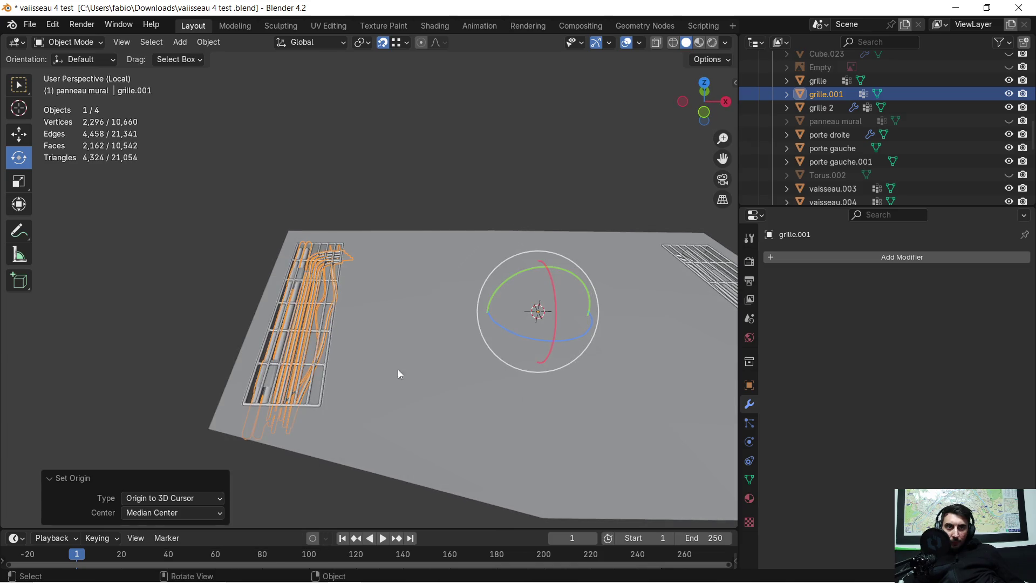
Add a Mirror modifier on X to grille.001 so the grate repeats on the opposite side
left_click(789, 260)
left_click(782, 261)
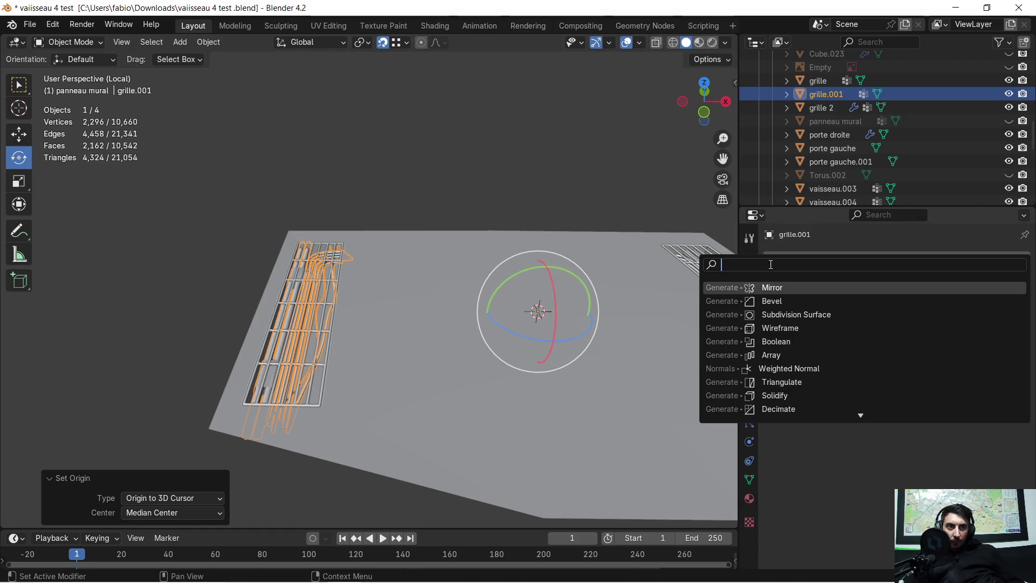
left_click(780, 287)
mouse_move(584, 307)
middle_mouse_down("shift")
mouse_move(591, 315)
mouse_move(437, 329)
mouse_move(328, 306)
middle_mouse_up("shift")
mouse_move(532, 312)
middle_mouse_down()
mouse_move(509, 333)
mouse_move(495, 377)
middle_mouse_up()
scroll(522, 358, "up", 5)
mouse_move(571, 341)
middle_mouse_down()
mouse_move(349, 299)
mouse_move(270, 248)
mouse_move(355, 330)
mouse_move(394, 292)
middle_mouse_up()
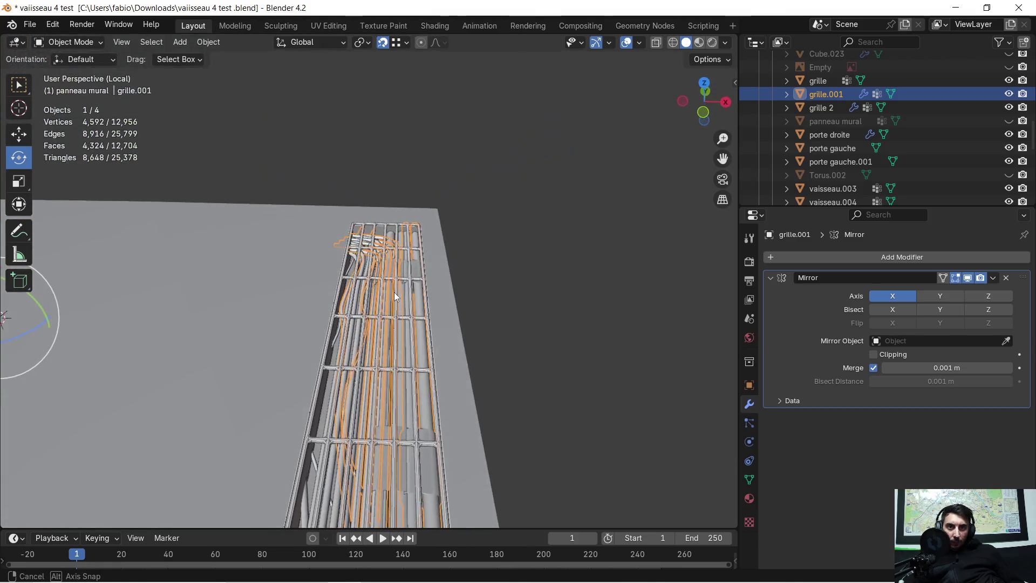
scroll(393, 420, "down", 2)
mouse_move(400, 422)
middle_mouse_down()
mouse_move(401, 383)
mouse_move(400, 455)
mouse_move(425, 316)
middle_mouse_up()
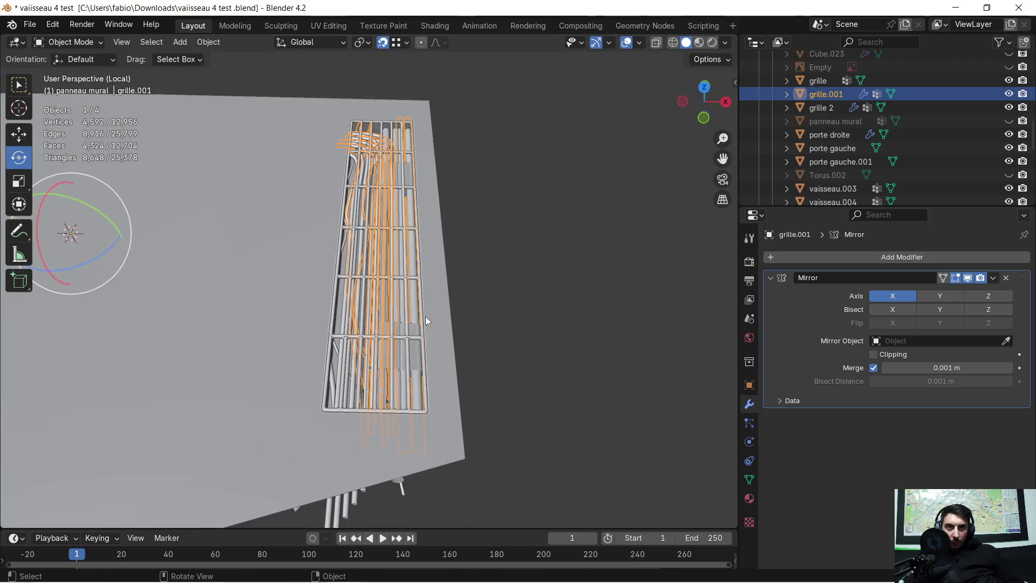
Enter Edit Mode on grille.001 and orbit until the grille fills the view
key("Tab")
scroll(403, 300, "up", 3)
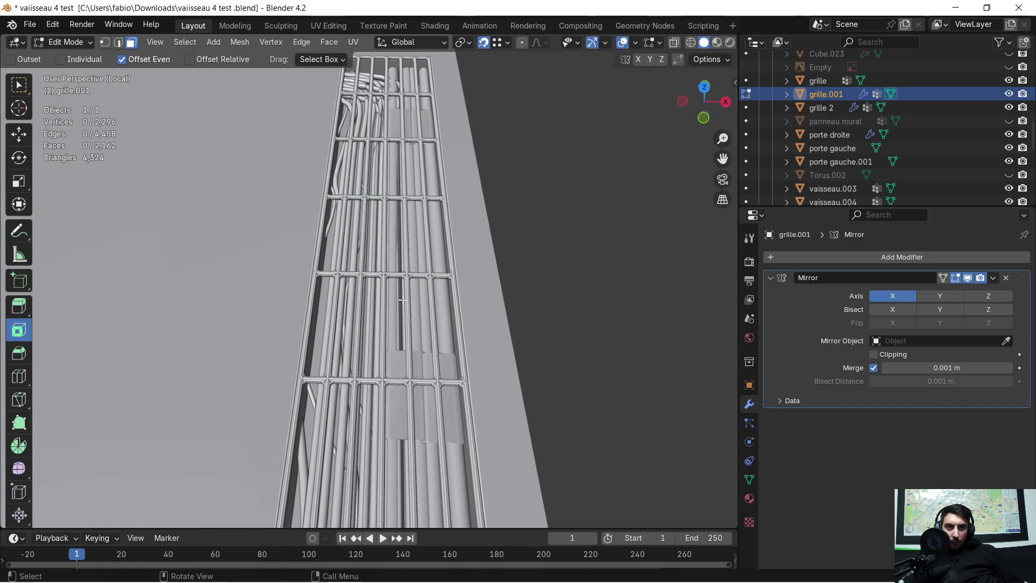
scroll(402, 300, "down", 3)
scroll(396, 305, "down", 2)
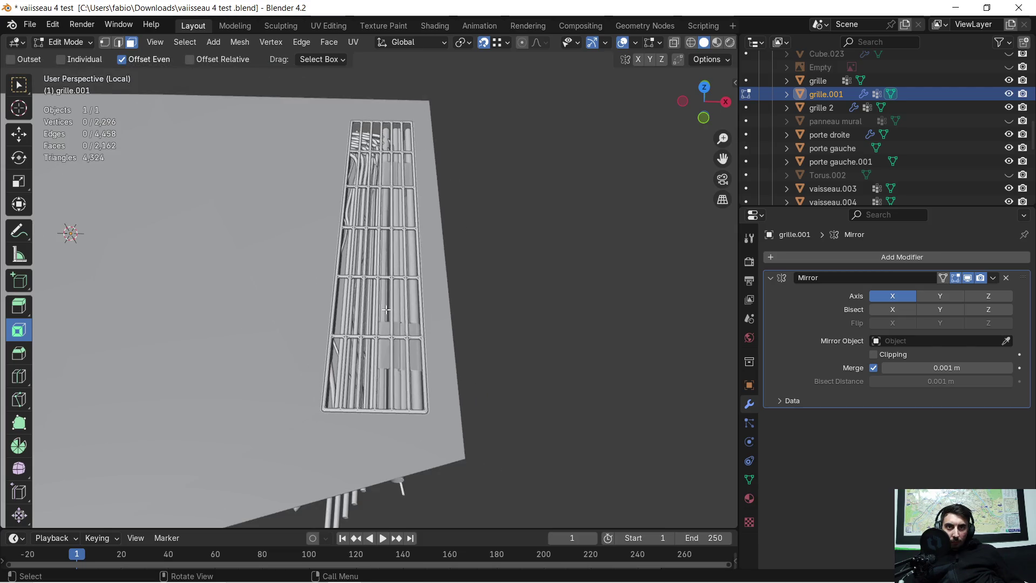
mouse_move(305, 320)
middle_mouse_down()
mouse_move(314, 241)
mouse_move(139, 304)
middle_mouse_up()
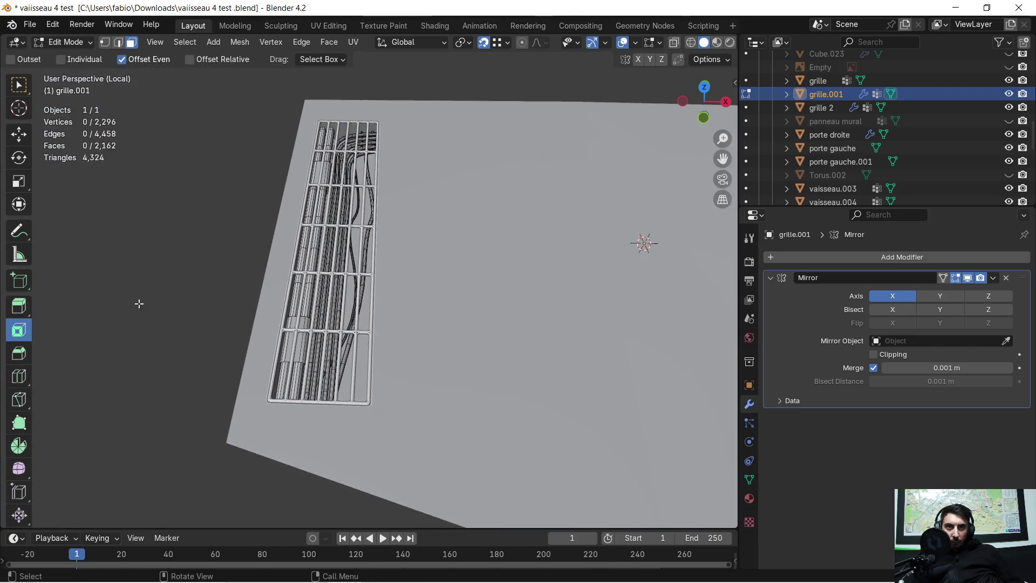
mouse_move(226, 296)
middle_mouse_down()
mouse_move(554, 281)
mouse_move(370, 282)
mouse_move(443, 283)
mouse_move(604, 222)
middle_mouse_up()
Inspect both mirrored grates from above and from a low angle on the left grille
scroll(562, 322, "up", 2)
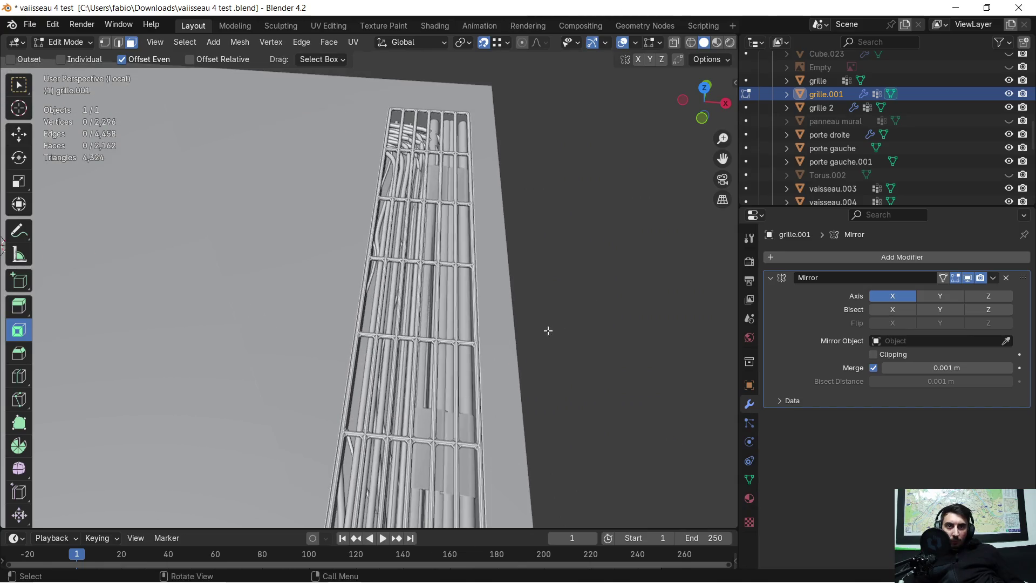
mouse_move(517, 352)
middle_mouse_down()
mouse_move(523, 307)
mouse_move(486, 243)
mouse_move(494, 353)
mouse_move(570, 270)
mouse_move(391, 333)
mouse_move(375, 322)
mouse_move(404, 328)
mouse_move(525, 300)
mouse_move(475, 337)
mouse_move(407, 351)
mouse_move(532, 291)
mouse_move(501, 347)
mouse_move(331, 341)
middle_mouse_up()
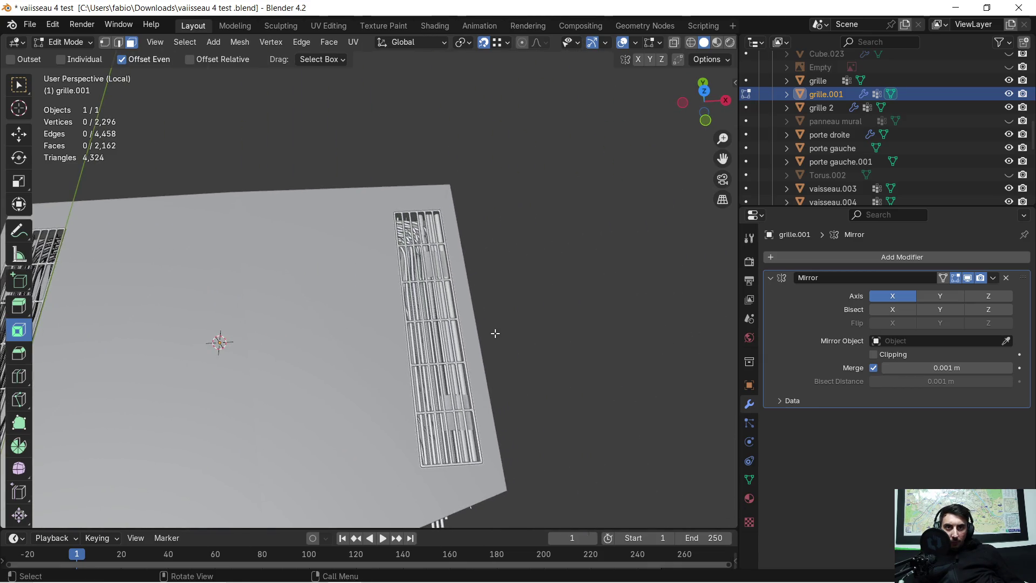
scroll(495, 333, "up", 3)
mouse_move(522, 335)
middle_mouse_down()
mouse_move(371, 326)
mouse_move(398, 278)
mouse_move(392, 305)
middle_mouse_up()
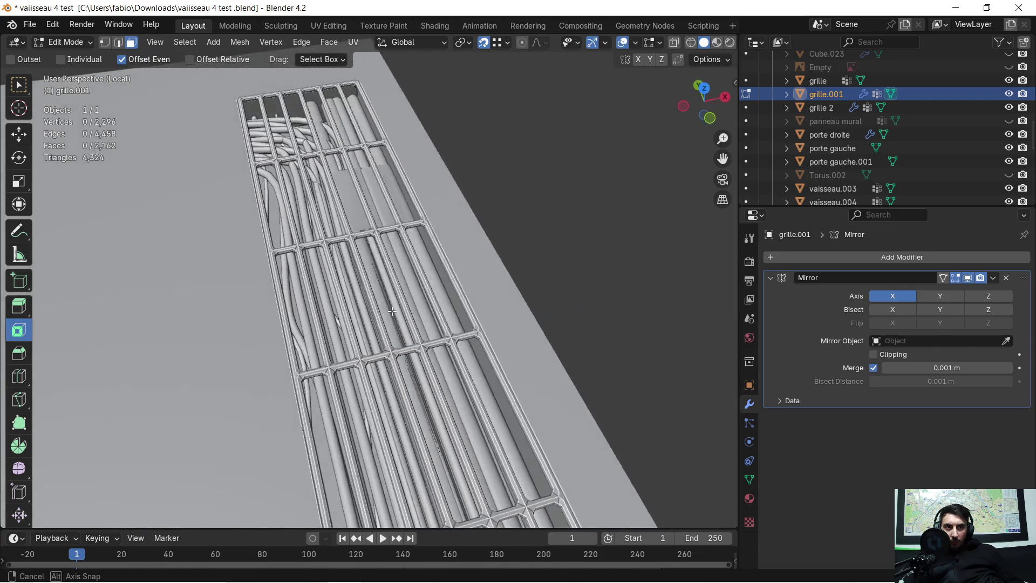
scroll(389, 313, "down", 4)
mouse_move(247, 345)
middle_mouse_down()
mouse_move(416, 278)
mouse_move(376, 326)
middle_mouse_up()
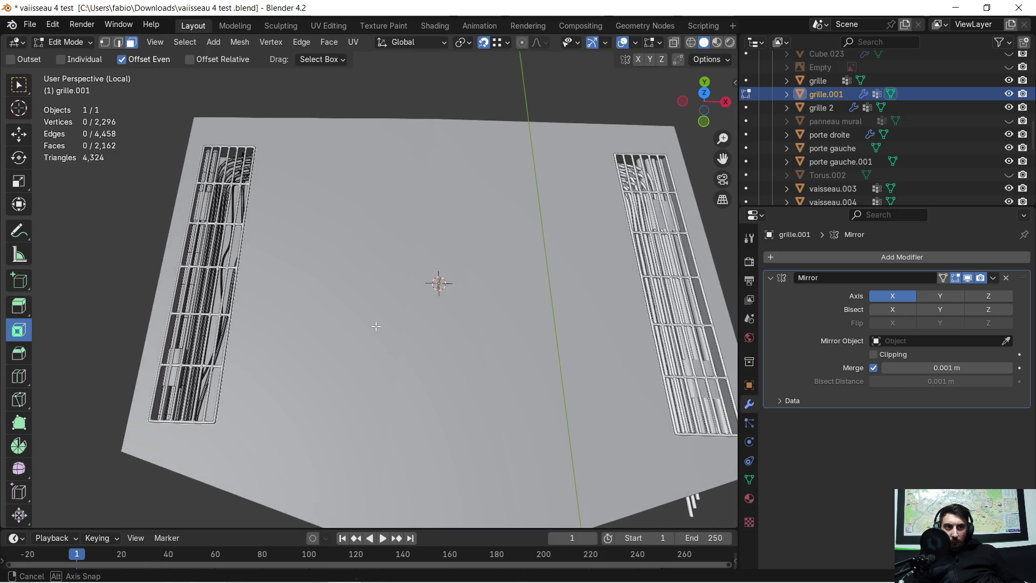
scroll(376, 326, "down", 2)
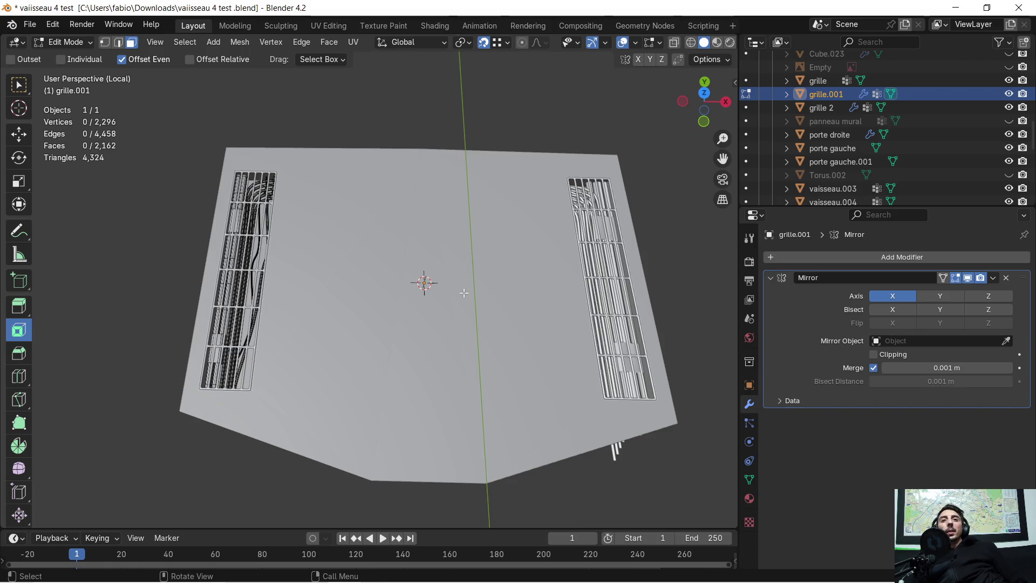
scroll(499, 278, "up", 3)
mouse_move(472, 285)
middle_mouse_down()
mouse_move(538, 260)
mouse_move(472, 266)
mouse_move(538, 238)
mouse_move(373, 261)
mouse_move(421, 264)
mouse_move(483, 227)
middle_mouse_up()
scroll(483, 228, "down", 3)
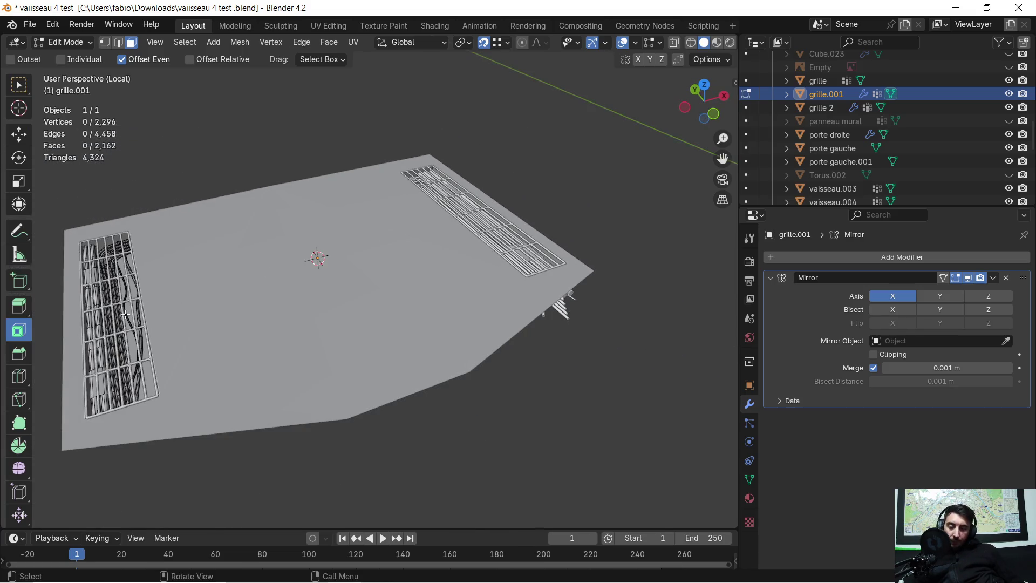
Select all of grille.001's vertices, return to Object Mode and apply its rotation and scale
key("a")
key("c")
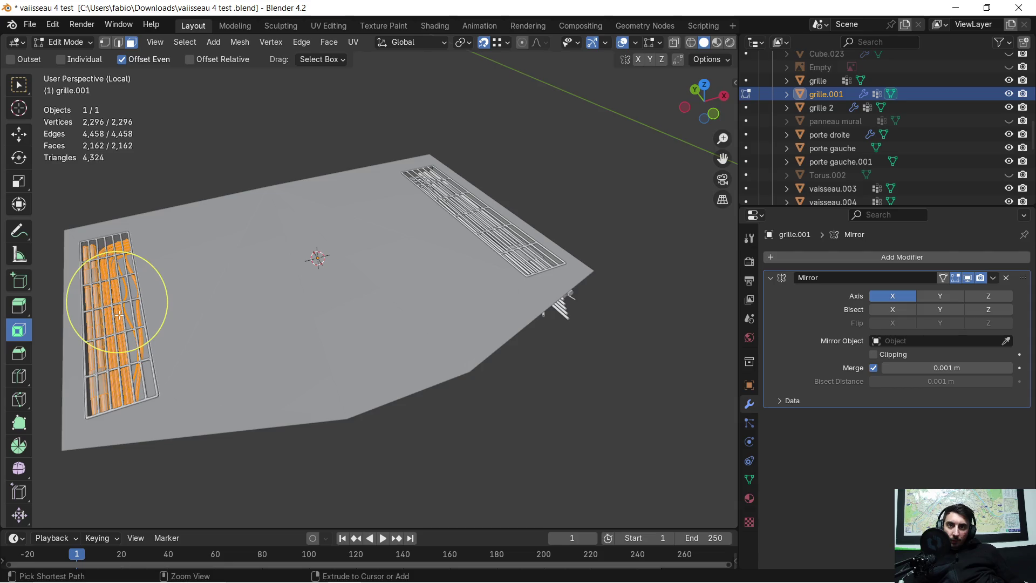
key("Tab")
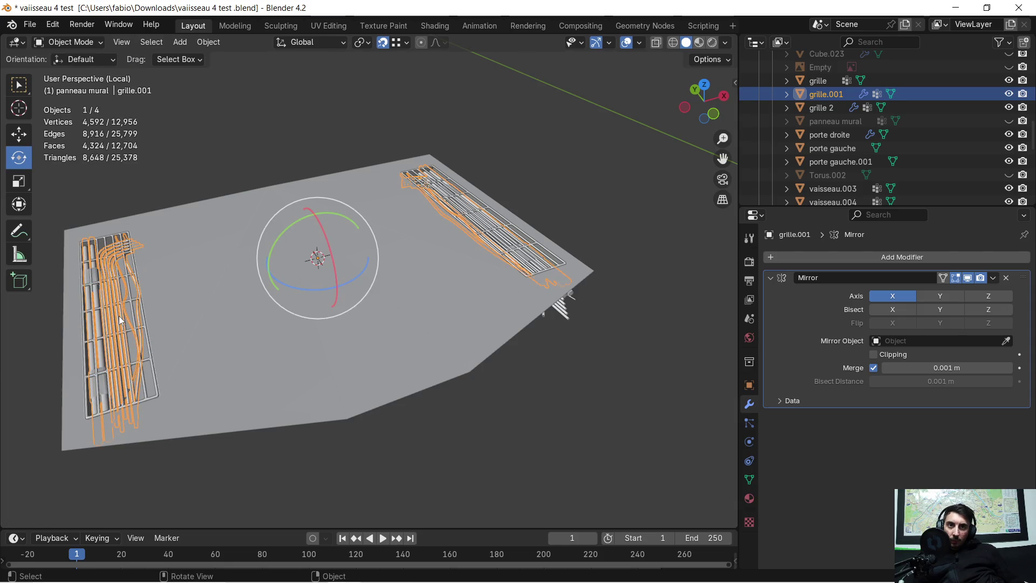
key("ctrl+a")
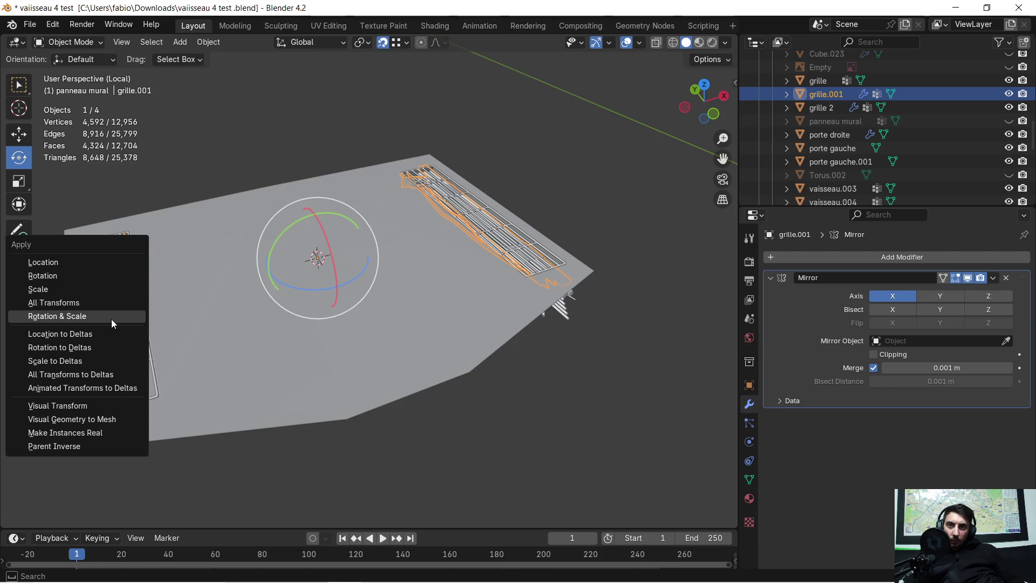
left_click(102, 315)
Delete the original grille pipes object, then reselect the mirrored grille.001
mouse_move(213, 286)
middle_mouse_down()
mouse_move(393, 276)
mouse_move(342, 300)
mouse_move(324, 296)
mouse_move(416, 277)
mouse_move(499, 295)
mouse_move(390, 289)
mouse_move(416, 272)
middle_mouse_up()
left_click(617, 223)
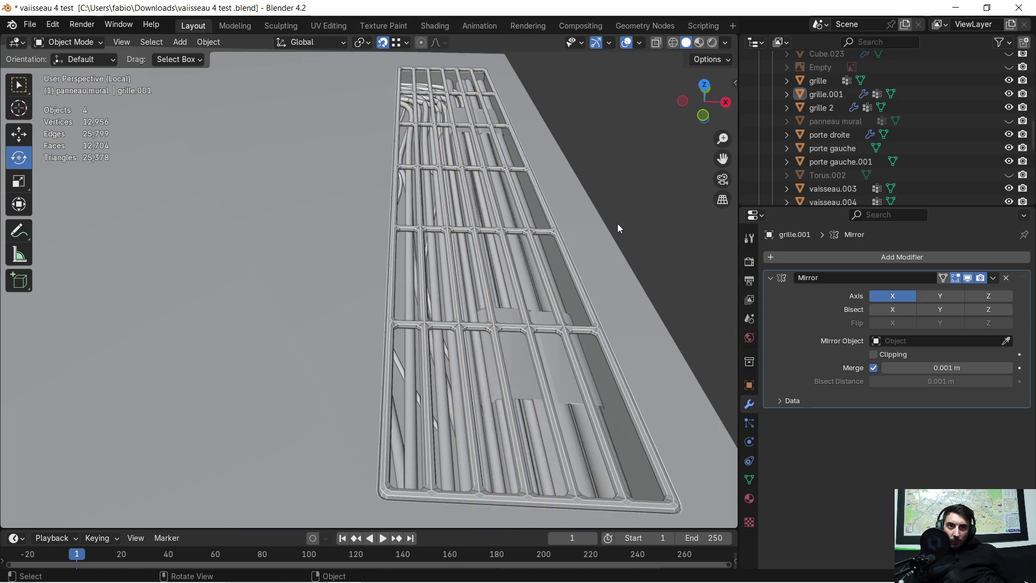
mouse_move(516, 315)
middle_mouse_down()
mouse_move(479, 323)
mouse_move(464, 312)
mouse_move(475, 316)
middle_mouse_up()
left_click(362, 293)
scroll(371, 291, "down", 5)
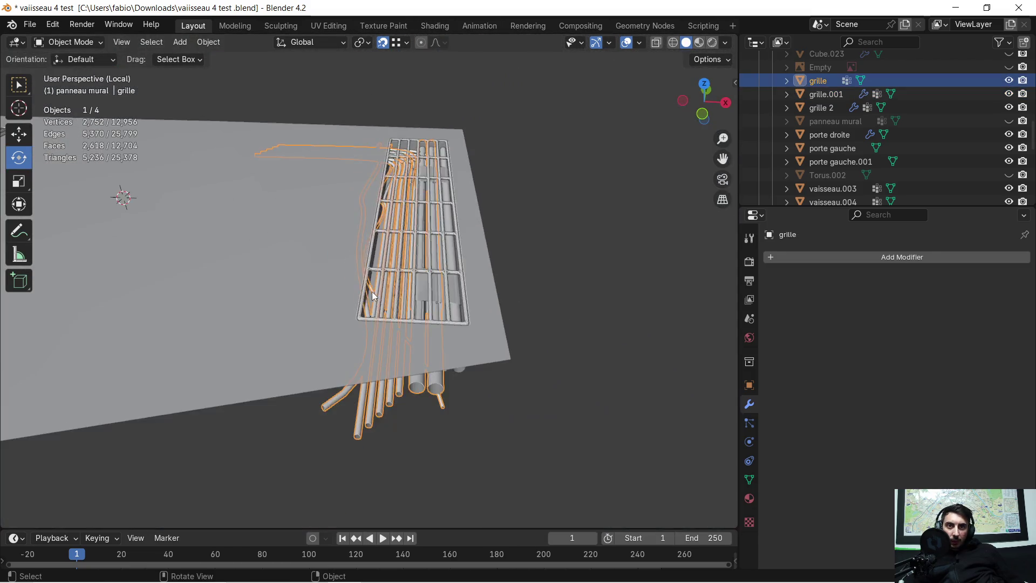
mouse_move(192, 323)
middle_mouse_down()
mouse_move(427, 323)
mouse_move(264, 274)
mouse_move(467, 387)
mouse_move(445, 240)
mouse_move(425, 282)
mouse_move(372, 283)
mouse_move(432, 299)
mouse_move(428, 347)
mouse_move(507, 329)
mouse_move(365, 342)
mouse_move(214, 330)
middle_mouse_up()
scroll(366, 337, "up", 3)
mouse_move(365, 335)
middle_mouse_down()
mouse_move(452, 300)
mouse_move(386, 322)
mouse_move(509, 319)
mouse_move(631, 247)
mouse_move(488, 282)
mouse_move(473, 272)
mouse_move(446, 309)
mouse_move(324, 333)
mouse_move(412, 367)
mouse_move(397, 339)
mouse_move(427, 310)
mouse_move(425, 356)
mouse_move(462, 350)
mouse_move(488, 373)
mouse_move(500, 360)
mouse_move(442, 365)
mouse_move(456, 367)
mouse_move(427, 348)
mouse_move(429, 333)
mouse_move(460, 348)
middle_mouse_up()
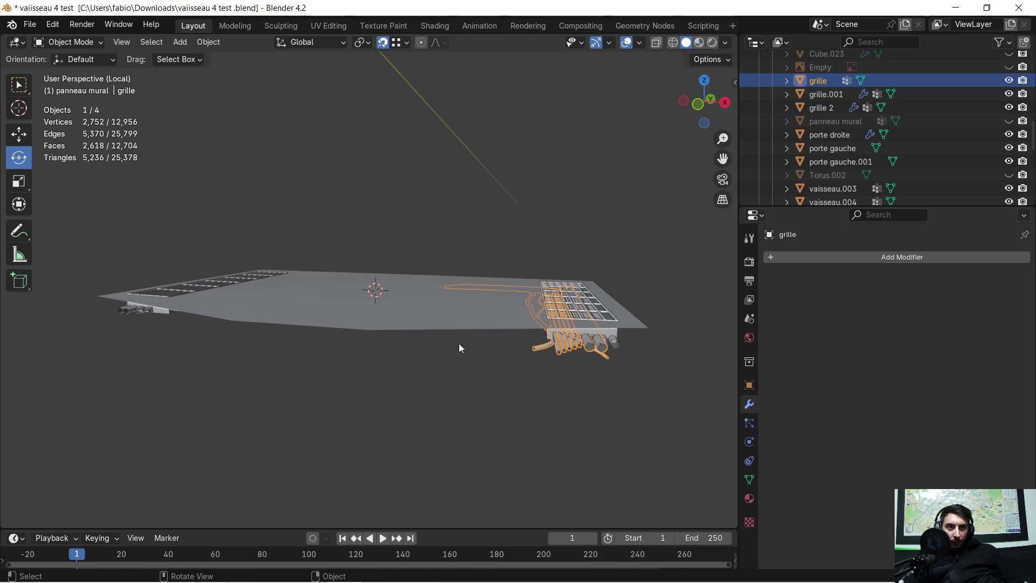
key("x")
left_click(584, 374)
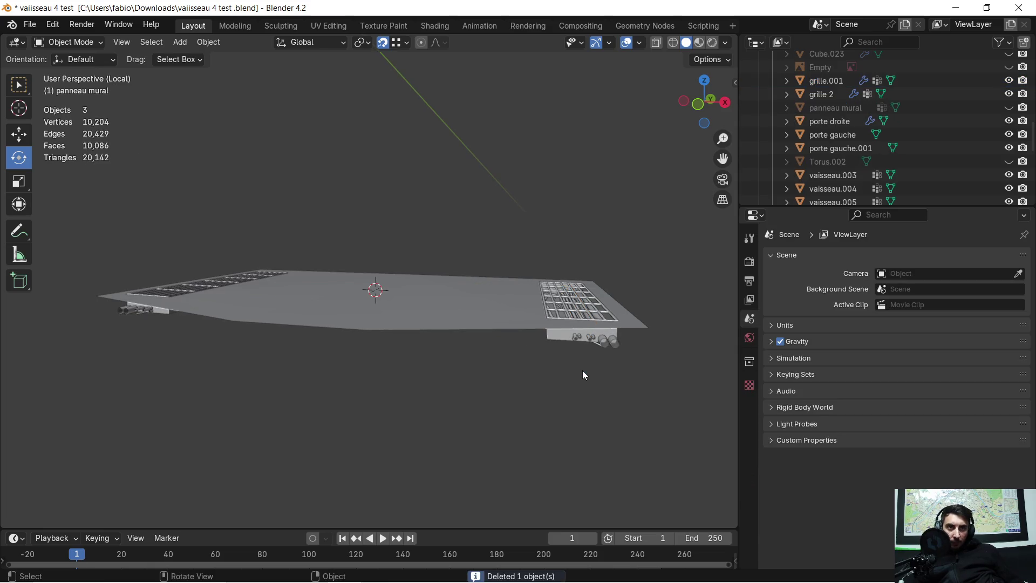
left_click(596, 351)
mouse_move(603, 345)
middle_mouse_down()
mouse_move(597, 307)
mouse_move(589, 373)
mouse_move(609, 359)
mouse_move(438, 261)
middle_mouse_up()
Apply grille.001's Mirror modifier permanently
scroll(610, 359, "up", 5)
scroll(467, 235, "up", 4)
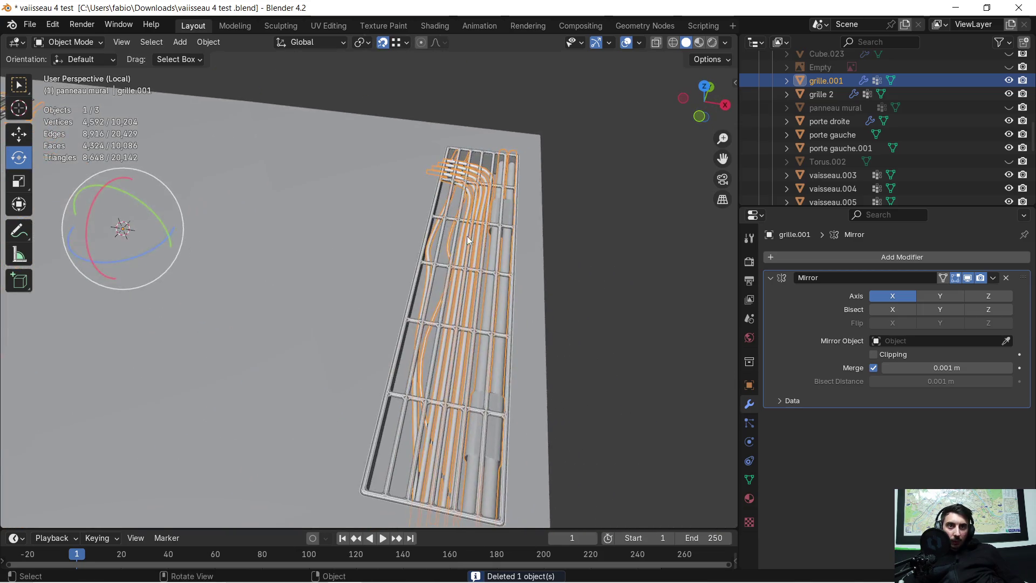
scroll(493, 259, "down", 10)
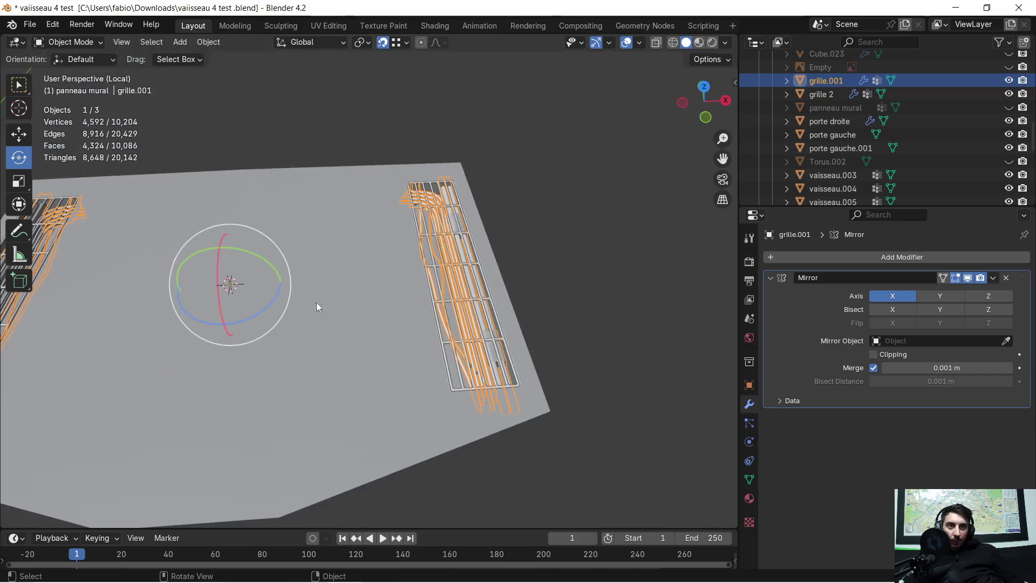
middle_click_drag(316, 302, 477, 316)
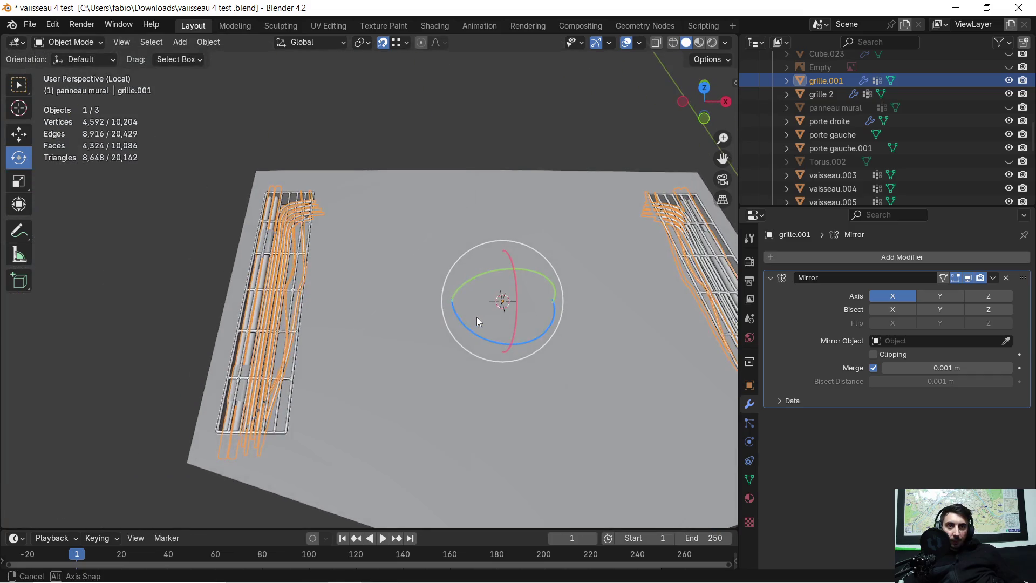
left_click(993, 277)
left_click(946, 296)
mouse_move(540, 304)
middle_mouse_down()
mouse_move(362, 338)
mouse_move(433, 328)
mouse_move(507, 292)
mouse_move(513, 264)
mouse_move(461, 316)
mouse_move(468, 305)
mouse_move(425, 309)
middle_mouse_up()
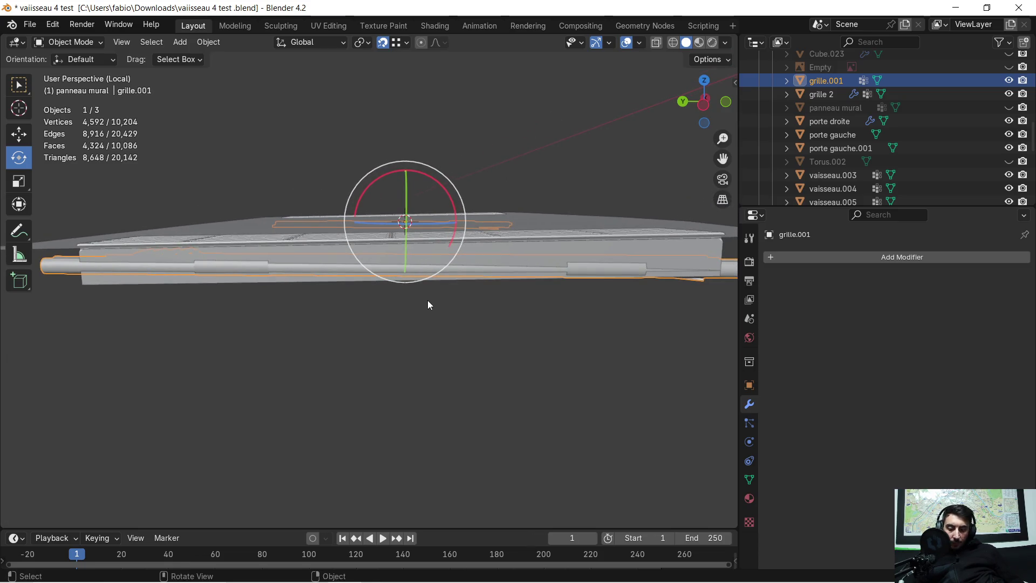
Tilt the grate -1.08° around X, then test a Z scale of 0 and undo it
key("r")
key("x")
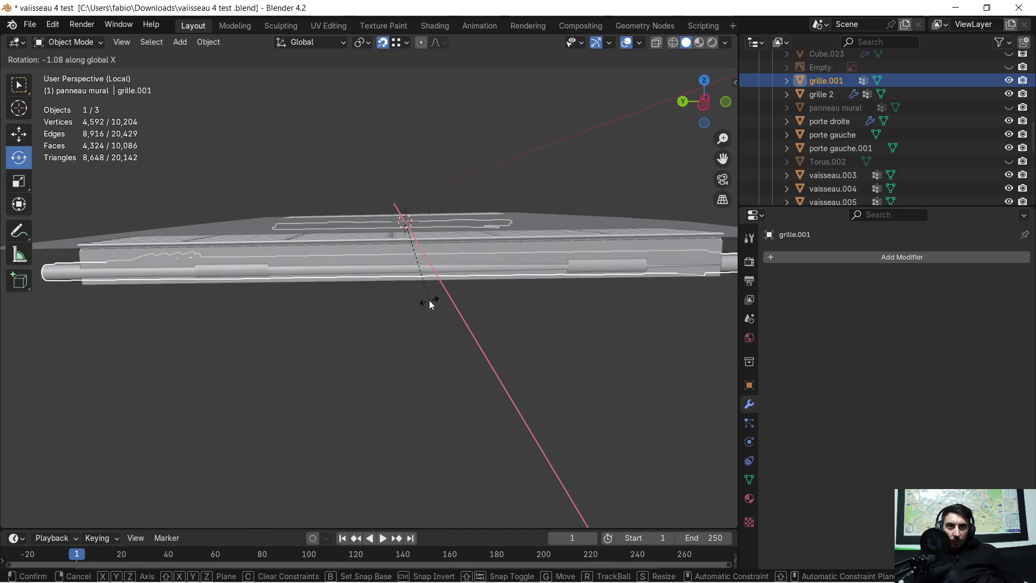
left_click(430, 303)
key("s")
key("z")
key("0")
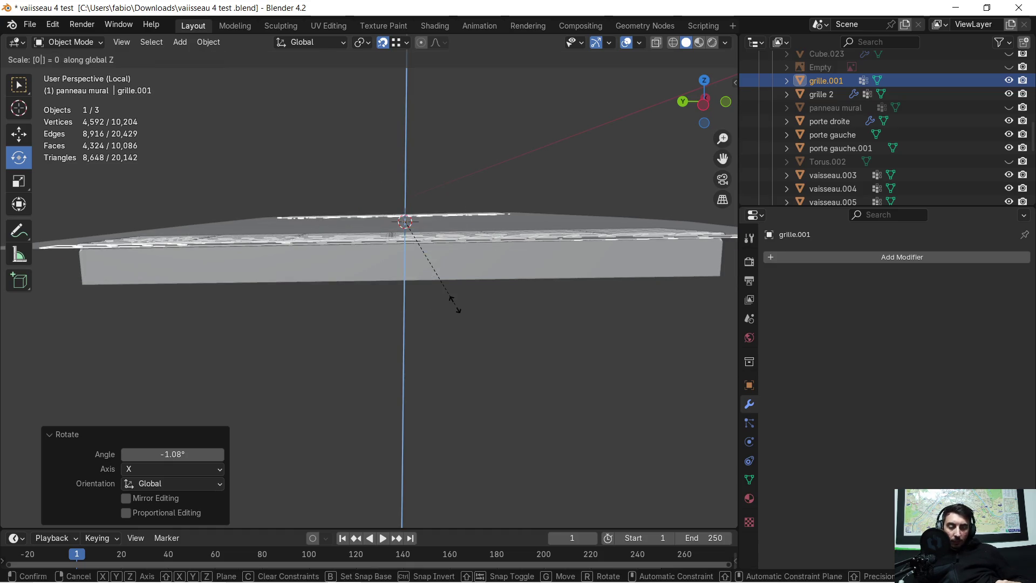
key("Return")
key("ctrl+z")
scroll(455, 304, "down", 3)
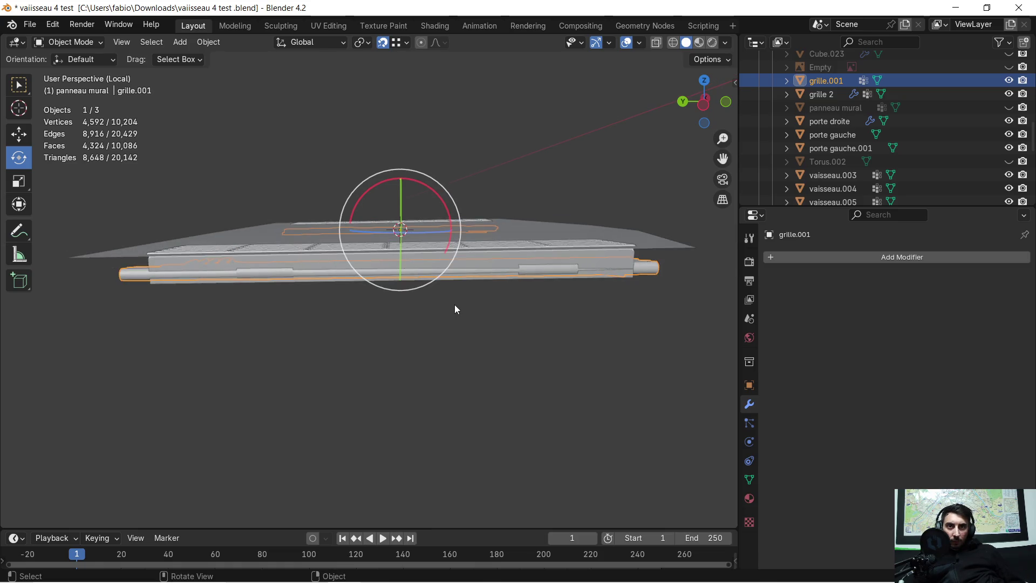
Start a second X-axis rotation of the grate toward the floor plate
key("r")
key("x")
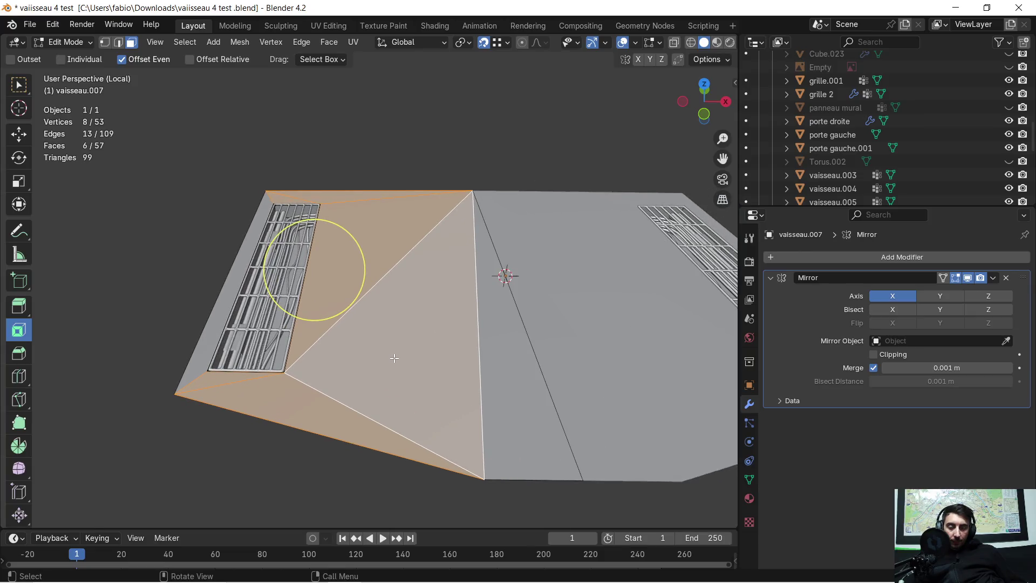
mouse_move(395, 357)
middle_mouse_down()
mouse_move(404, 351)
mouse_move(398, 337)
mouse_move(392, 367)
mouse_move(415, 388)
mouse_move(420, 372)
mouse_move(404, 370)
mouse_move(390, 339)
mouse_move(429, 319)
mouse_move(425, 332)
mouse_move(425, 273)
mouse_move(413, 286)
mouse_move(417, 353)
mouse_move(426, 340)
middle_mouse_up()
Activate Loop Cut, flatten the floor plate's raised middle peak, and return to Object Mode
scroll(506, 322, "down", 1)
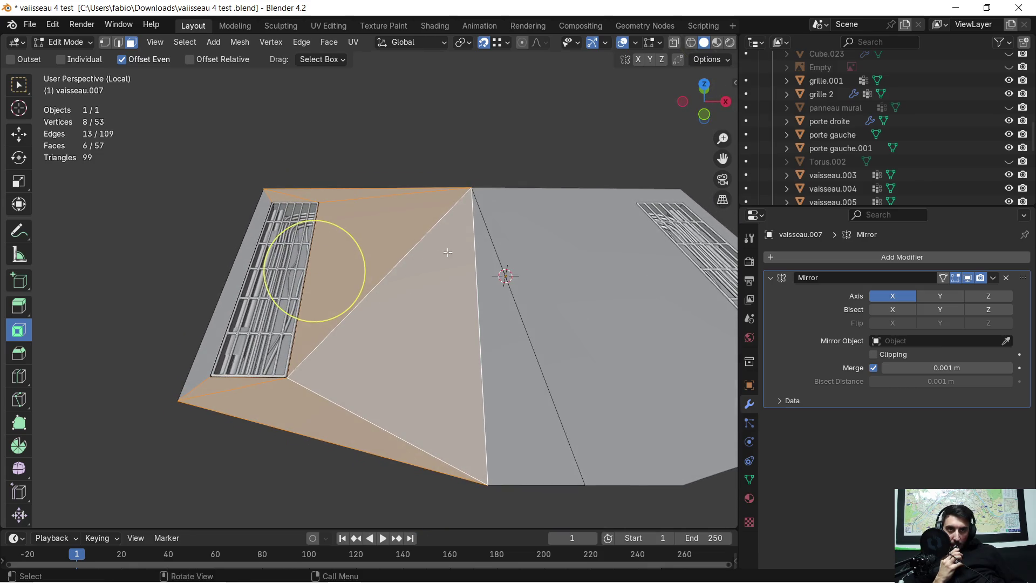
left_click(17, 378)
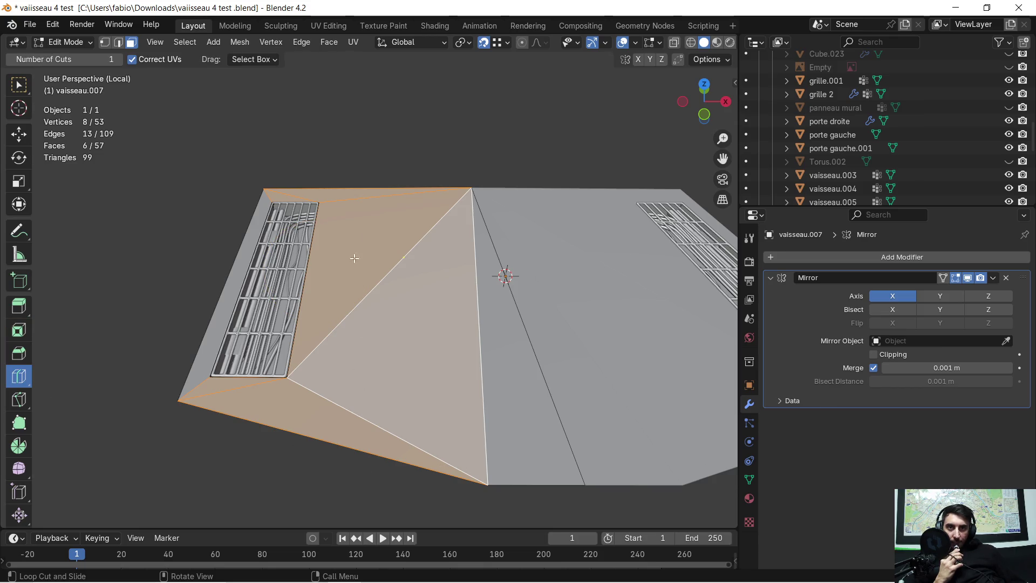
middle_click_drag(387, 400, 390, 390)
mouse_move(394, 381)
middle_mouse_down()
mouse_move(384, 323)
mouse_move(381, 336)
mouse_move(387, 322)
mouse_move(430, 319)
mouse_move(420, 383)
middle_mouse_up()
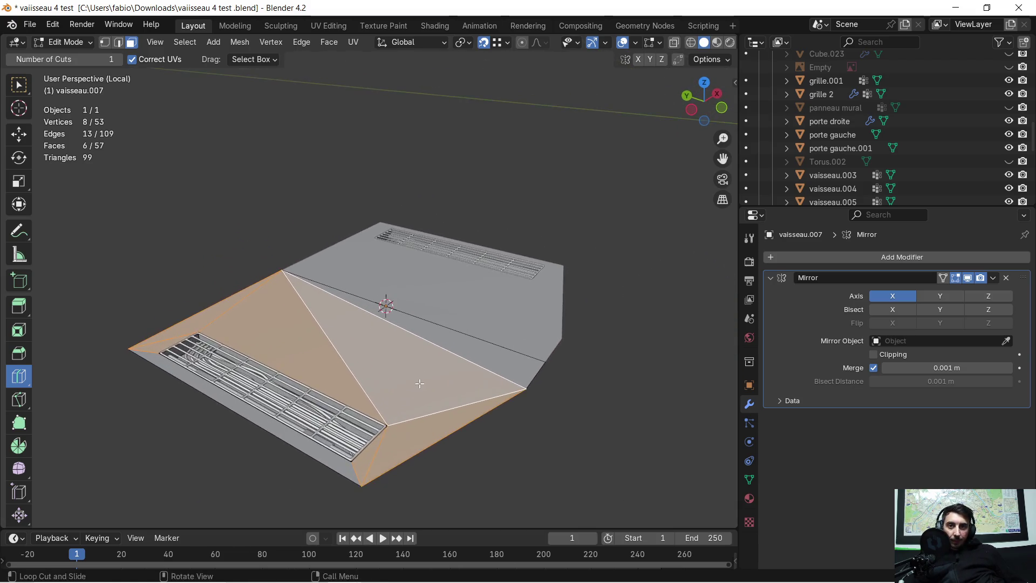
key("ctrl+z")
key("Tab")
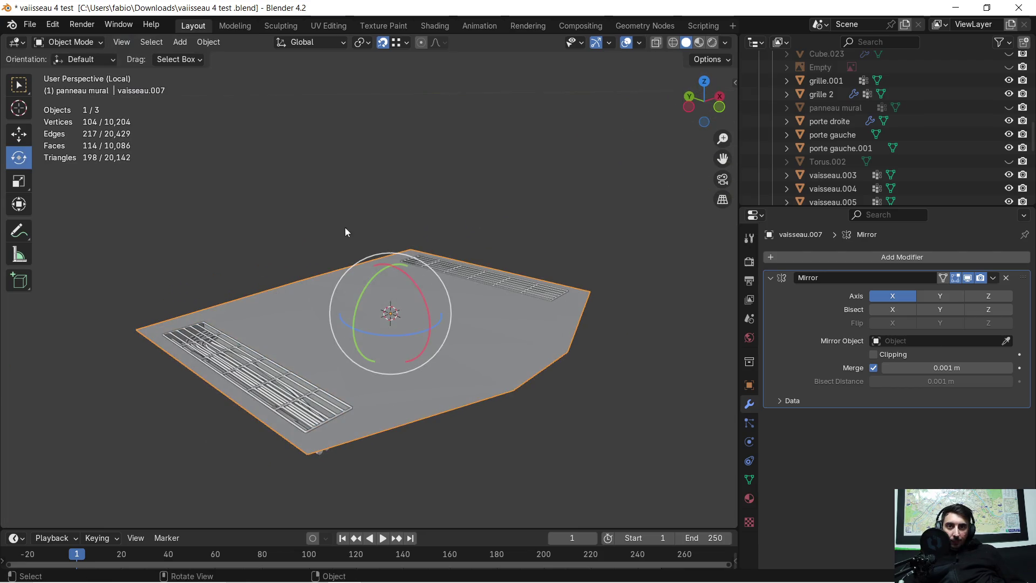
Add a cube and move it 1.412 m along X beside the left grate
left_click(290, 175)
left_click(181, 41)
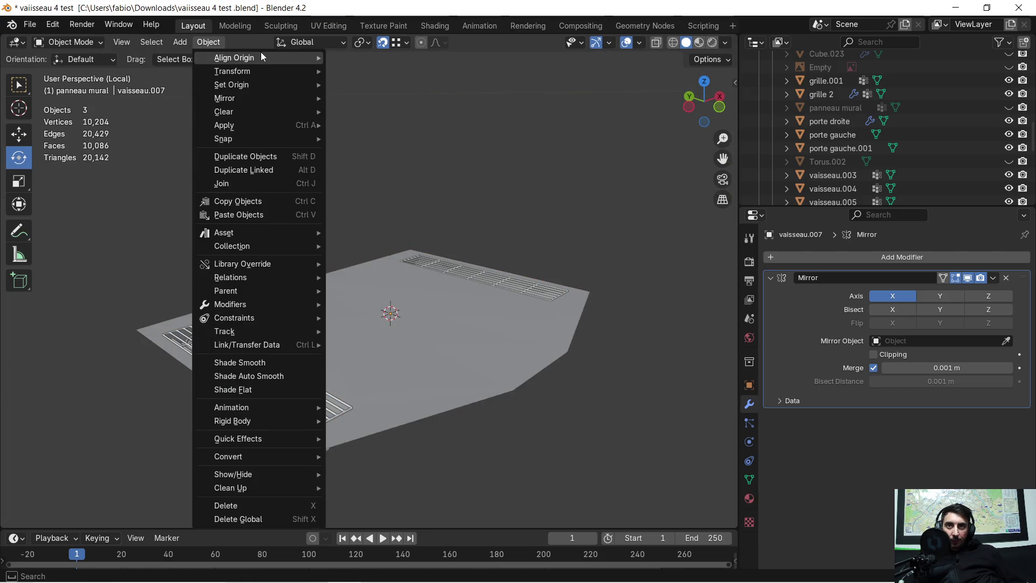
mouse_move(250, 54)
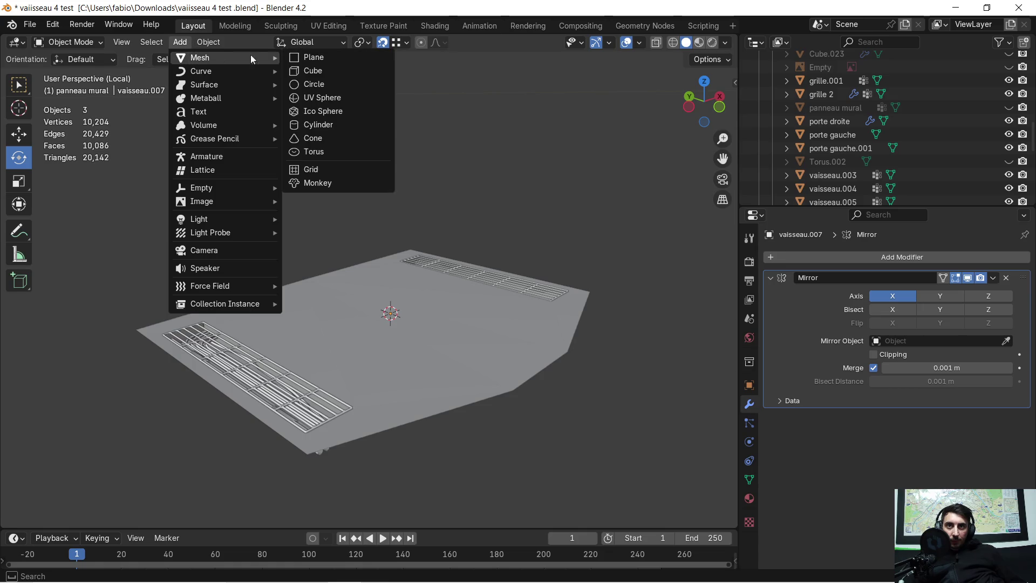
left_click(324, 70)
middle_click_drag(322, 154, 272, 251)
scroll(291, 281, "up", 4)
mouse_move(312, 312)
middle_mouse_down()
mouse_move(423, 247)
mouse_move(370, 250)
middle_mouse_up()
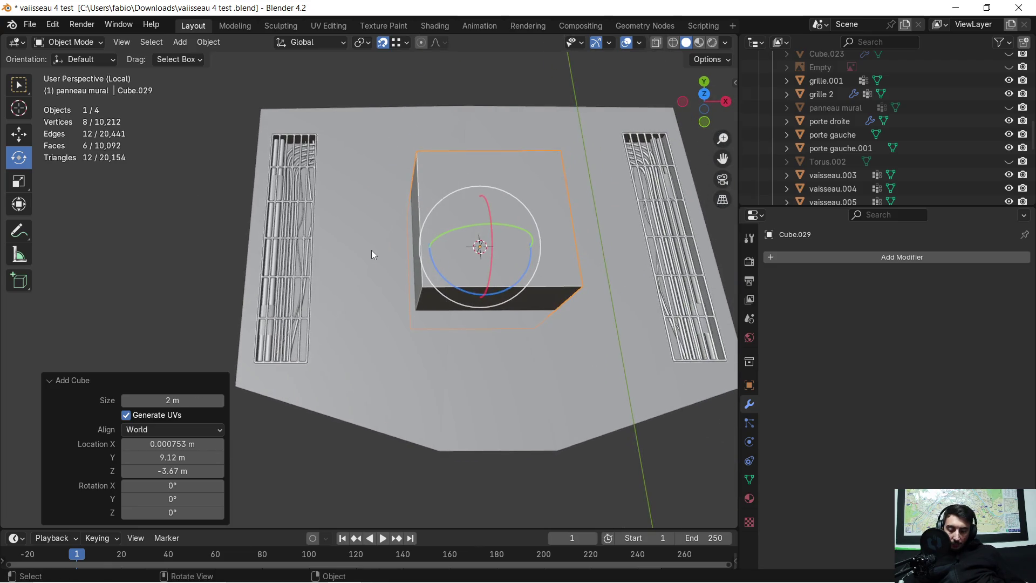
key("g")
key("x")
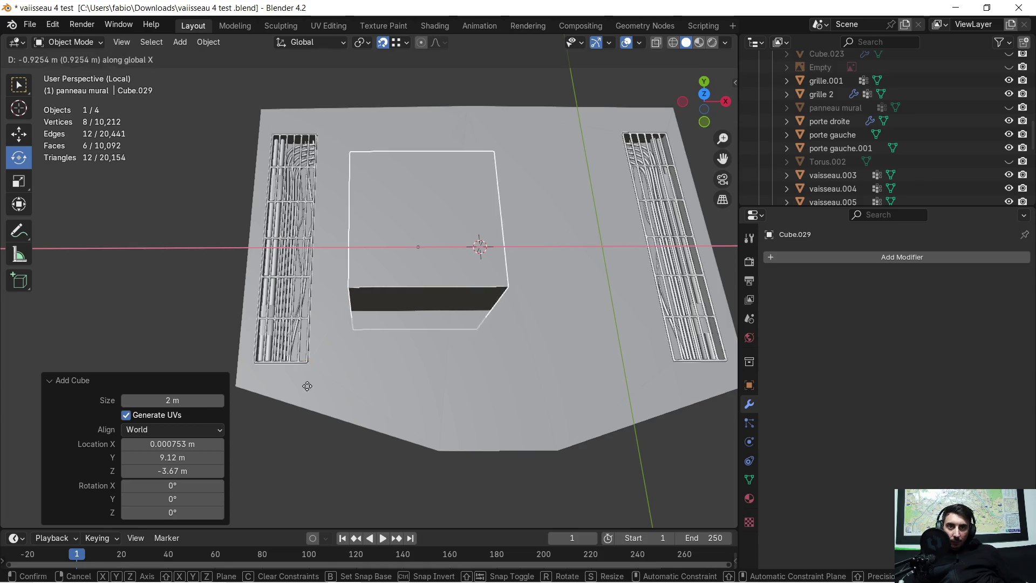
left_click(278, 434)
mouse_move(354, 345)
middle_mouse_down()
mouse_move(491, 342)
mouse_move(526, 283)
mouse_move(510, 235)
middle_mouse_up()
Scale the cube to 0.223 on Z, 1.978 on Y and 0.822 on X
key("s")
key("z")
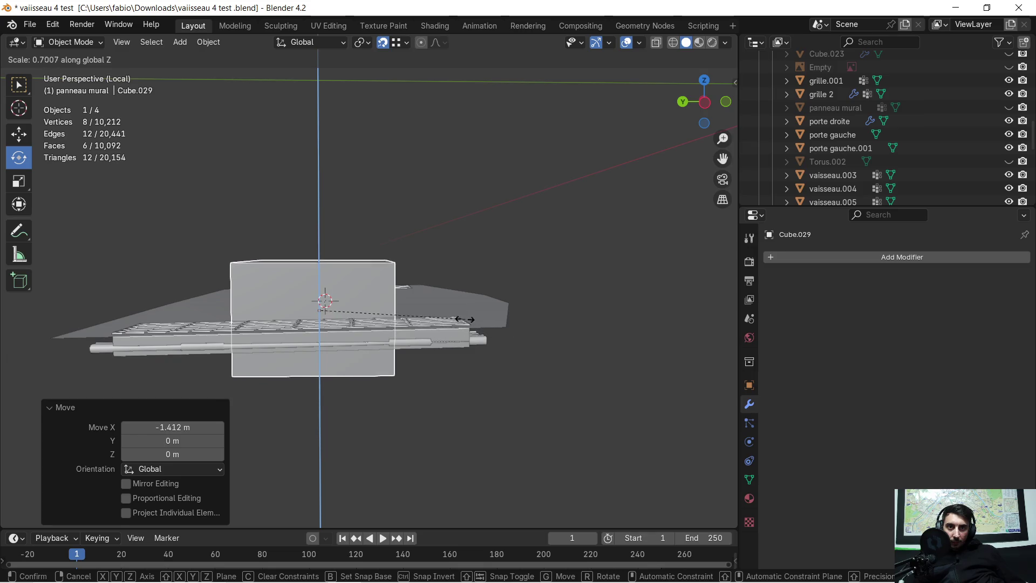
left_click(368, 300)
mouse_move(368, 300)
middle_mouse_down()
mouse_move(377, 330)
mouse_move(324, 203)
mouse_move(407, 323)
mouse_move(268, 326)
middle_mouse_up()
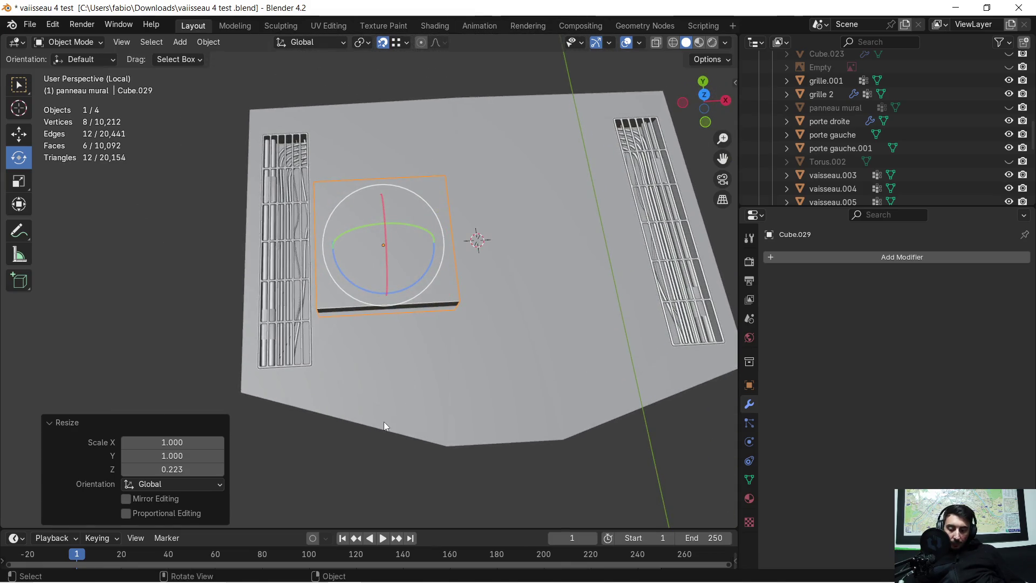
key("s")
key("y")
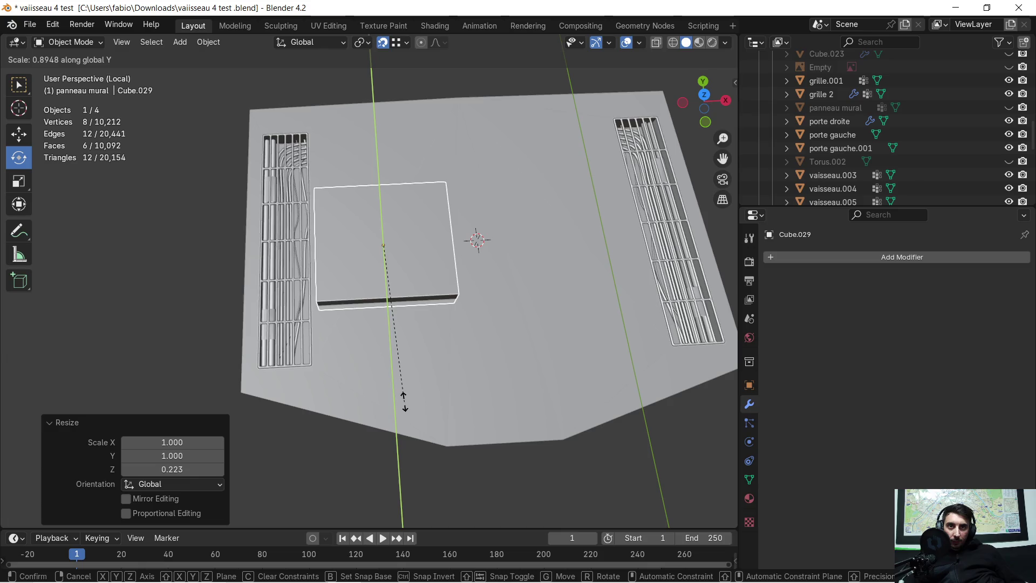
left_click(286, 93)
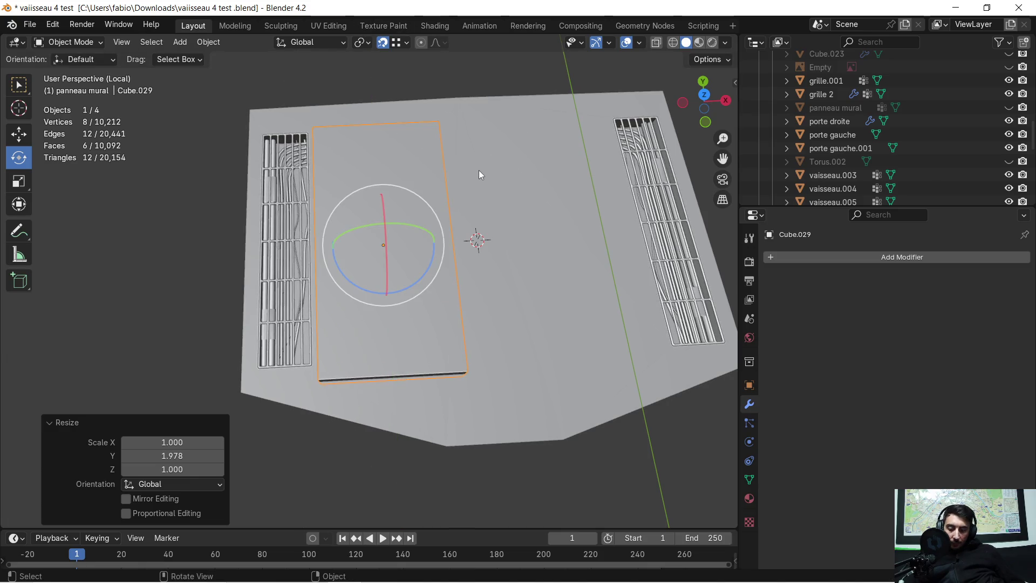
key("s")
key("x")
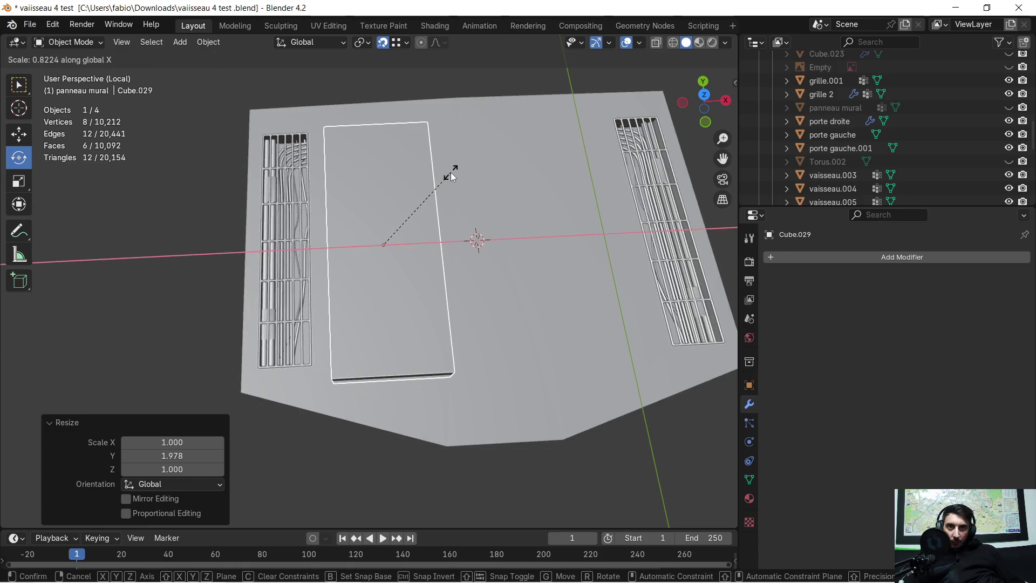
left_click(451, 174)
mouse_move(501, 306)
middle_mouse_down()
mouse_move(491, 266)
mouse_move(513, 231)
mouse_move(555, 222)
mouse_move(507, 260)
mouse_move(296, 297)
mouse_move(511, 234)
mouse_move(535, 246)
mouse_move(510, 319)
middle_mouse_up()
Add a Boolean modifier to vaisseau.007 using Cube.029 as cutter and apply it
left_click(509, 363)
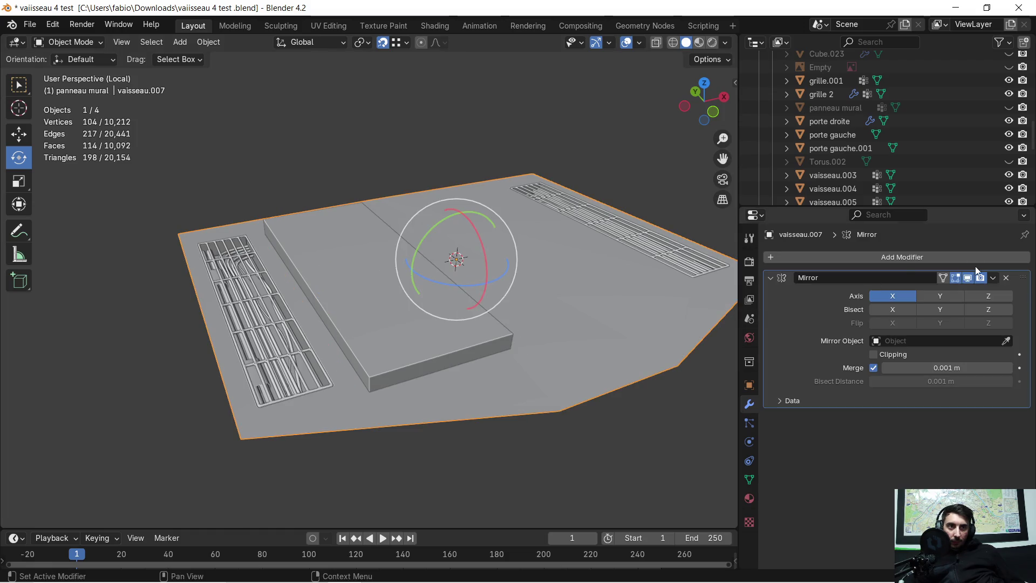
left_click(770, 278)
left_click(782, 256)
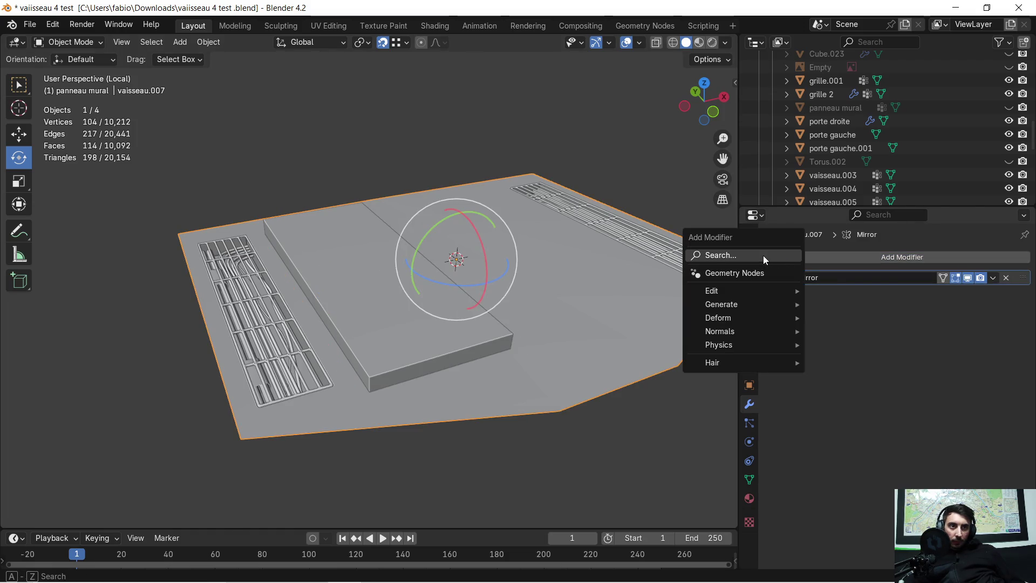
left_click(762, 255)
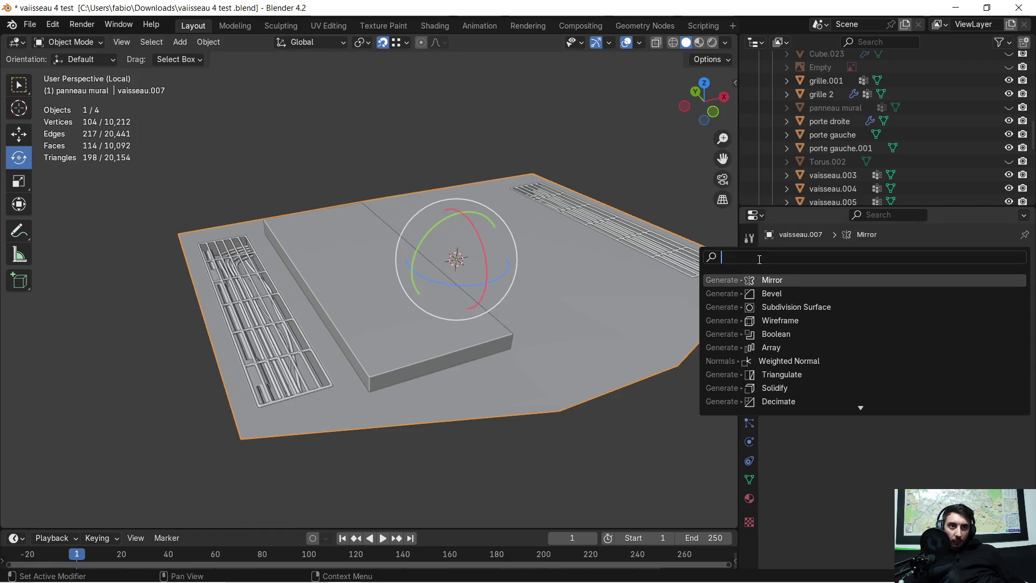
left_click(789, 333)
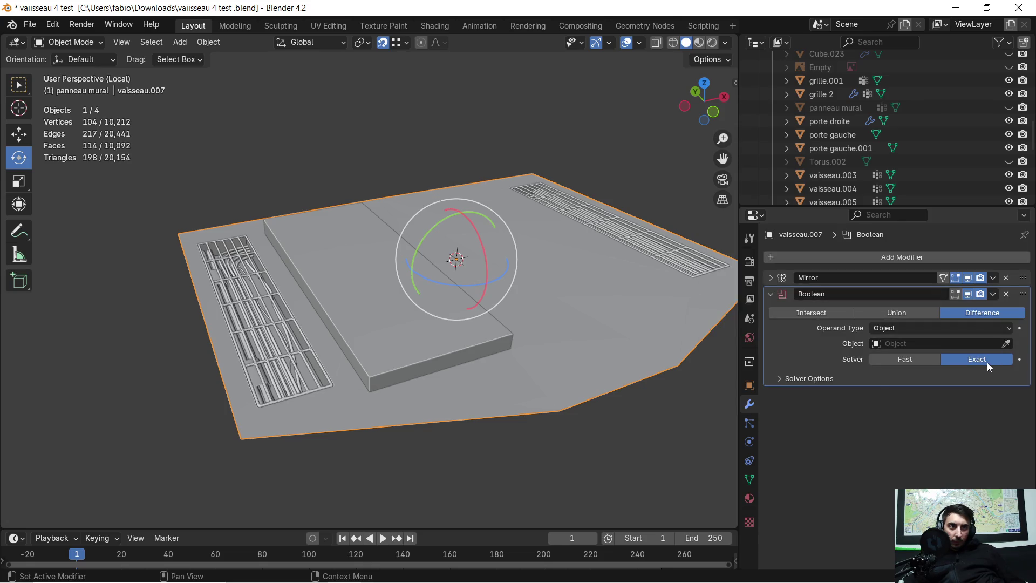
left_click(504, 344)
mouse_move(420, 321)
middle_mouse_down()
mouse_move(376, 340)
mouse_move(384, 300)
mouse_move(409, 296)
mouse_move(386, 271)
middle_mouse_up()
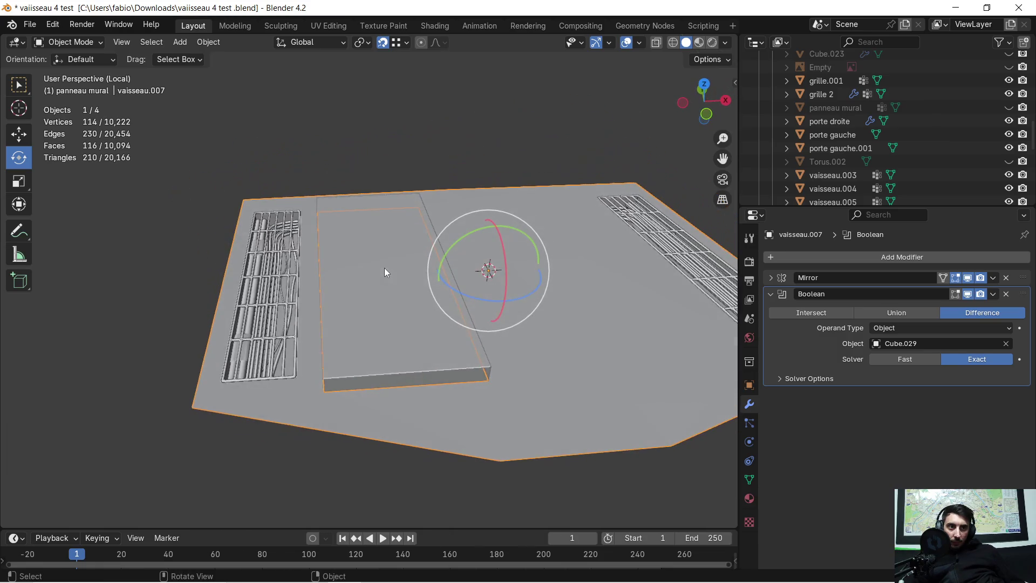
left_click(992, 296)
left_click(931, 308)
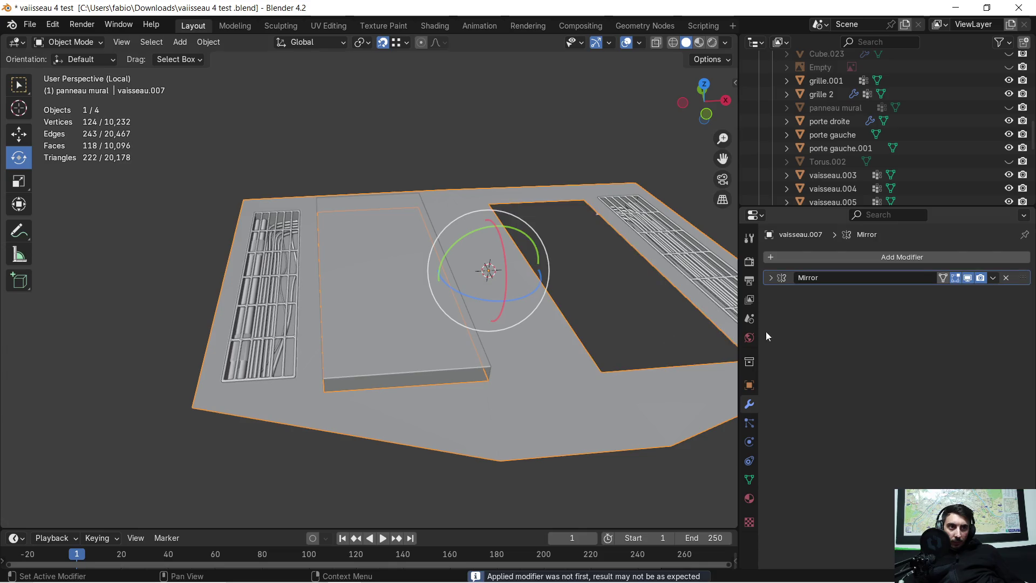
Delete the Cube.029 slab to reveal the two mirrored openings
left_click(426, 320)
key("x")
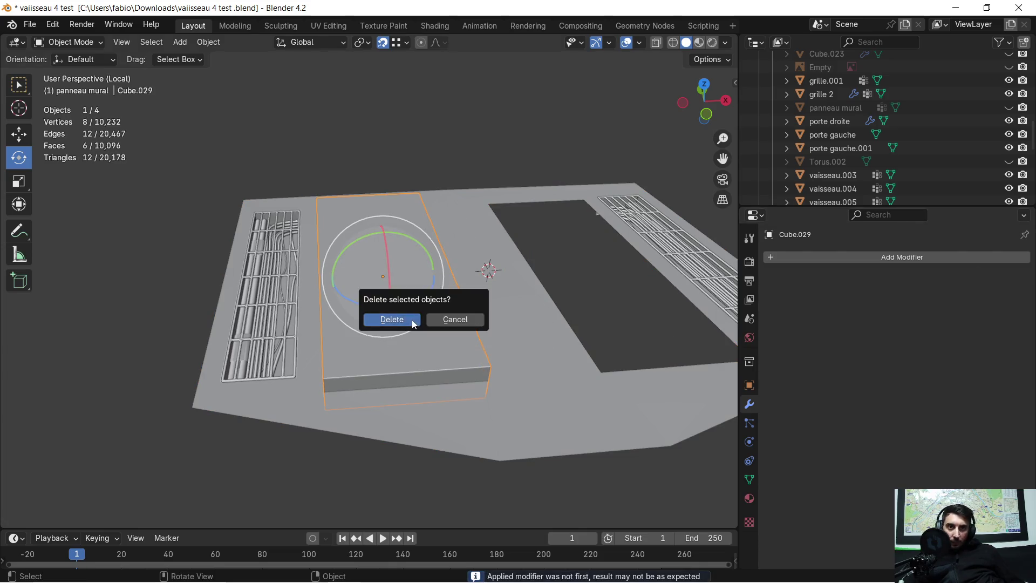
left_click(412, 320)
mouse_move(442, 294)
middle_mouse_down()
mouse_move(438, 335)
mouse_move(509, 292)
mouse_move(445, 336)
mouse_move(510, 269)
mouse_move(626, 248)
mouse_move(655, 225)
mouse_move(594, 255)
mouse_move(452, 285)
mouse_move(469, 255)
middle_mouse_up()
Enter Edit Mode on vaisseau.007 and orbit in close to the left opening
mouse_move(364, 281)
middle_mouse_down()
mouse_move(471, 254)
mouse_move(461, 268)
mouse_move(392, 254)
mouse_move(405, 245)
middle_mouse_up()
left_click(468, 283)
key("Tab")
mouse_move(437, 358)
middle_mouse_down()
mouse_move(434, 280)
mouse_move(412, 310)
mouse_move(432, 311)
middle_mouse_up()
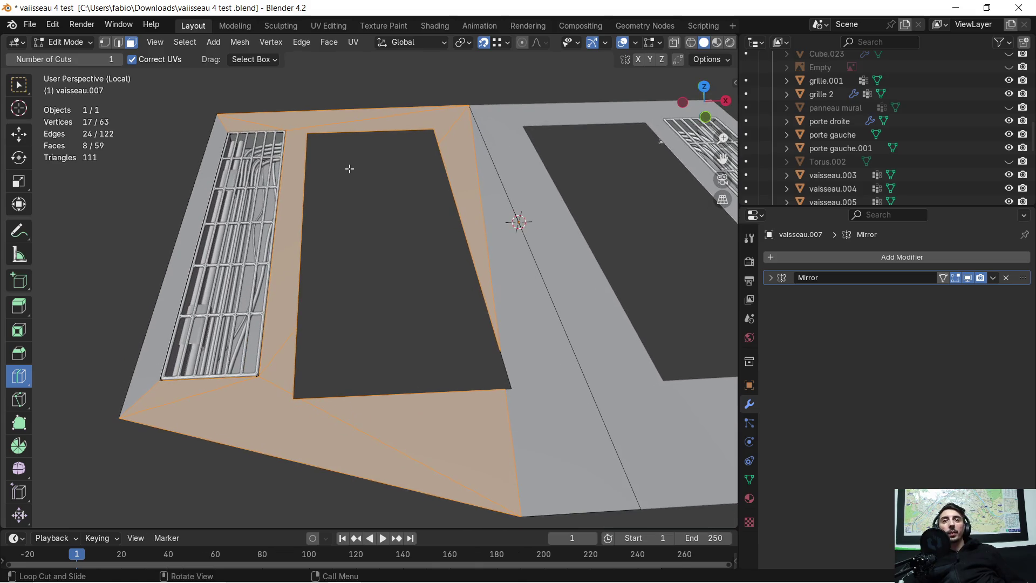
scroll(351, 168, "up", 2)
mouse_move(398, 237)
middle_mouse_down()
mouse_move(368, 219)
mouse_move(358, 192)
mouse_move(375, 227)
mouse_move(421, 229)
mouse_move(451, 201)
mouse_move(425, 230)
mouse_move(173, 71)
middle_mouse_up()
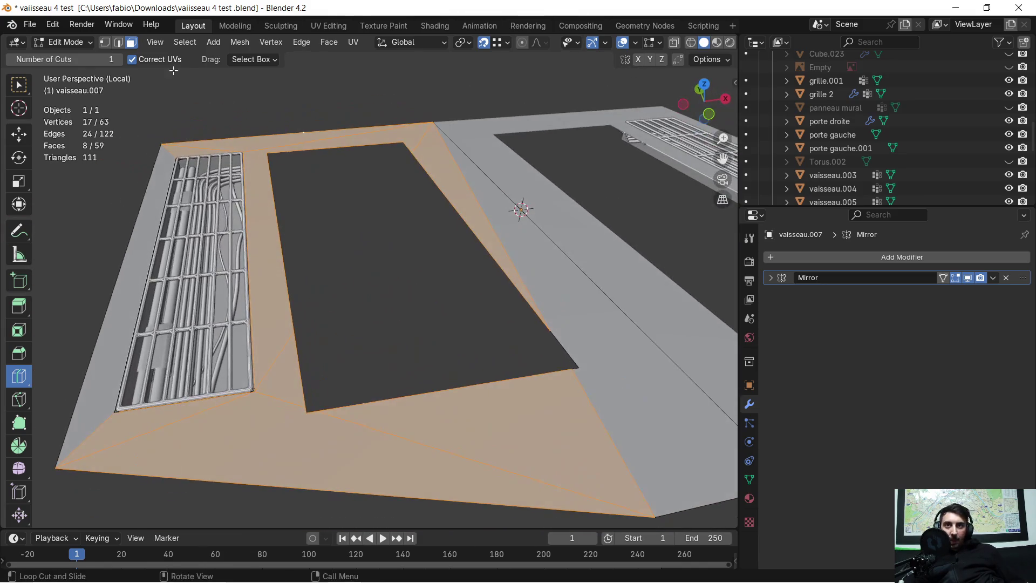
Add an edge loop in edge select mode and select the left opening's top edge
left_click(117, 44)
left_click(282, 260)
middle_click_drag(322, 245, 135, 173)
left_click(16, 137)
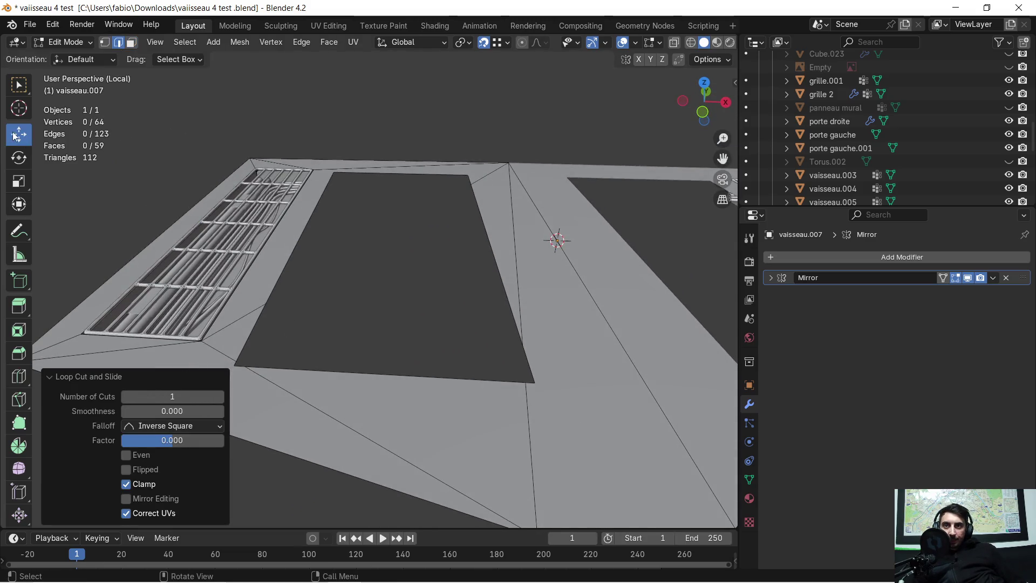
left_click(311, 227)
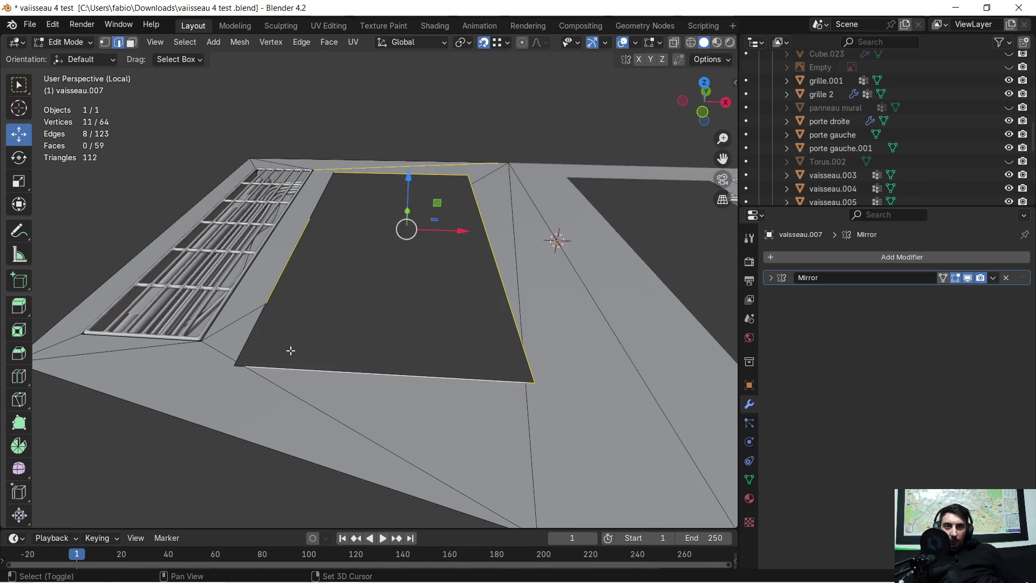
Add the opening's bottom edge to the selection and fill the left hole with a face
left_click(244, 355, "shift")
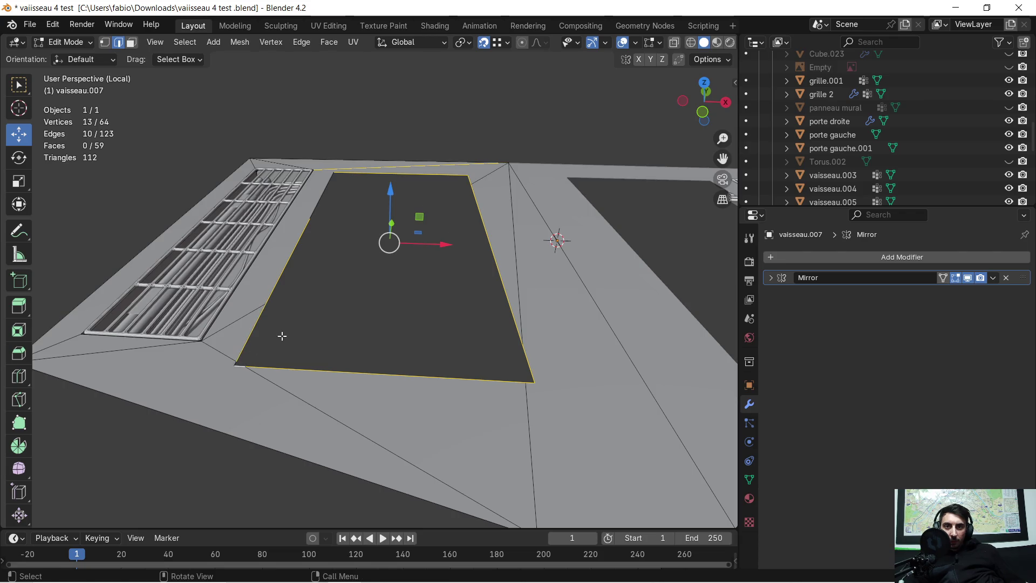
scroll(280, 340, "up", 2)
mouse_move(273, 359)
middle_mouse_down()
mouse_move(319, 354)
mouse_move(411, 382)
middle_mouse_up()
scroll(426, 442, "up", 2)
middle_click_drag(429, 448, 413, 416, "shift")
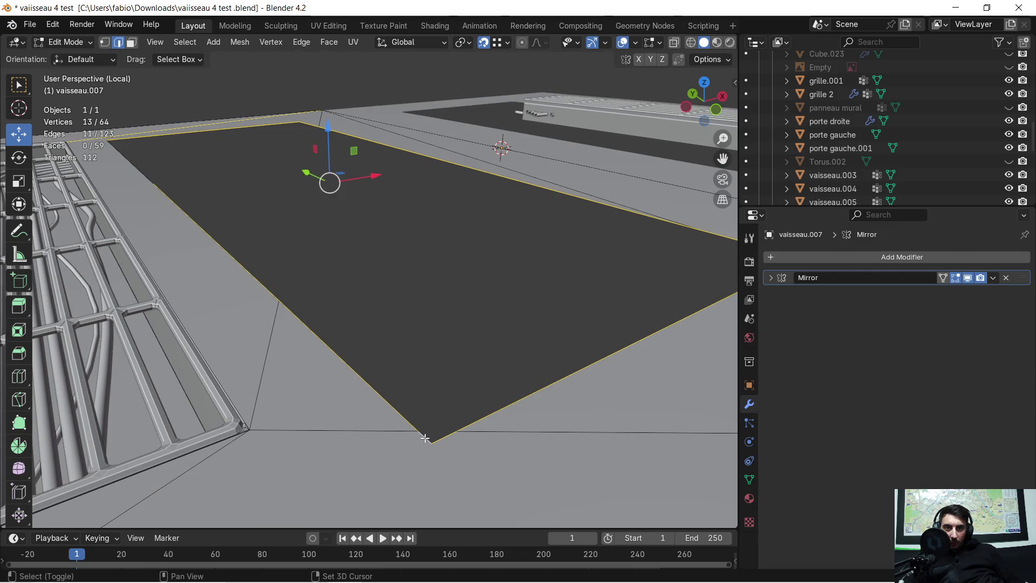
scroll(458, 337, "down", 2)
mouse_move(458, 337)
middle_mouse_down()
mouse_move(455, 314)
mouse_move(354, 326)
mouse_move(470, 303)
mouse_move(266, 326)
mouse_move(259, 284)
mouse_move(290, 393)
mouse_move(257, 289)
middle_mouse_up()
scroll(440, 263, "down", 3)
mouse_move(370, 282)
middle_mouse_down()
mouse_move(359, 273)
mouse_move(310, 312)
mouse_move(342, 278)
mouse_move(511, 319)
mouse_move(701, 284)
mouse_move(466, 208)
mouse_move(440, 254)
mouse_move(395, 268)
mouse_move(419, 258)
mouse_move(416, 225)
mouse_move(406, 269)
middle_mouse_up()
key("f")
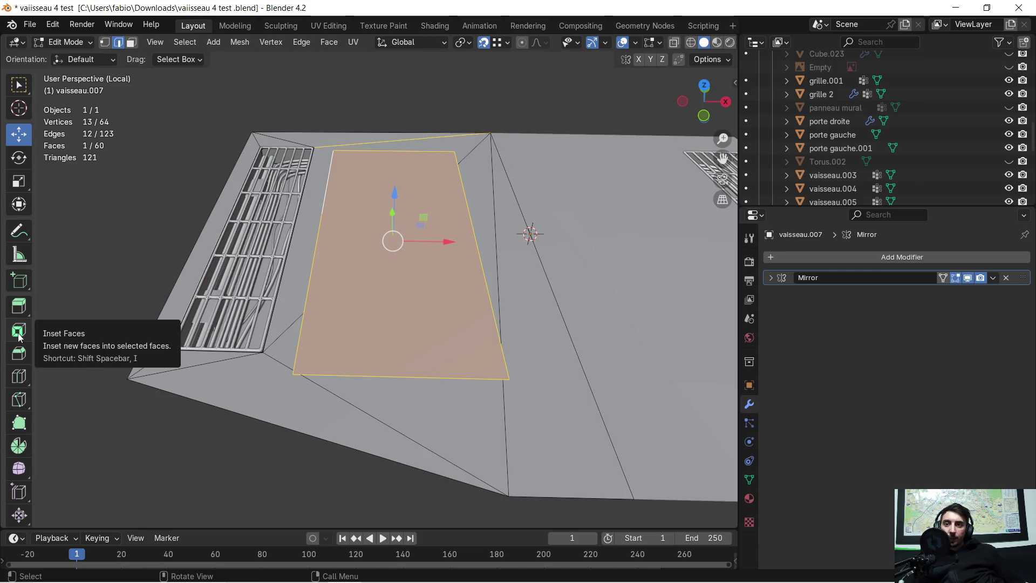
left_click(19, 333)
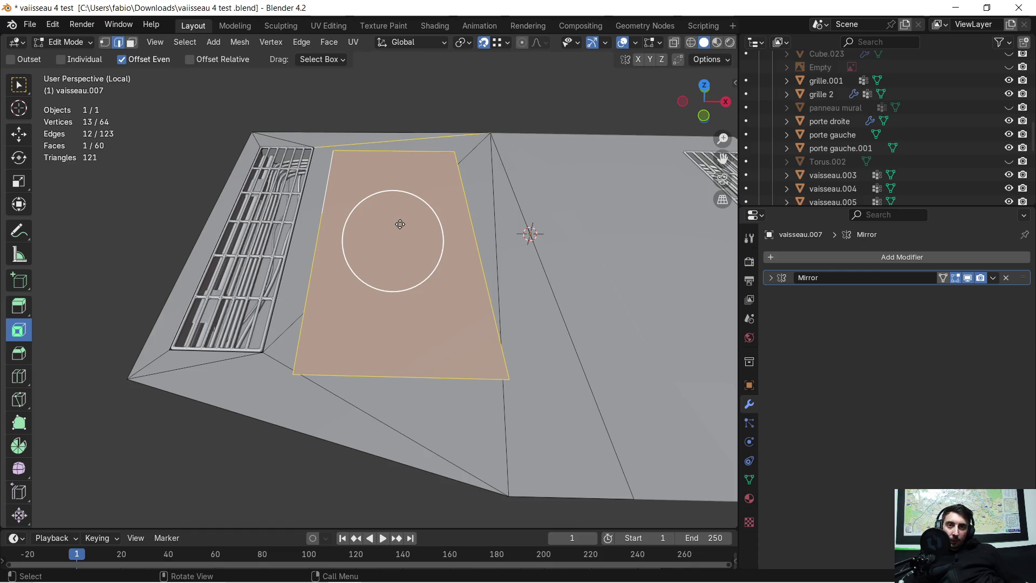
mouse_move(400, 224)
middle_mouse_down()
mouse_move(396, 255)
mouse_move(417, 254)
mouse_move(410, 231)
mouse_move(432, 219)
middle_mouse_up()
mouse_move(432, 218)
left_mouse_down()
mouse_move(452, 232)
mouse_move(335, 388)
left_mouse_up()
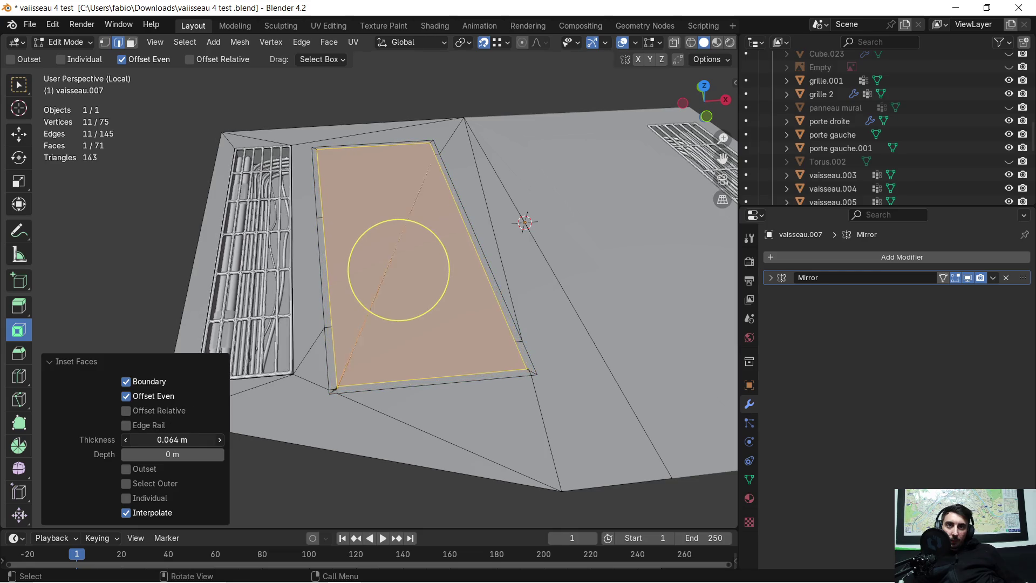
mouse_move(407, 359)
middle_mouse_down()
mouse_move(388, 392)
mouse_move(398, 392)
middle_mouse_up()
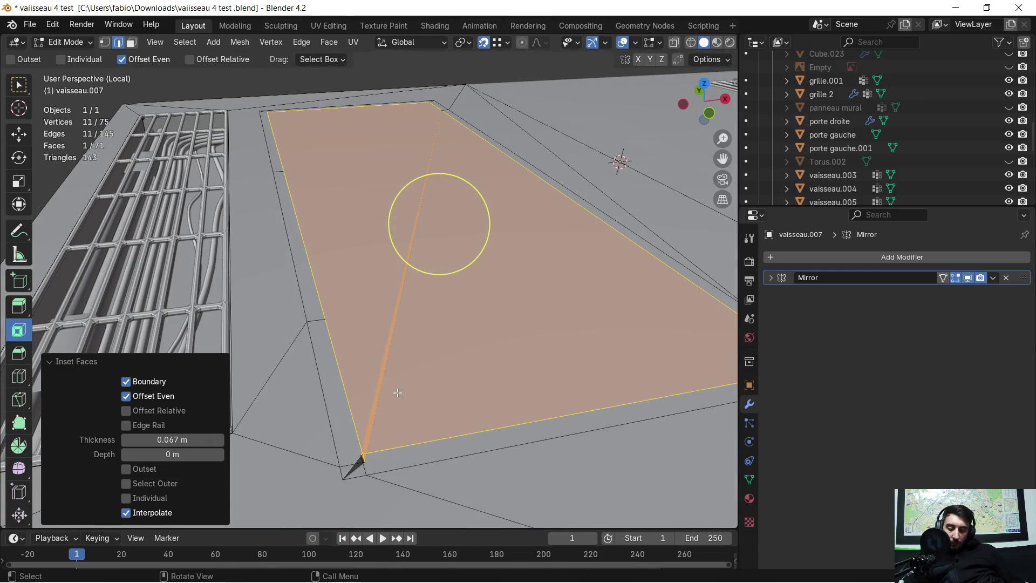
key("ctrl+z")
mouse_move(397, 369)
middle_mouse_down()
mouse_move(394, 358)
mouse_move(370, 377)
mouse_move(375, 346)
mouse_move(360, 332)
mouse_move(375, 300)
mouse_move(342, 353)
mouse_move(351, 322)
mouse_move(339, 299)
mouse_move(405, 273)
mouse_move(388, 280)
mouse_move(383, 303)
mouse_move(372, 289)
middle_mouse_up()
scroll(359, 352, "up", 2)
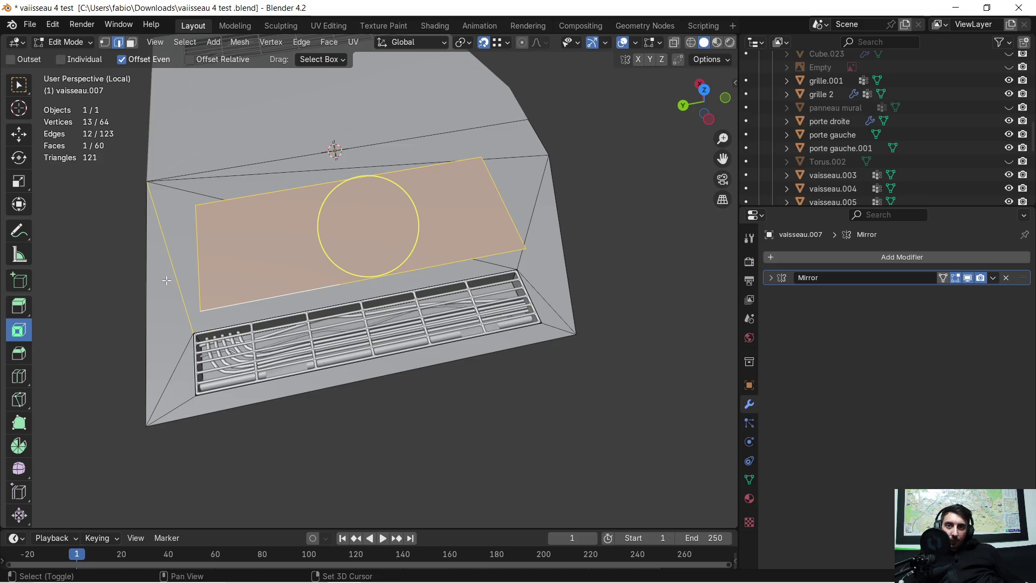
middle_click_drag(303, 263, 398, 212)
key("i")
left_click(457, 144)
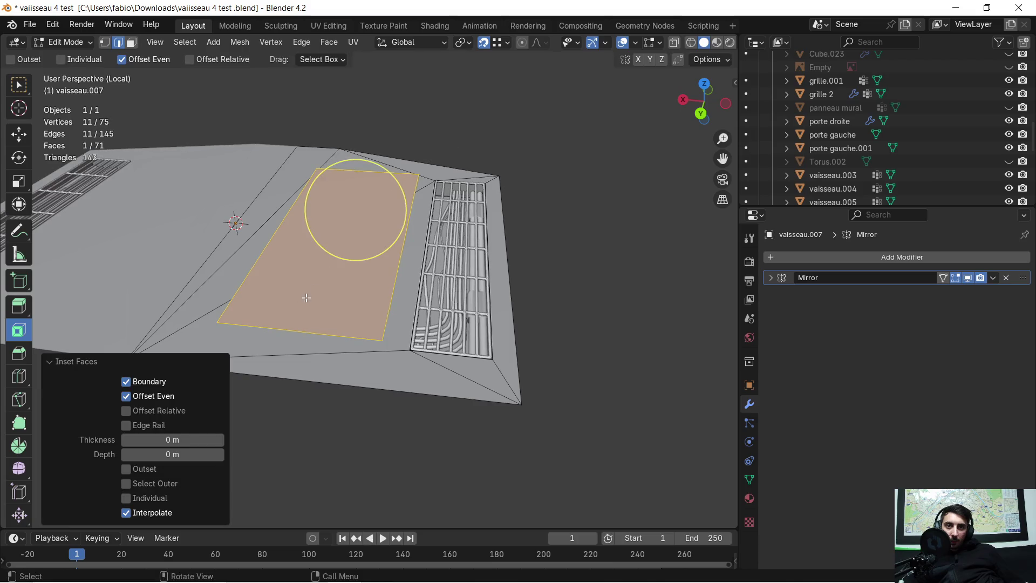
left_click_drag(173, 440, 213, 440)
mouse_move(322, 261)
middle_mouse_down()
mouse_move(86, 264)
mouse_move(83, 273)
mouse_move(209, 267)
mouse_move(260, 308)
mouse_move(308, 308)
middle_mouse_up()
key("ctrl+z")
middle_click_drag(390, 407, 372, 339, "ctrl")
left_click(387, 329, "shift")
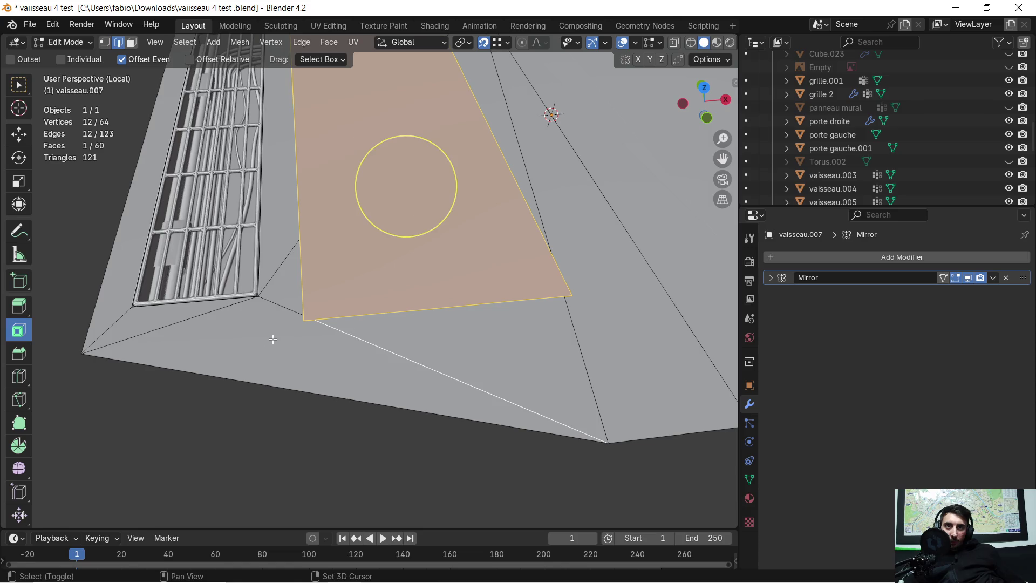
key("3")
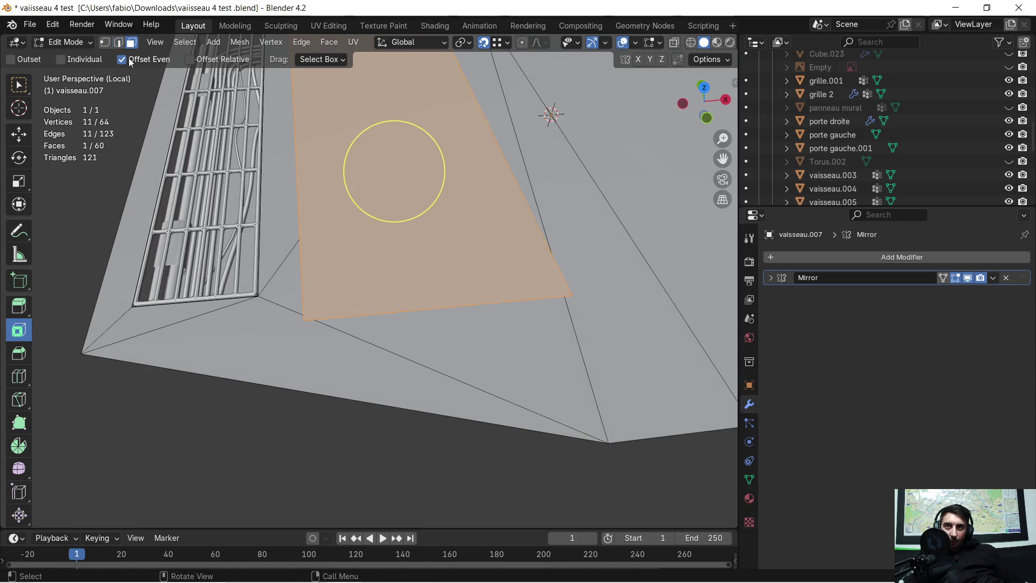
left_click(344, 266)
left_click(398, 328, "shift")
left_click(315, 355, "shift")
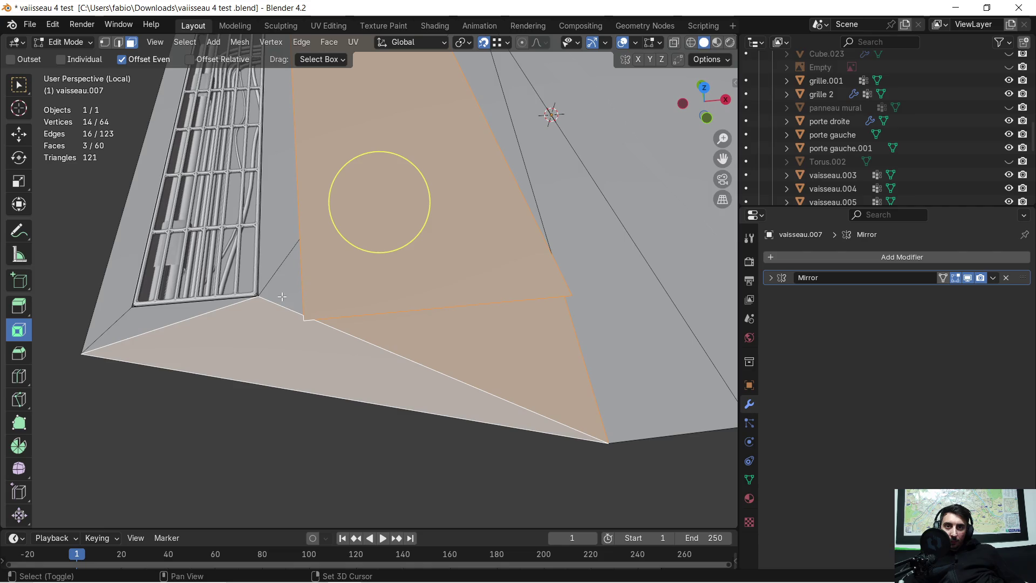
left_click(281, 281, "shift")
left_click(268, 282, "shift")
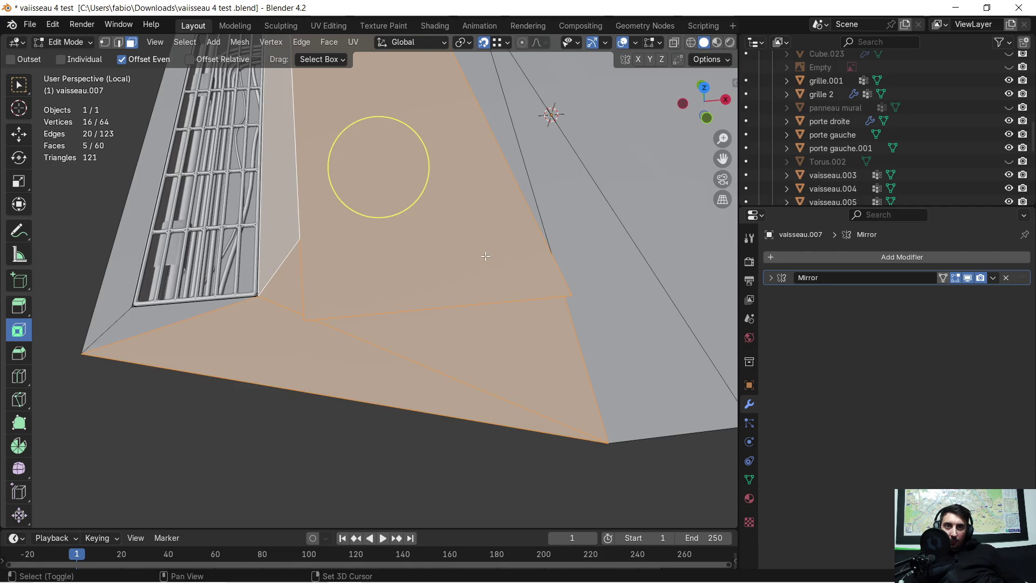
middle_click_drag(485, 256, 358, 330, "shift")
left_click(365, 242, "shift")
left_click(385, 264, "shift")
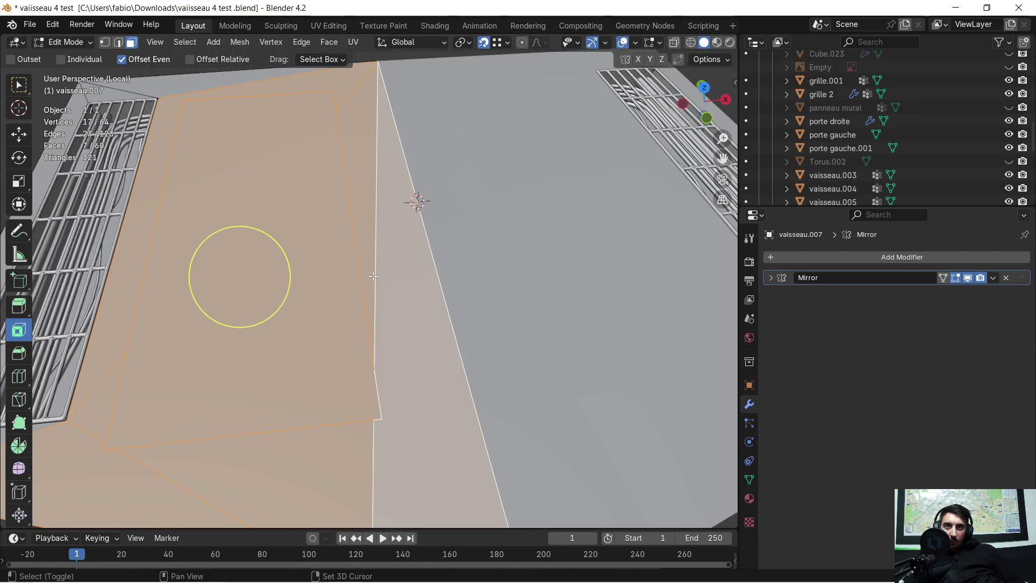
scroll(374, 277, "down", 2)
left_click(243, 132, "shift")
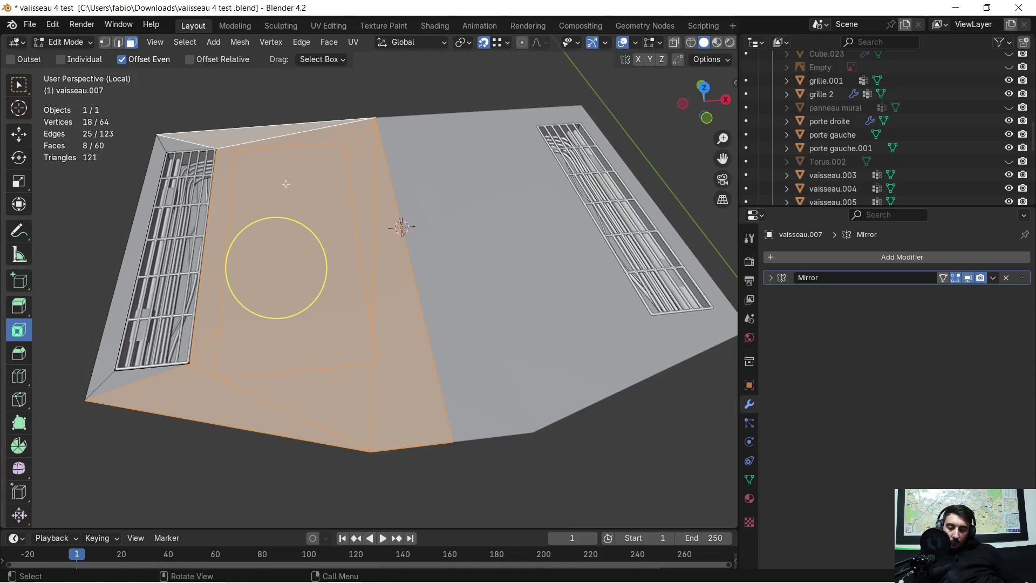
Select the whole floor mesh and merge by distance, removing 4 duplicate vertices
key("a")
key("m")
left_click(286, 184)
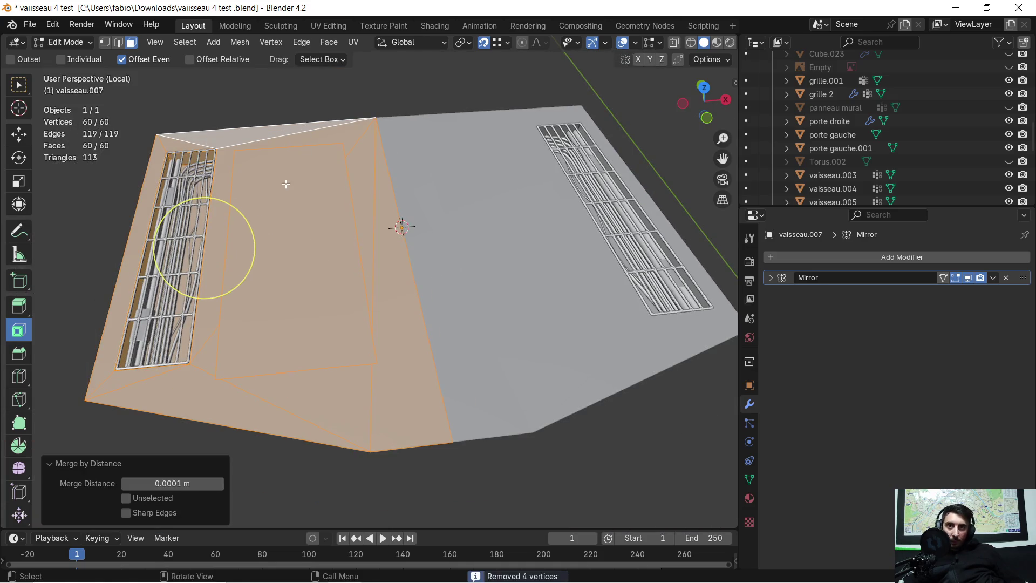
Select the new floor plate face plus its surrounding triangles and top strip face
left_click(296, 311)
scroll(294, 319, "up", 2)
middle_click_drag(289, 326, 259, 329)
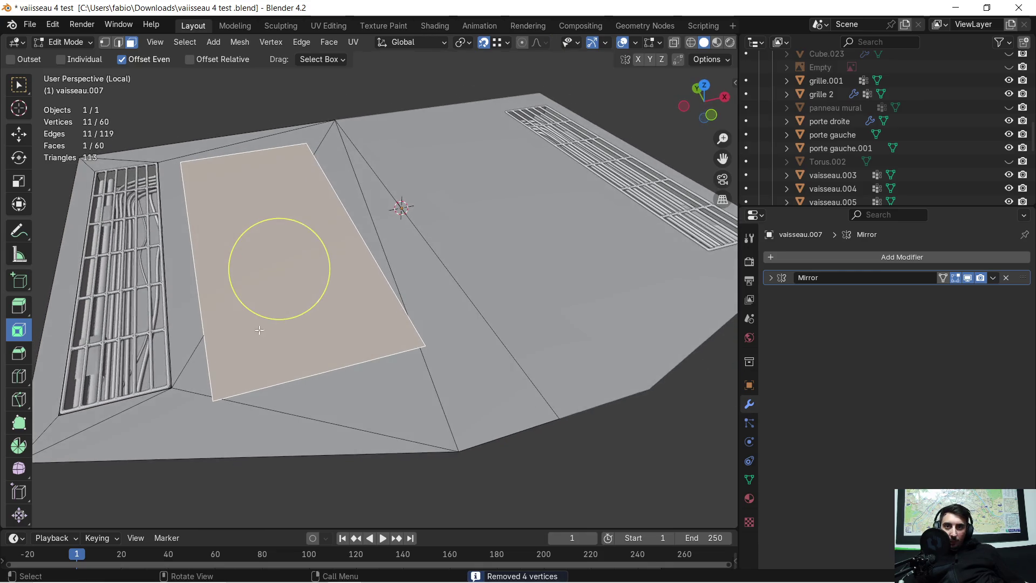
left_click(195, 339, "shift")
left_click(214, 413, "shift")
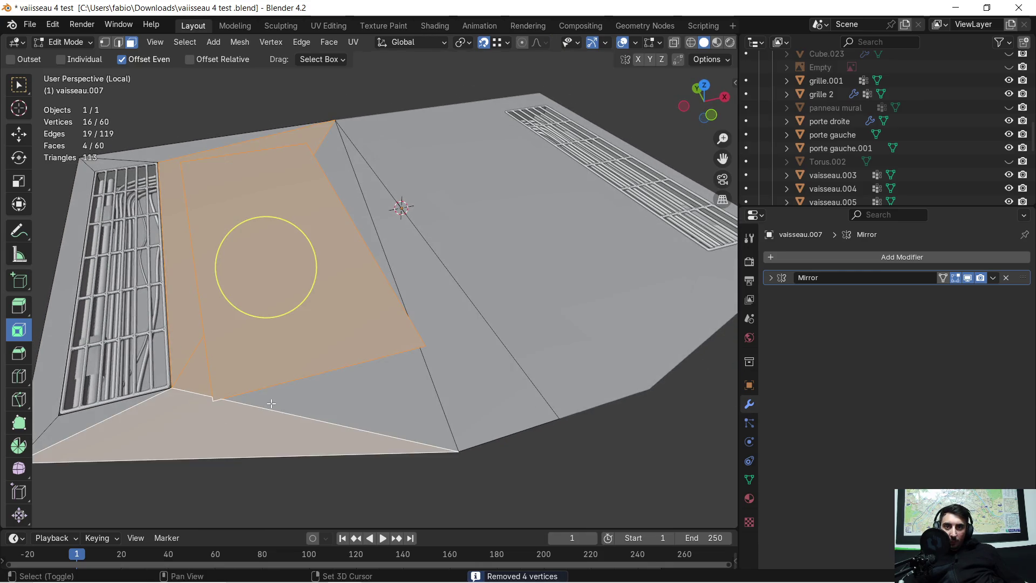
left_click(270, 402, "shift")
left_click(420, 313, "shift")
left_click(359, 208, "shift")
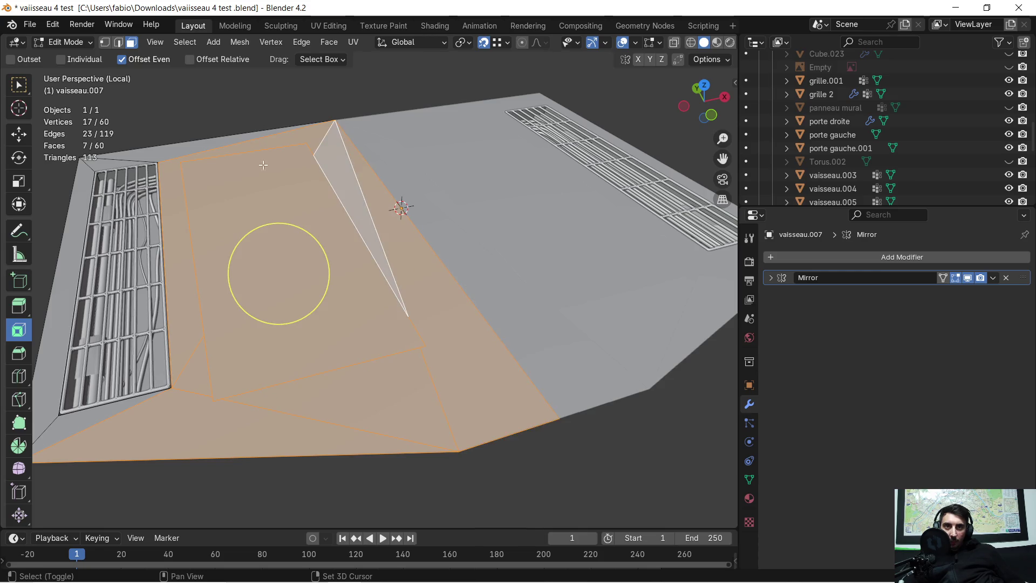
left_click(180, 144, "shift")
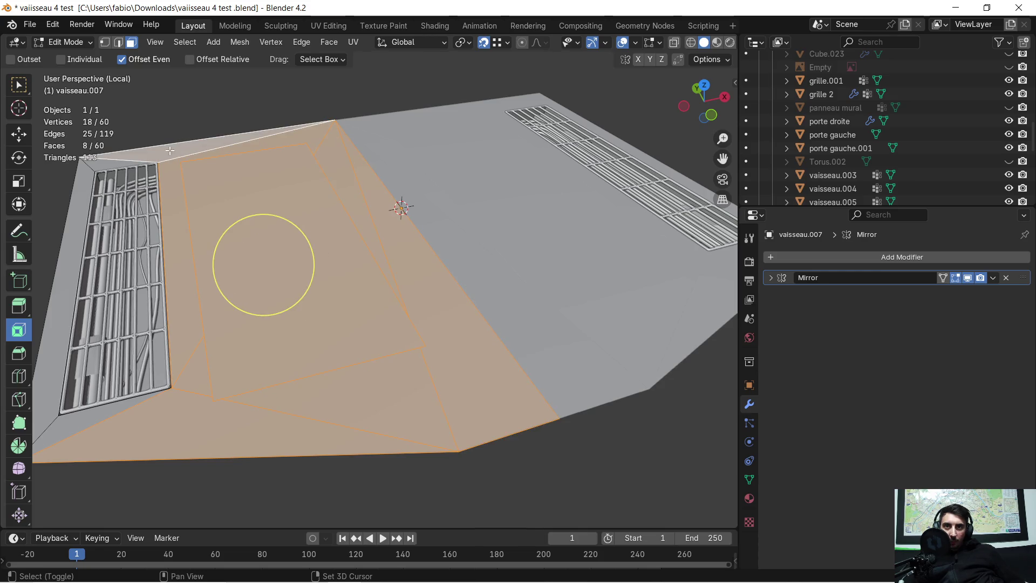
Triangulate the selected faces and clear the selection
right_click(220, 164)
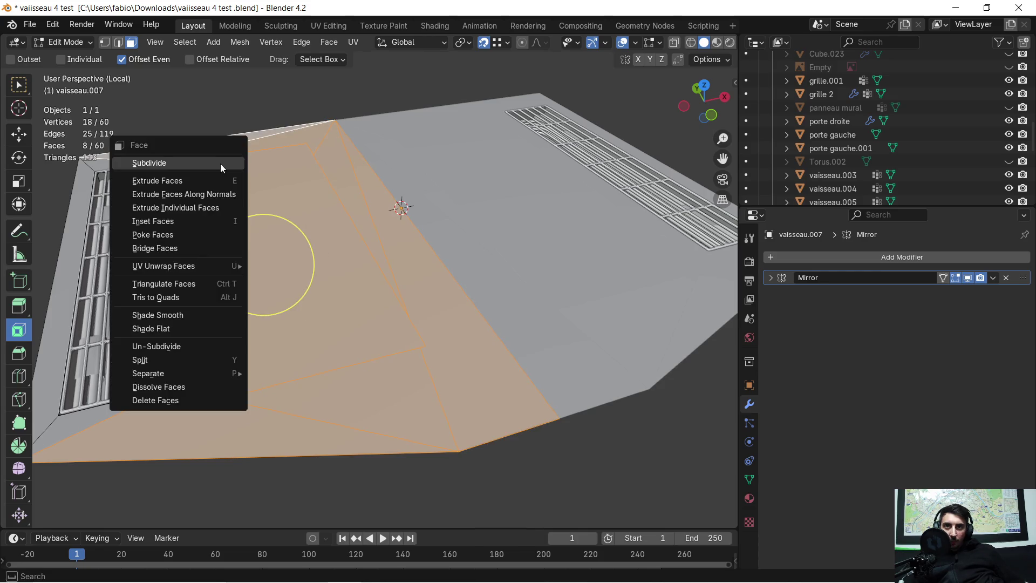
left_click(193, 282)
middle_click_drag(364, 282, 403, 325)
key("alt+a")
mouse_move(284, 248)
middle_mouse_down()
mouse_move(374, 264)
mouse_move(381, 223)
middle_mouse_up()
scroll(361, 291, "up", 2)
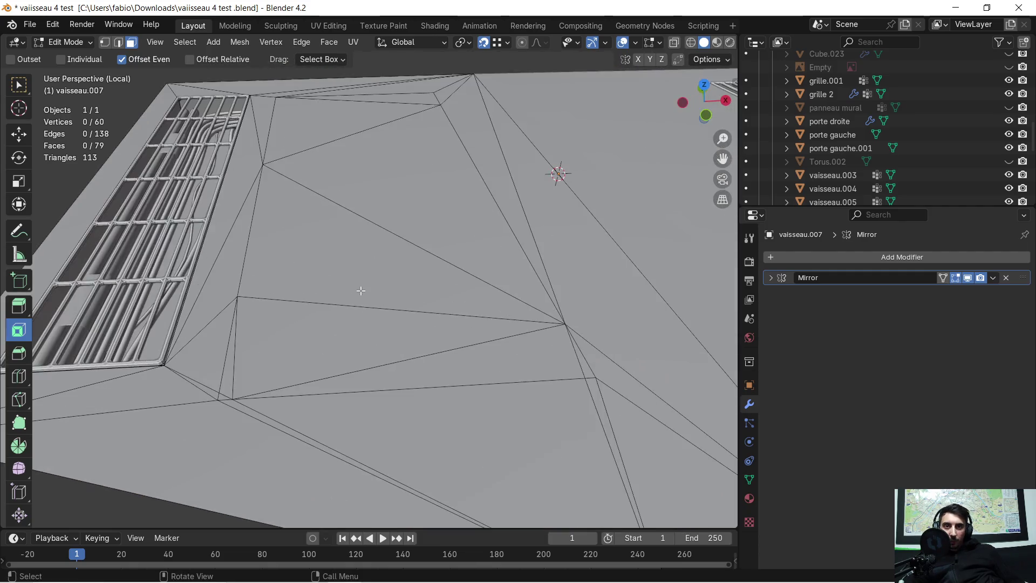
mouse_move(275, 367)
middle_mouse_down()
mouse_move(294, 342)
mouse_move(289, 359)
middle_mouse_up()
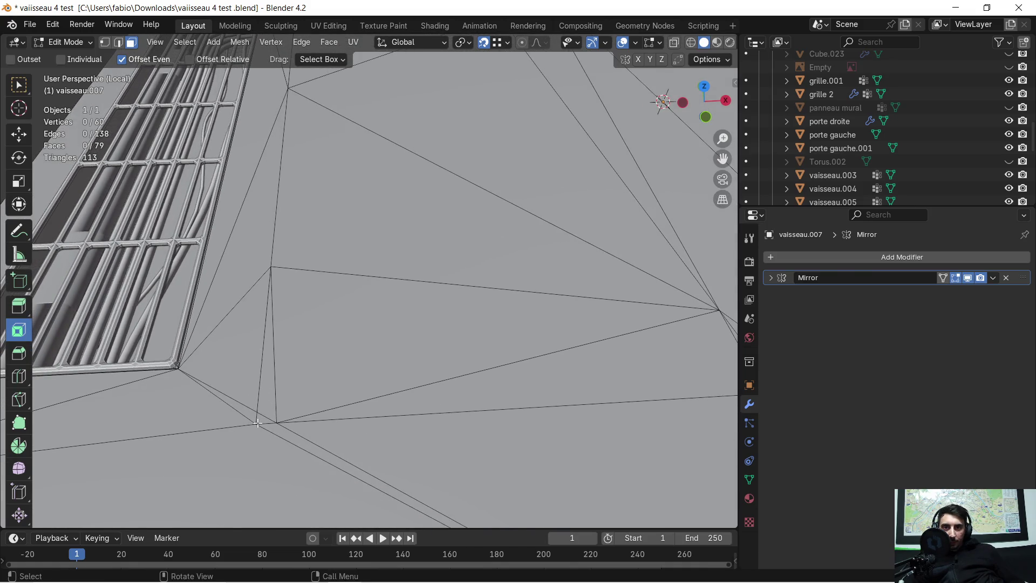
mouse_move(266, 408)
left_mouse_down("shift")
mouse_move(328, 385)
mouse_move(434, 387)
mouse_move(453, 335)
mouse_move(458, 190)
left_mouse_up("shift")
mouse_move(458, 191)
middle_mouse_down()
mouse_move(464, 178)
mouse_move(459, 283)
mouse_move(481, 199)
middle_mouse_up()
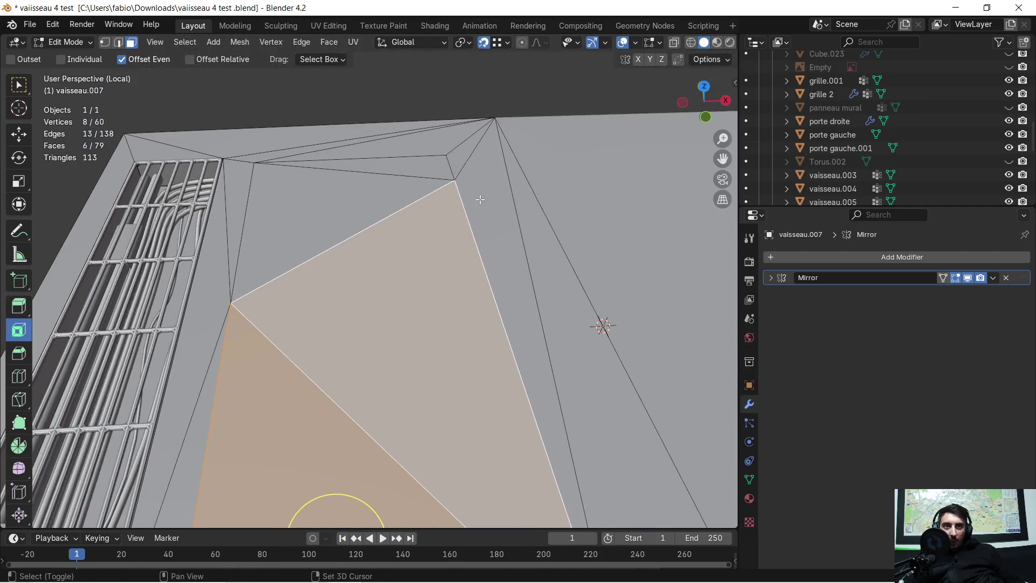
left_click_drag(480, 199, 469, 160, "shift")
left_click(464, 141, "shift")
left_click(378, 164, "shift")
left_click(324, 154, "shift")
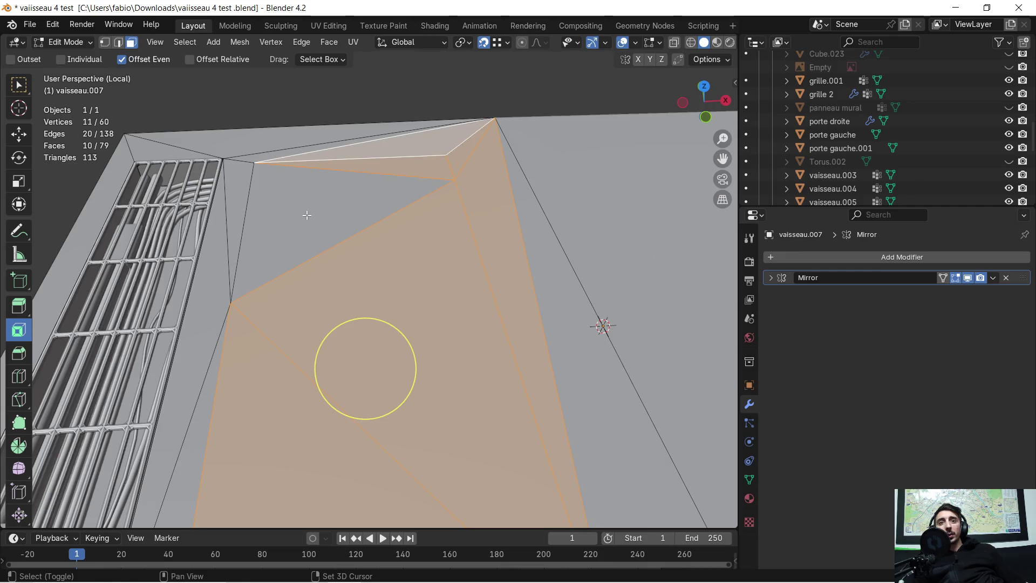
left_click(271, 160, "shift")
scroll(285, 189, "down", 4)
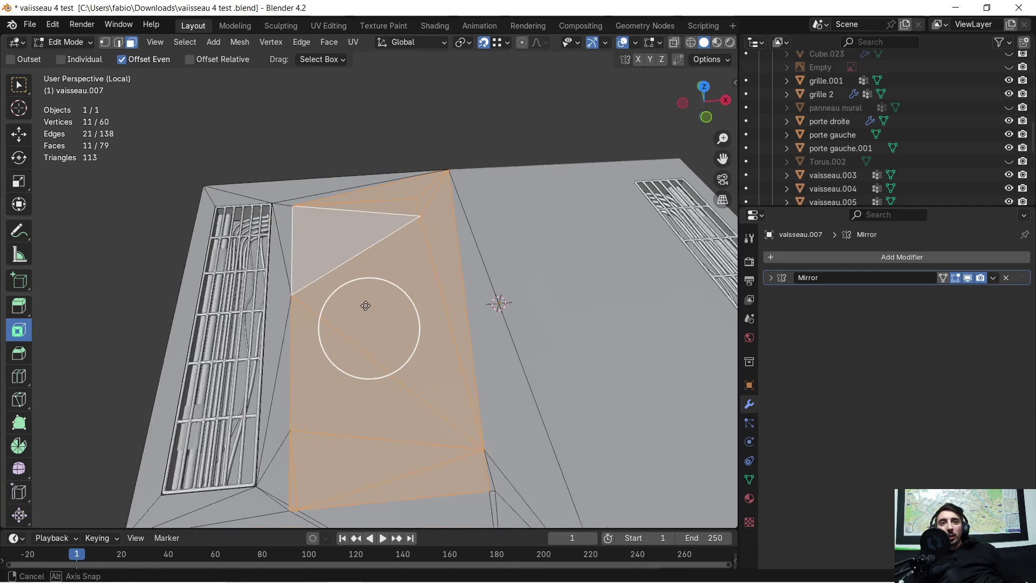
middle_click_drag(365, 300, 412, 280)
mouse_move(306, 196)
middle_mouse_down()
mouse_move(324, 204)
mouse_move(276, 178)
mouse_move(270, 186)
mouse_move(320, 189)
middle_mouse_up()
left_click(275, 178, "shift")
left_click(229, 181, "shift")
scroll(232, 182, "down", 4)
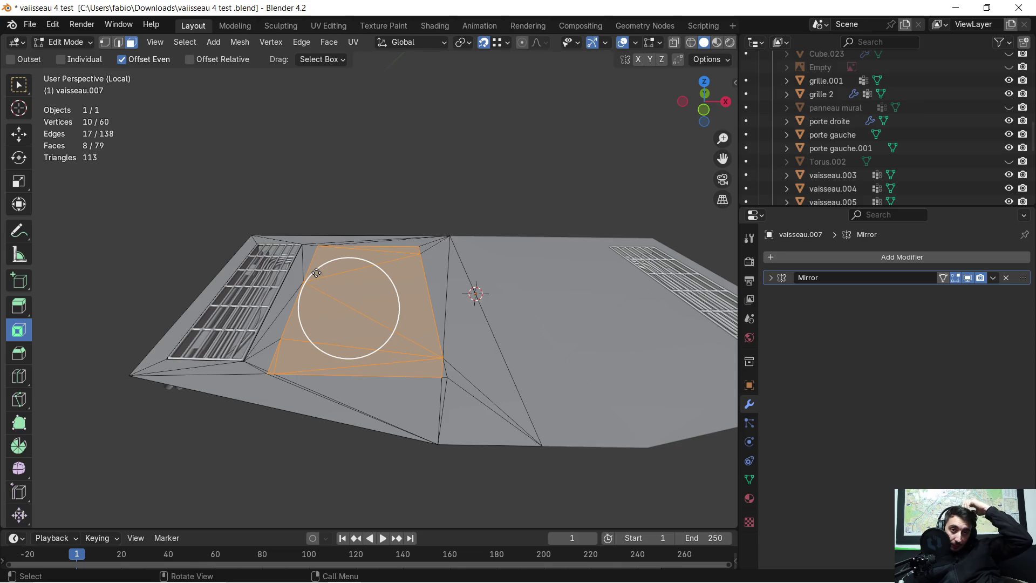
middle_click_drag(489, 371, 462, 344, "ctrl")
left_click(474, 360, "shift")
mouse_move(514, 220)
middle_mouse_down()
mouse_move(463, 238)
mouse_move(419, 296)
mouse_move(401, 272)
mouse_move(461, 342)
middle_mouse_up()
middle_click_drag(453, 273, 443, 321)
left_click_drag(444, 321, 357, 473)
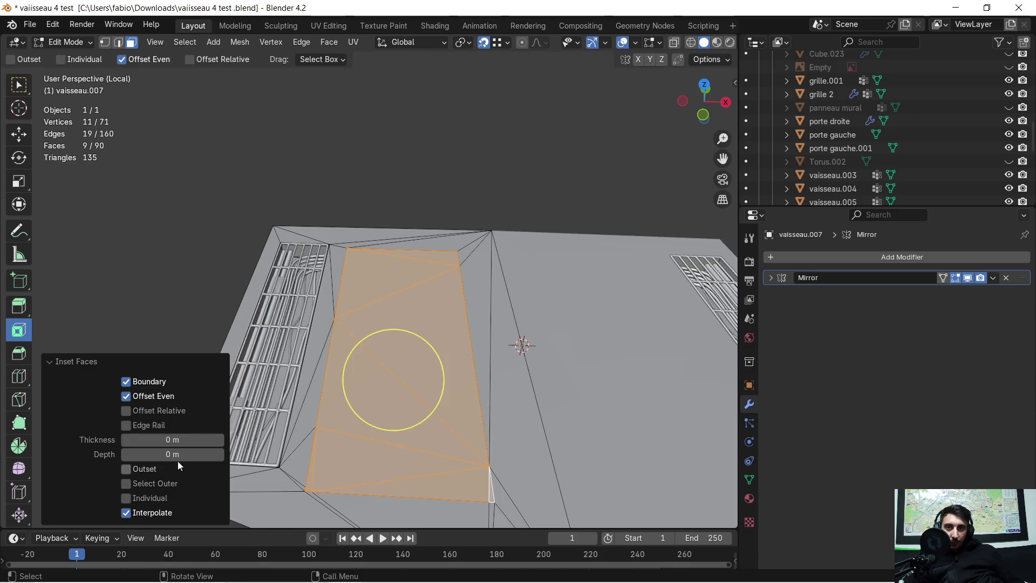
left_click_drag(171, 441, 187, 440)
middle_click_drag(386, 475, 399, 431)
key("ctrl+z")
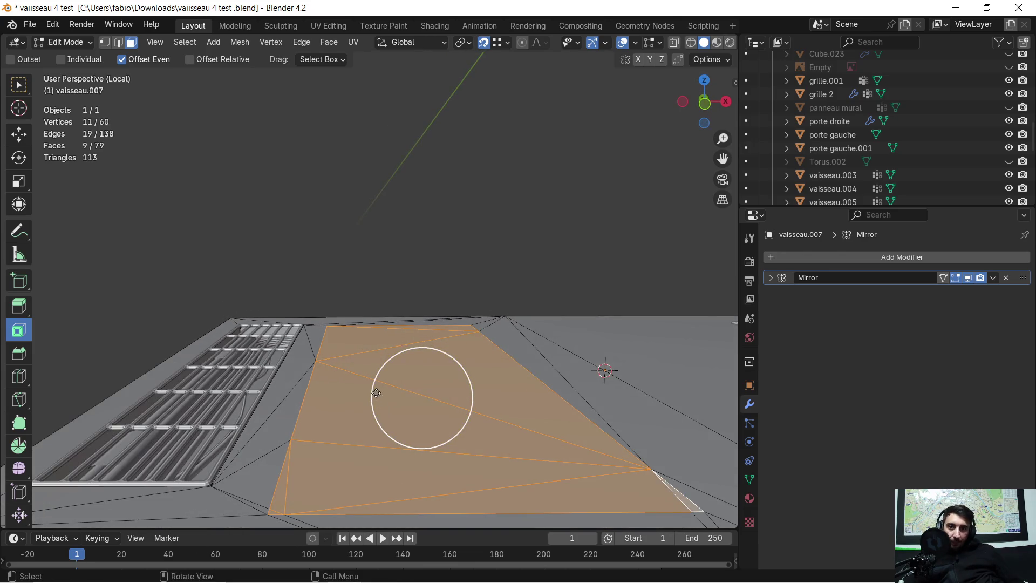
Turn on the Face Orientation overlay and check the mesh underside
scroll(374, 393, "down", 3)
scroll(388, 359, "up", 2)
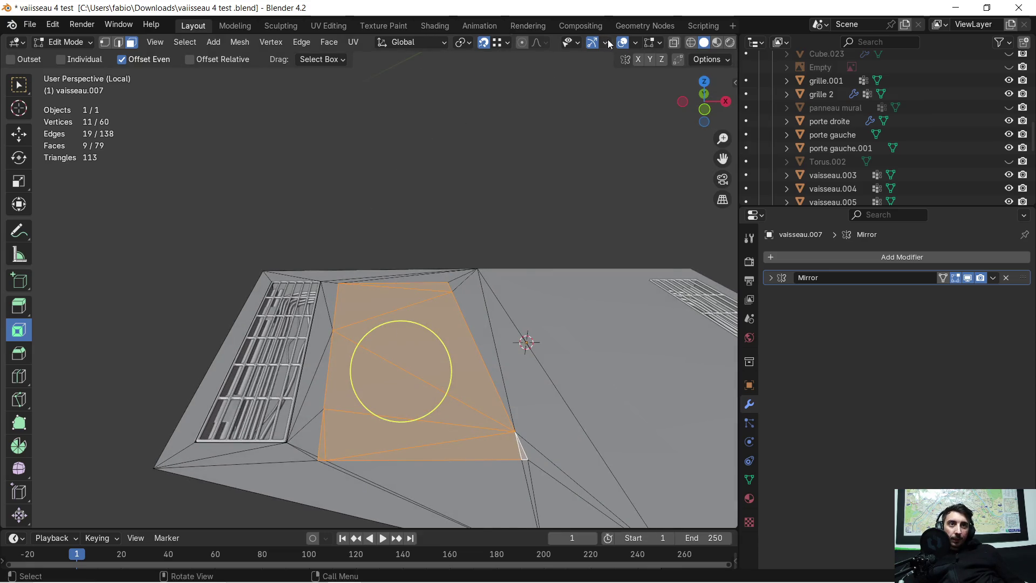
left_click(633, 42)
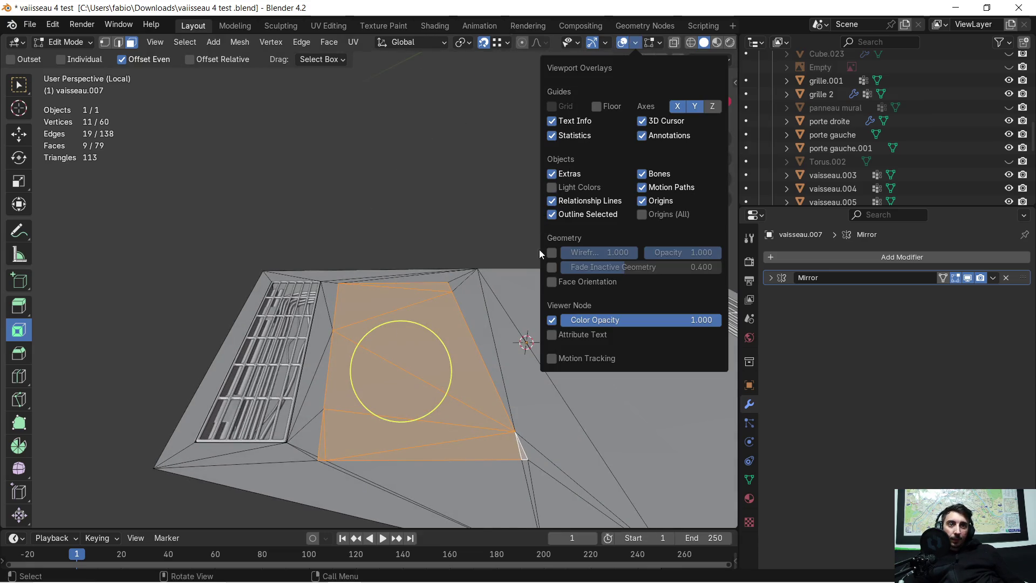
left_click(552, 281)
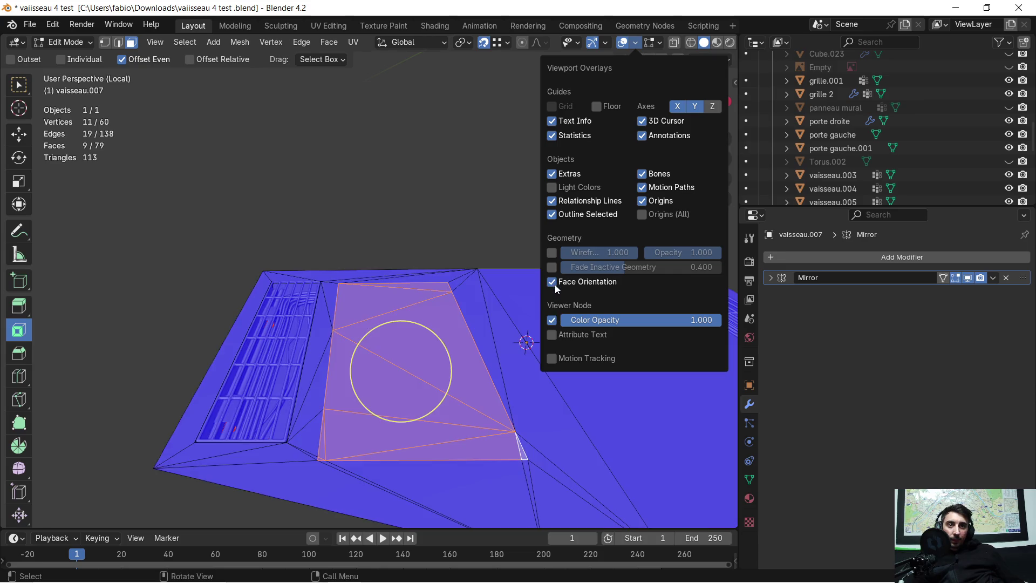
scroll(464, 402, "up", 2)
mouse_move(445, 432)
middle_mouse_down()
mouse_move(448, 363)
mouse_move(431, 420)
mouse_move(440, 410)
middle_mouse_up()
Merge duplicate vertices by distance across the whole floor mesh
key("a")
key("m")
left_click(437, 384)
mouse_move(437, 384)
middle_mouse_down()
mouse_move(433, 417)
mouse_move(440, 402)
middle_mouse_up()
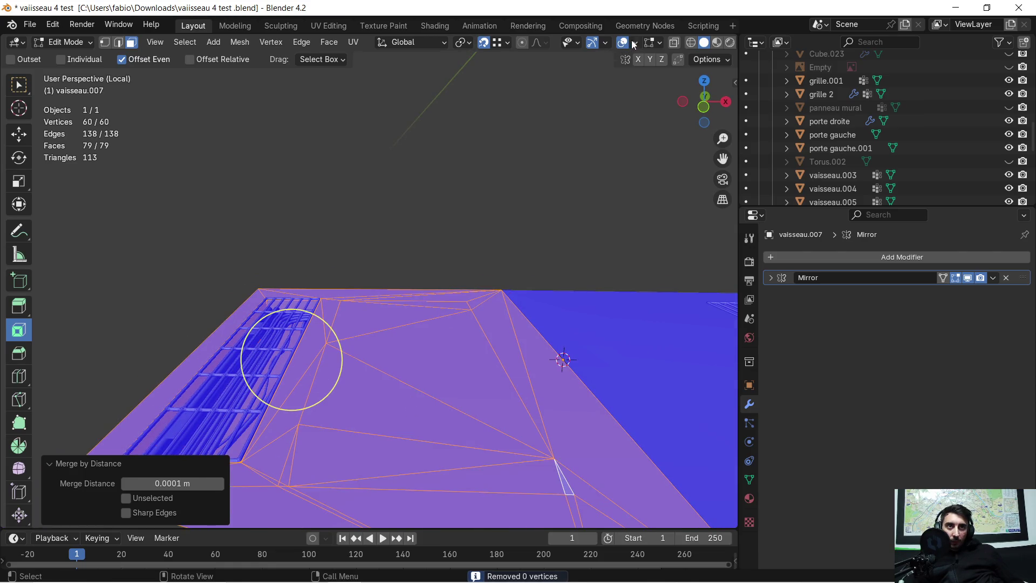
Turn off Face Orientation and select the small triangle beside the grate
left_click(635, 44)
left_click(551, 281)
middle_click_drag(445, 351, 443, 229)
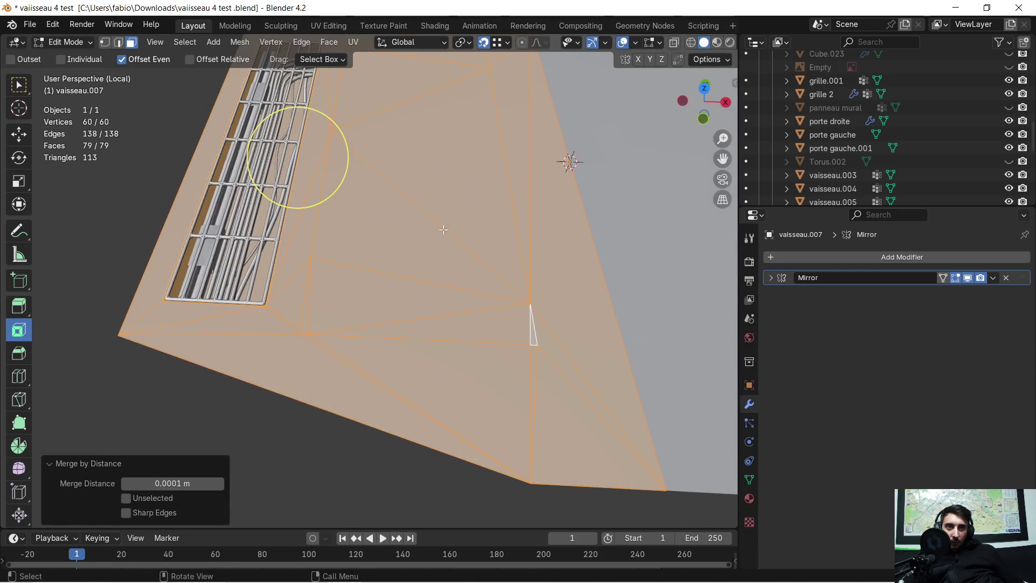
mouse_move(347, 297)
middle_mouse_down()
mouse_move(367, 302)
mouse_move(397, 287)
mouse_move(372, 302)
mouse_move(431, 282)
mouse_move(394, 308)
mouse_move(355, 285)
middle_mouse_up()
left_click(433, 281)
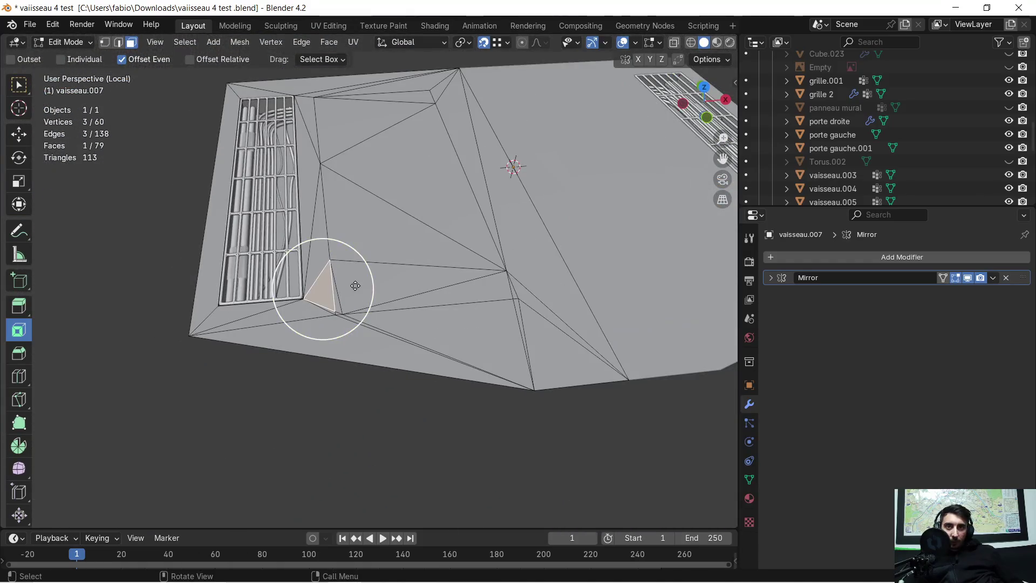
Reframe the floor and select the large middle triangle and the face near the centre
middle_click_drag(418, 207, 402, 210)
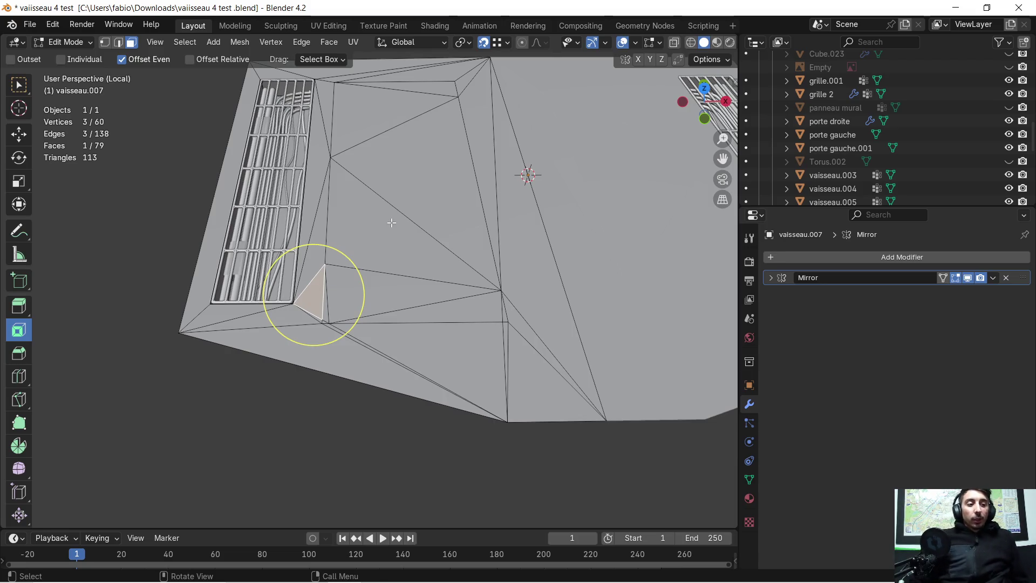
middle_click_drag(396, 200, 372, 282, "shift")
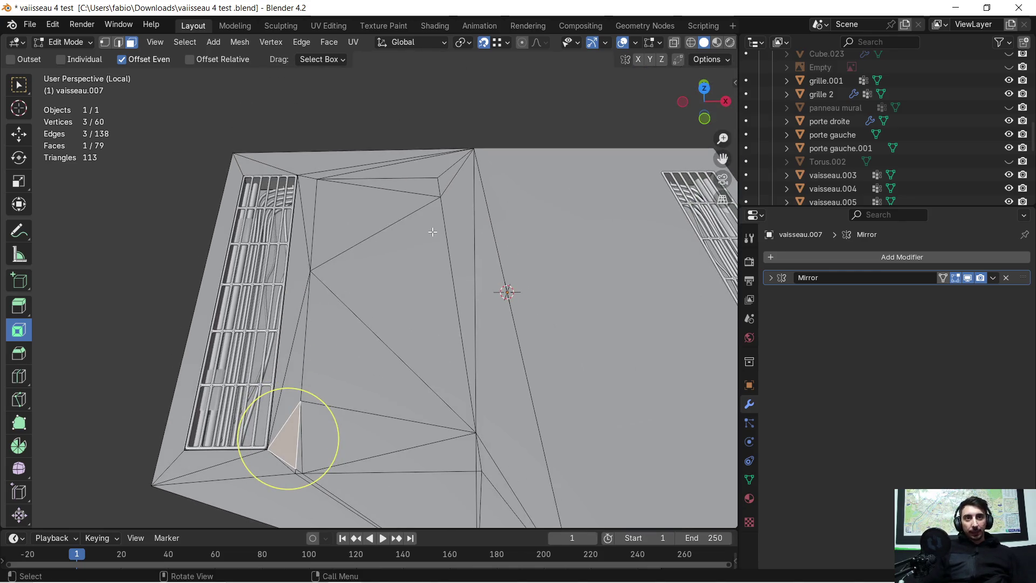
scroll(433, 232, "down", 2)
middle_click_drag(410, 243, 400, 221)
scroll(403, 339, "up", 3)
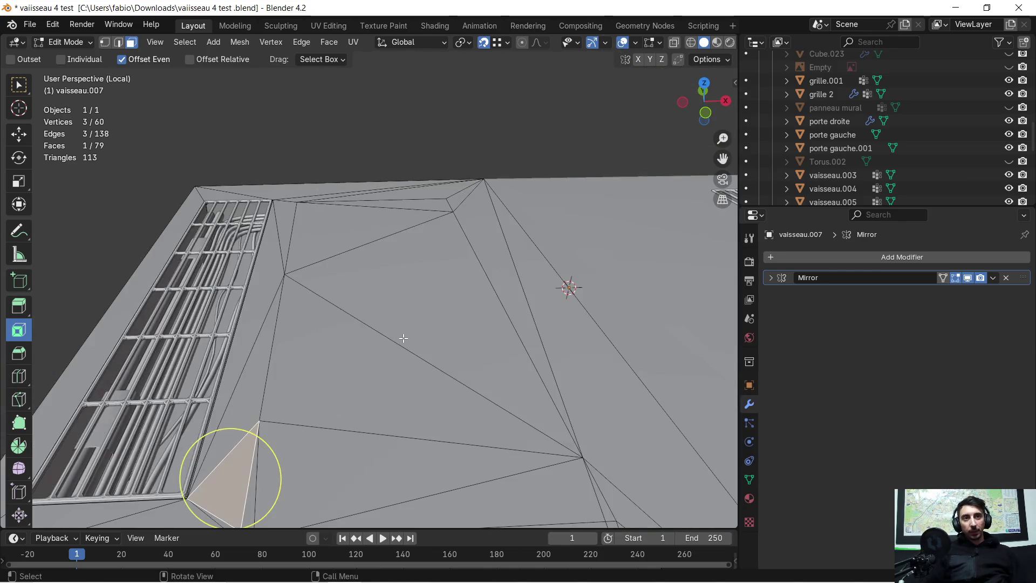
scroll(403, 327, "down", 5)
mouse_move(397, 310)
middle_mouse_down()
mouse_move(391, 322)
mouse_move(369, 254)
mouse_move(315, 224)
middle_mouse_up()
scroll(392, 322, "up", 5)
scroll(313, 222, "up", 1)
mouse_move(225, 229)
middle_mouse_down("shift")
mouse_move(335, 239)
mouse_move(370, 169)
mouse_move(358, 193)
mouse_move(342, 192)
mouse_move(480, 194)
middle_mouse_up("shift")
left_click(482, 208)
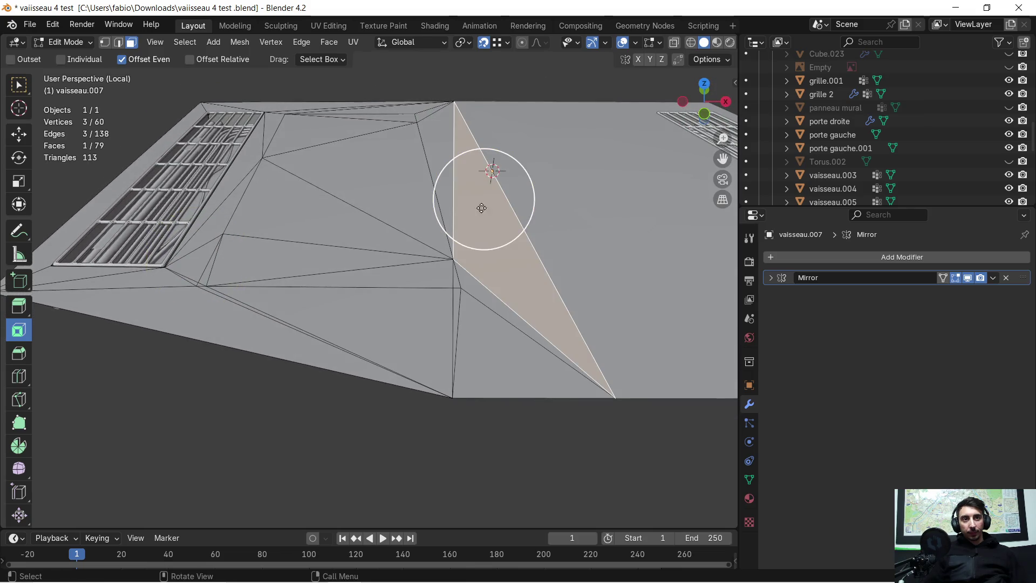
left_click(471, 312)
Select the whole mesh, then narrow the selection to the central faces, undoing twice
mouse_move(412, 277)
middle_mouse_down("shift")
mouse_move(315, 270)
mouse_move(310, 249)
mouse_move(269, 264)
mouse_move(268, 296)
mouse_move(282, 297)
mouse_move(289, 317)
mouse_move(345, 269)
middle_mouse_up("shift")
middle_click_drag(394, 204, 395, 273)
key("a")
left_click_drag(266, 188, 380, 218)
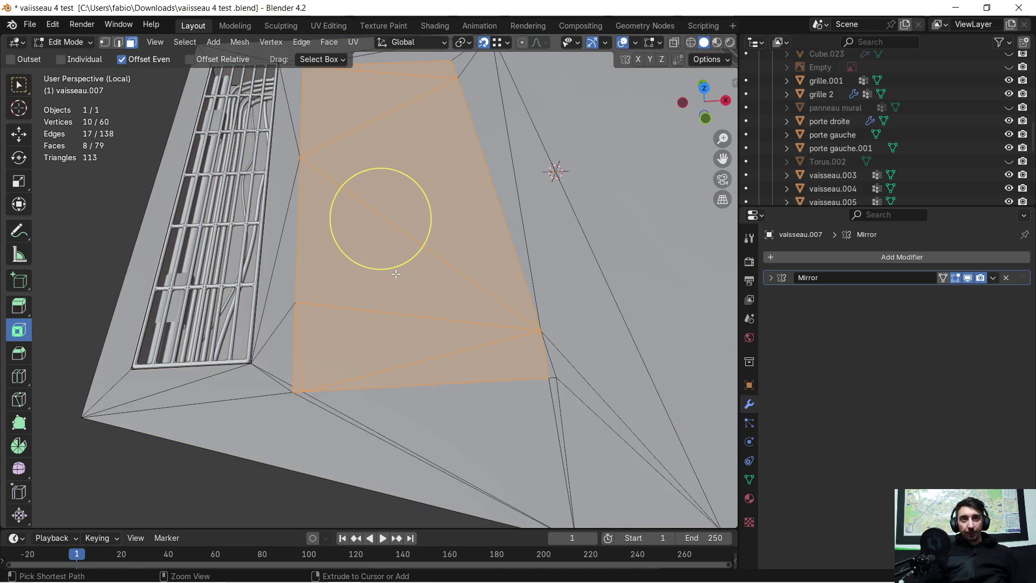
mouse_move(380, 218)
middle_mouse_down()
mouse_move(381, 185)
mouse_move(380, 362)
mouse_move(296, 363)
mouse_move(297, 388)
middle_mouse_up()
left_click_drag(296, 388, 376, 220)
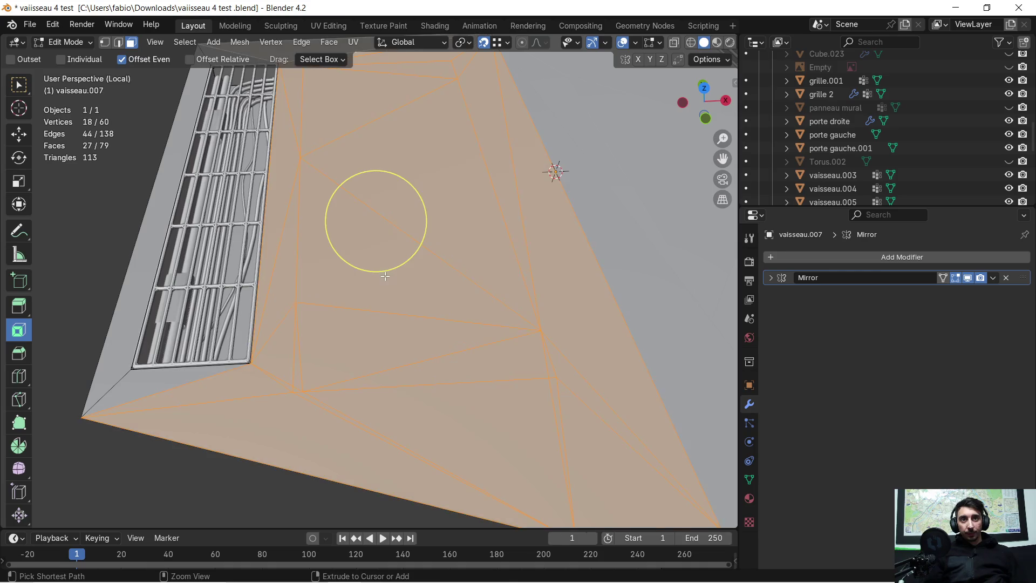
key("ctrl+z")
key("ctrl+z")
key("ctrl+z")
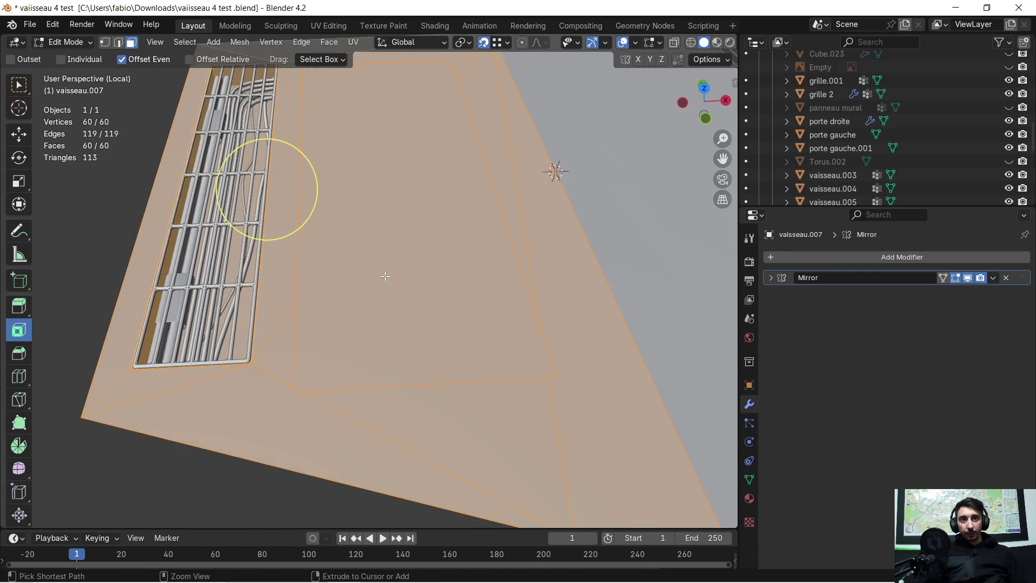
key("ctrl+z")
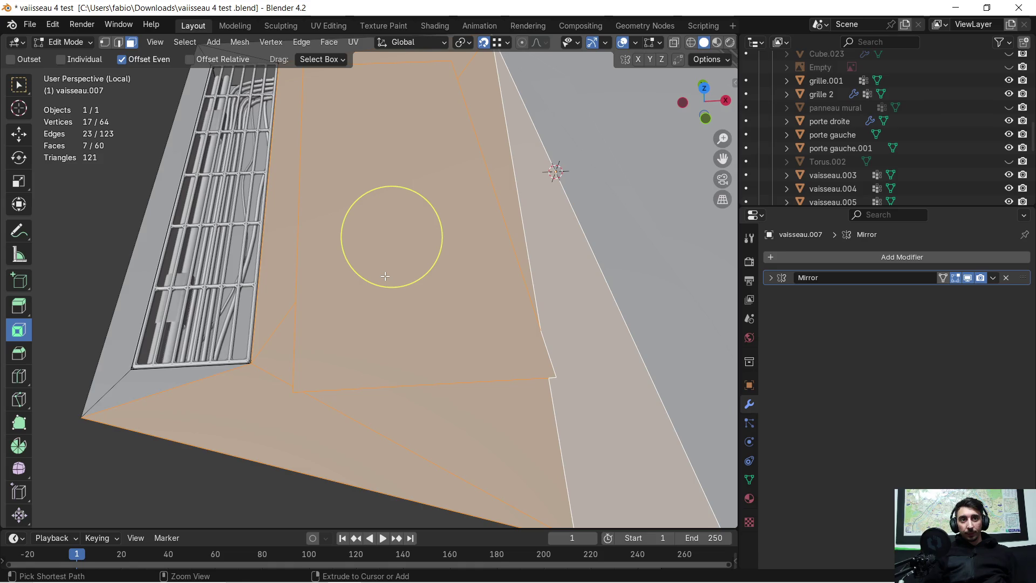
Clear the face selection and select only the central panel face
scroll(384, 275, "down", 2)
mouse_move(363, 289)
middle_mouse_down()
mouse_move(365, 317)
mouse_move(382, 294)
mouse_move(392, 180)
middle_mouse_up()
left_click(291, 421)
key("c")
left_click(383, 235)
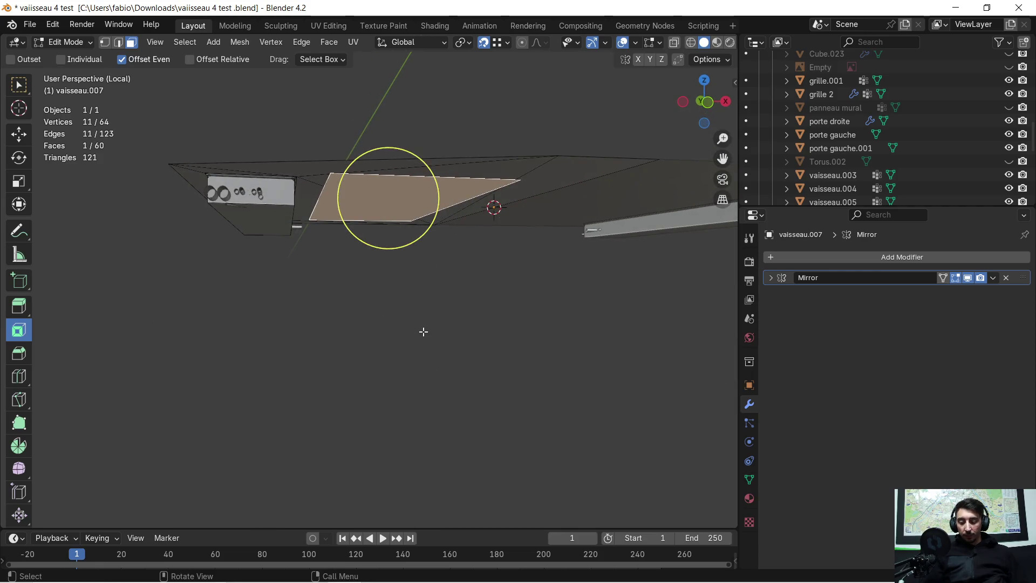
Try extruding the central panel face downward, then undo the extrusion
key("Escape")
key("e")
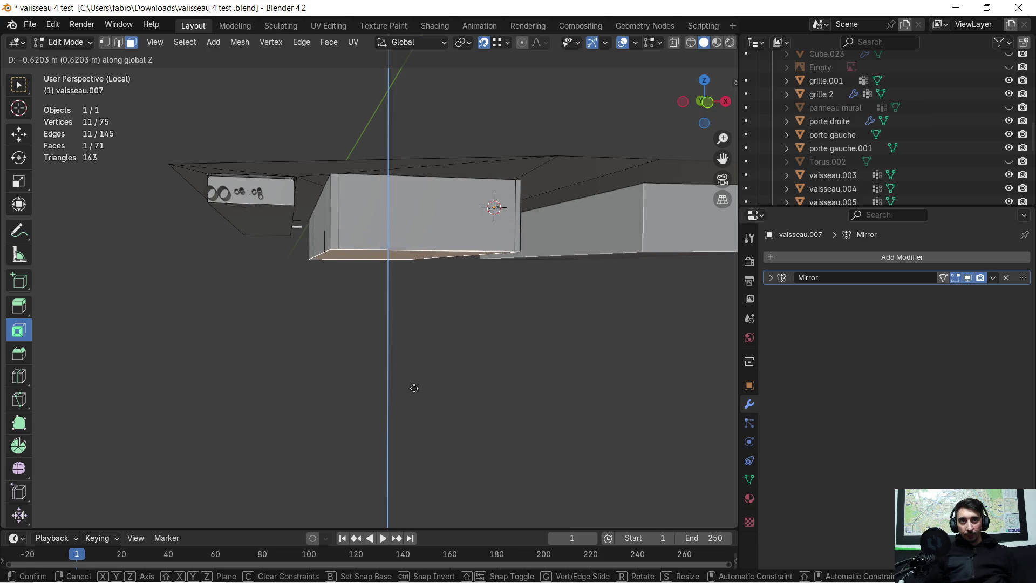
left_click(414, 389)
key("c")
mouse_move(394, 284)
middle_mouse_down()
mouse_move(440, 281)
mouse_move(461, 294)
mouse_move(451, 323)
mouse_move(407, 359)
mouse_move(372, 372)
mouse_move(335, 358)
mouse_move(390, 327)
middle_mouse_up()
key("ctrl+z")
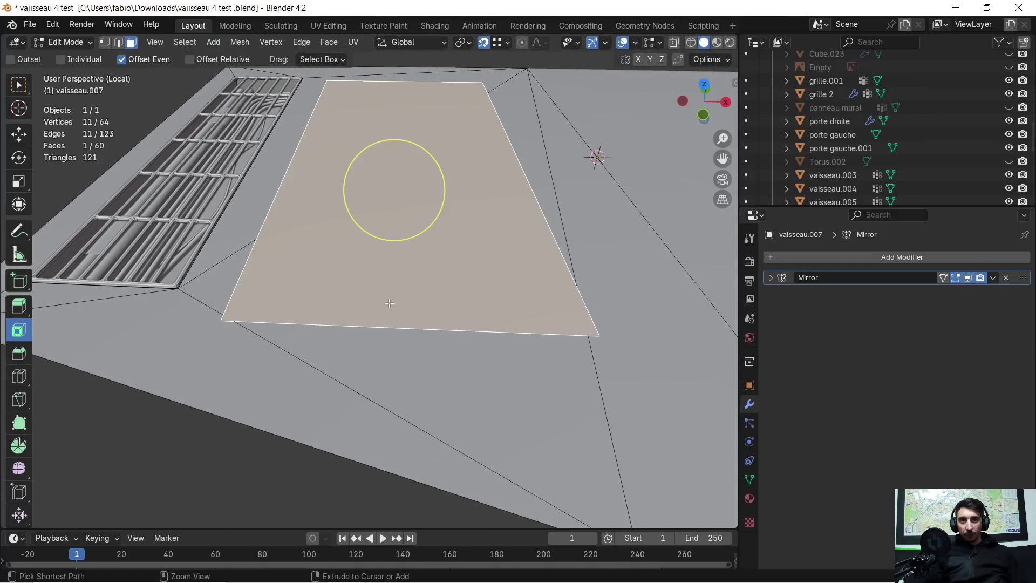
scroll(386, 283, "down", 4)
mouse_move(387, 282)
middle_mouse_down()
mouse_move(384, 301)
mouse_move(392, 283)
mouse_move(384, 289)
mouse_move(407, 286)
mouse_move(363, 316)
middle_mouse_up()
Delete the central panel face, inspect the opening, and return to Object Mode
key("x")
left_click(391, 295)
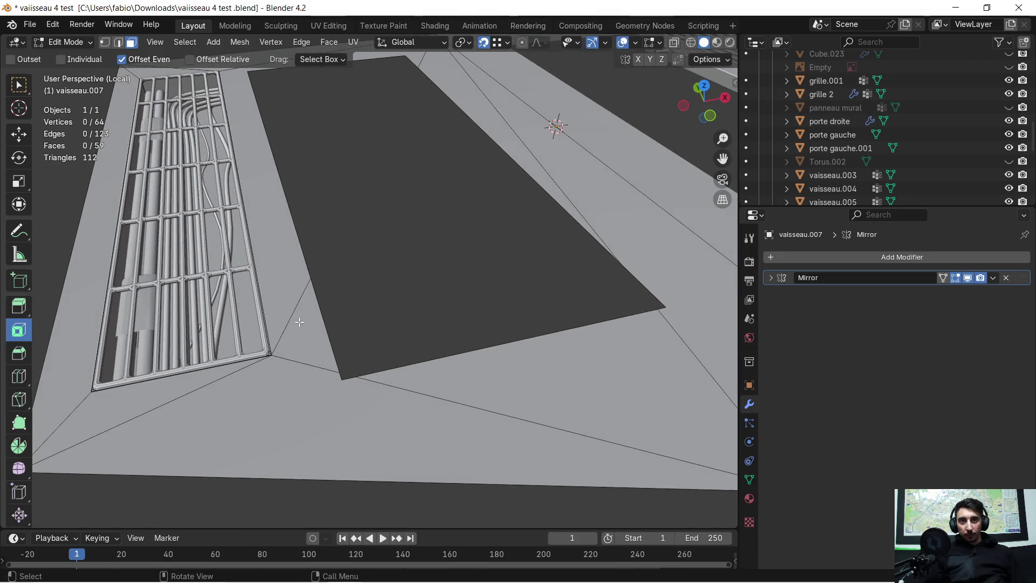
left_click(299, 322)
scroll(299, 322, "up", 5)
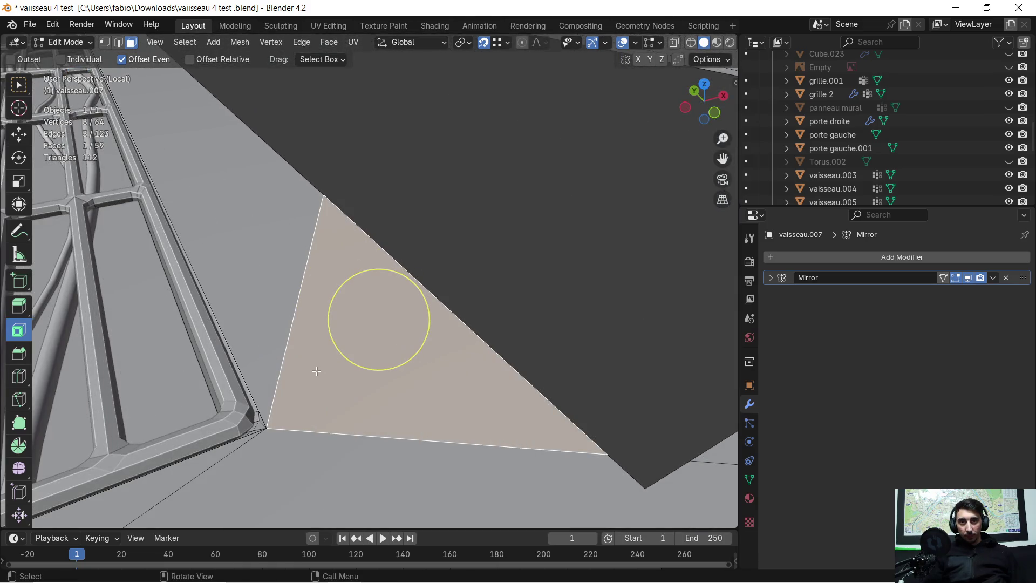
scroll(313, 373, "down", 3)
middle_click_drag(313, 367, 316, 335)
scroll(316, 329, "up", 2)
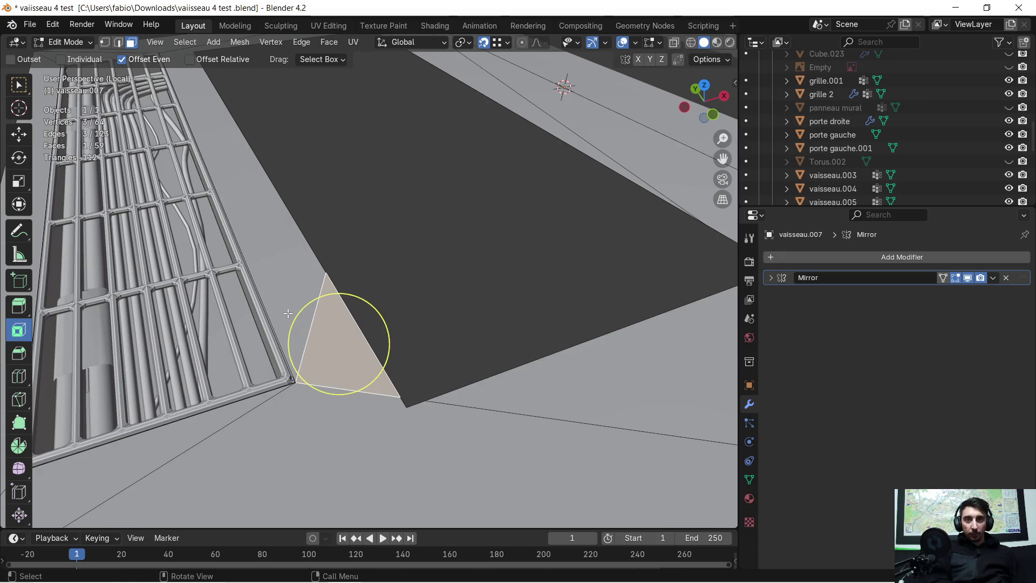
key("Tab")
left_click(251, 297)
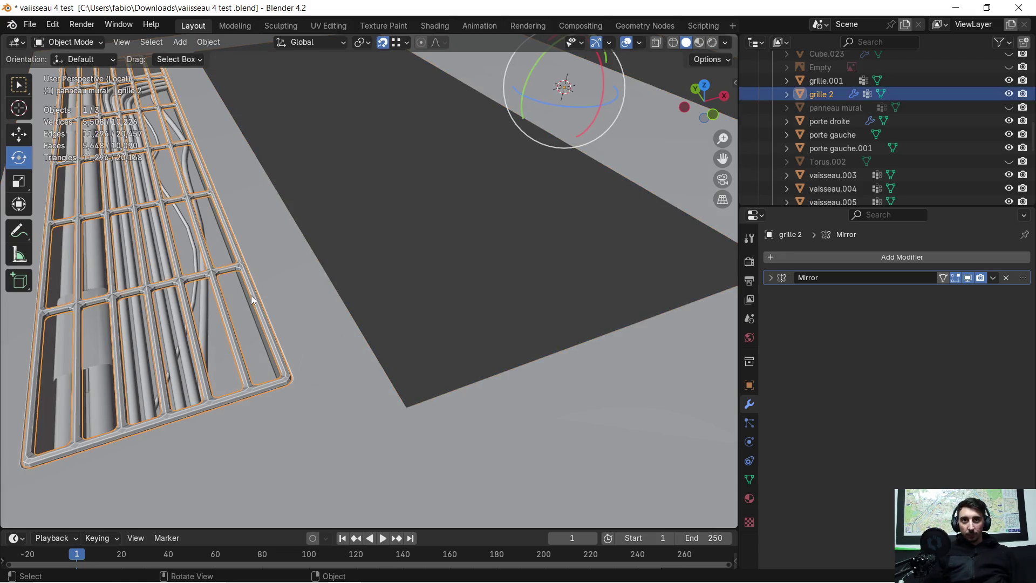
Join the grille.001 cables into the grille 2 object
left_click(204, 317)
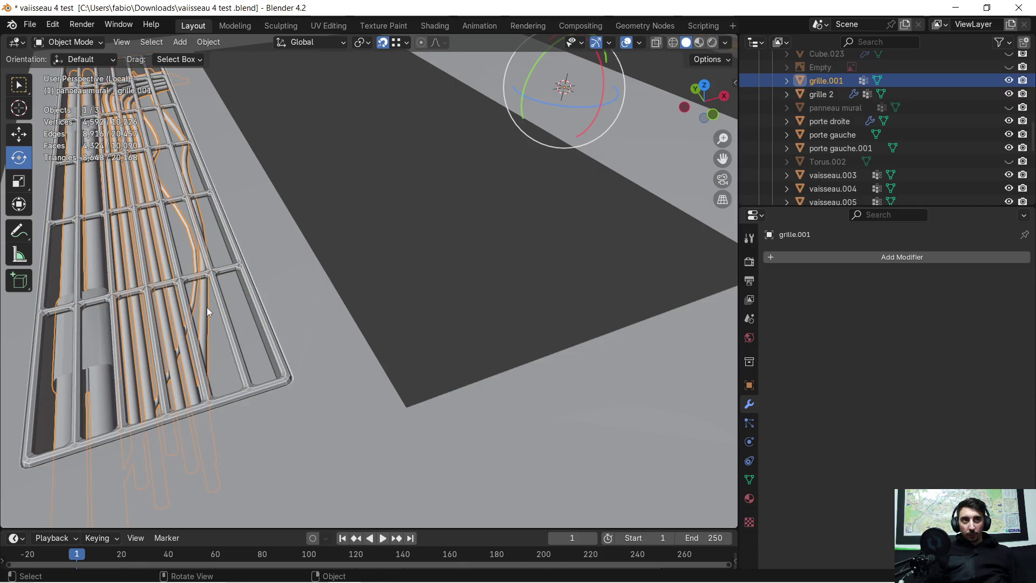
left_click(222, 300, "shift")
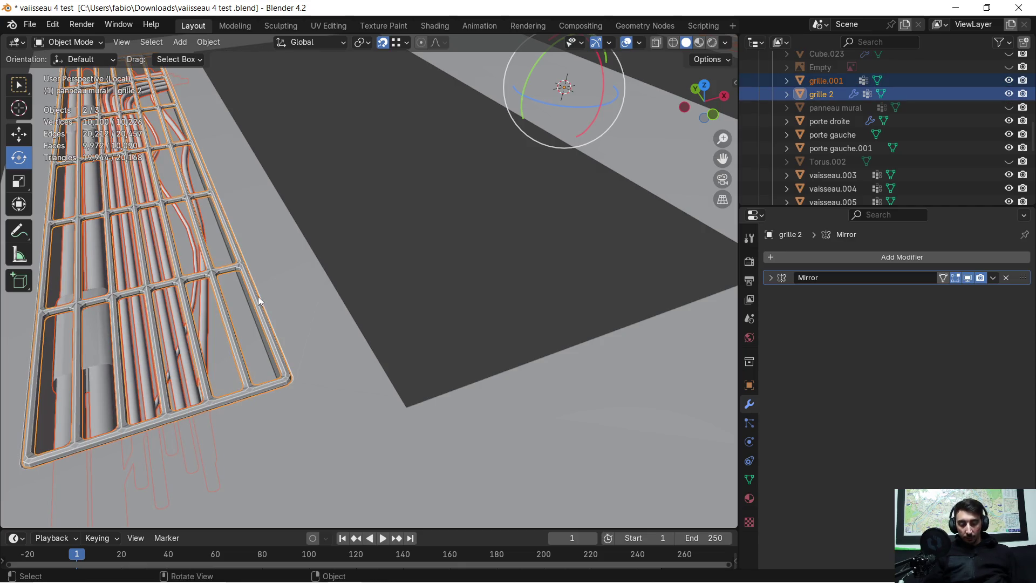
key("ctrl+j")
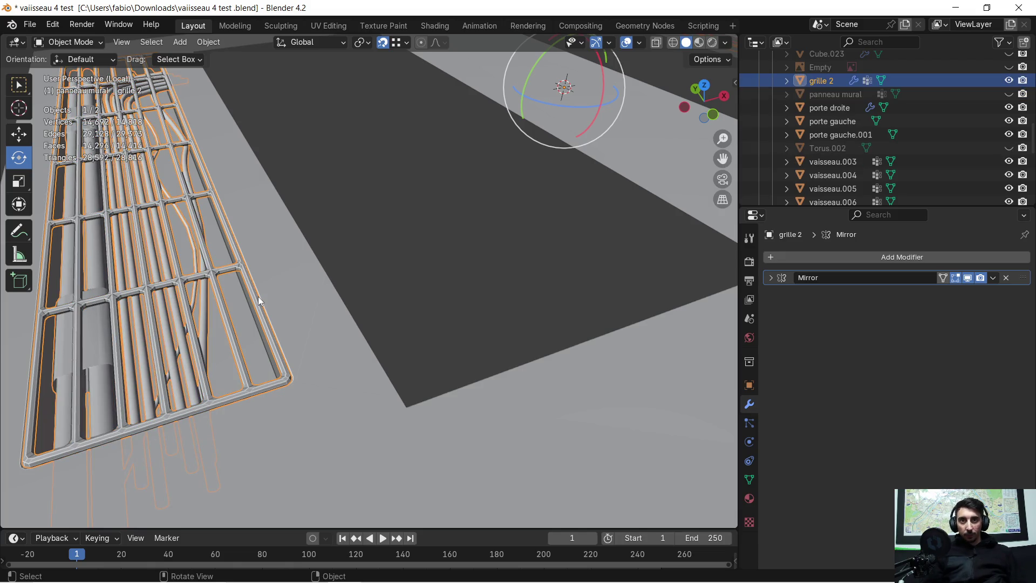
Isolate vaisseau.007 in local view and enter Edit Mode on it
left_click(273, 286)
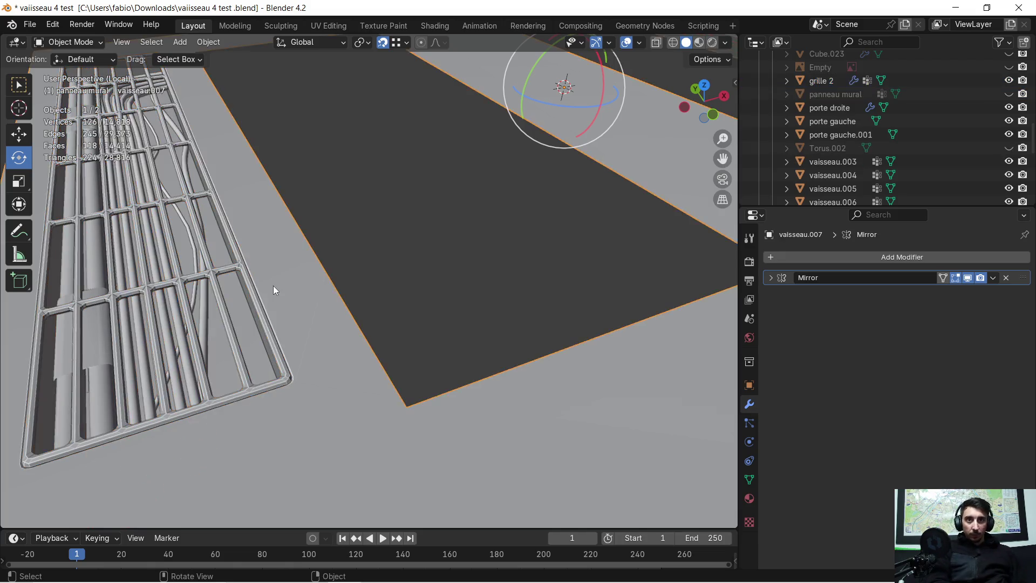
key("KP_Divide")
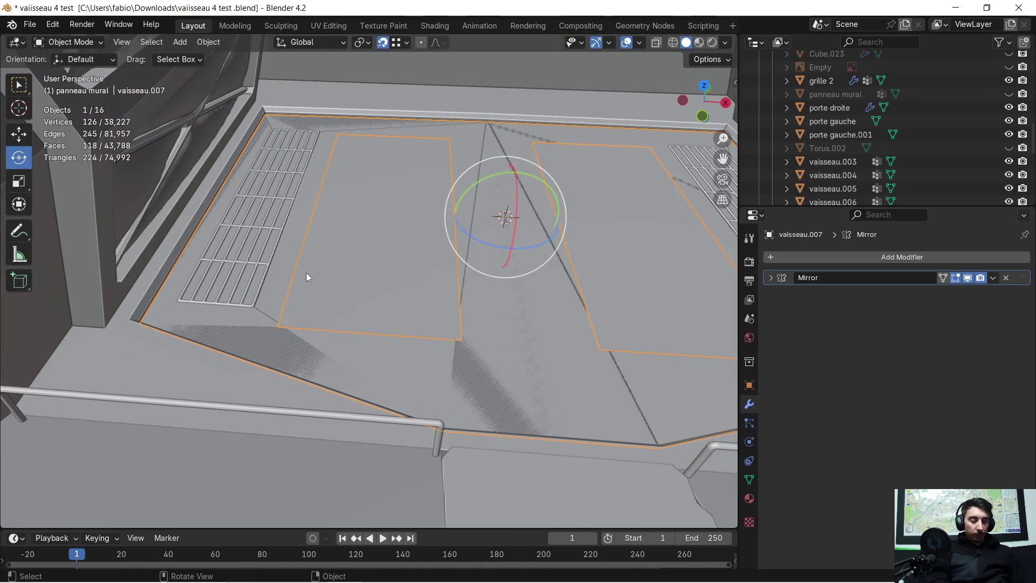
key("KP_Divide")
mouse_move(232, 313)
middle_mouse_down()
mouse_move(237, 320)
mouse_move(354, 208)
mouse_move(413, 203)
mouse_move(413, 222)
mouse_move(404, 213)
middle_mouse_up()
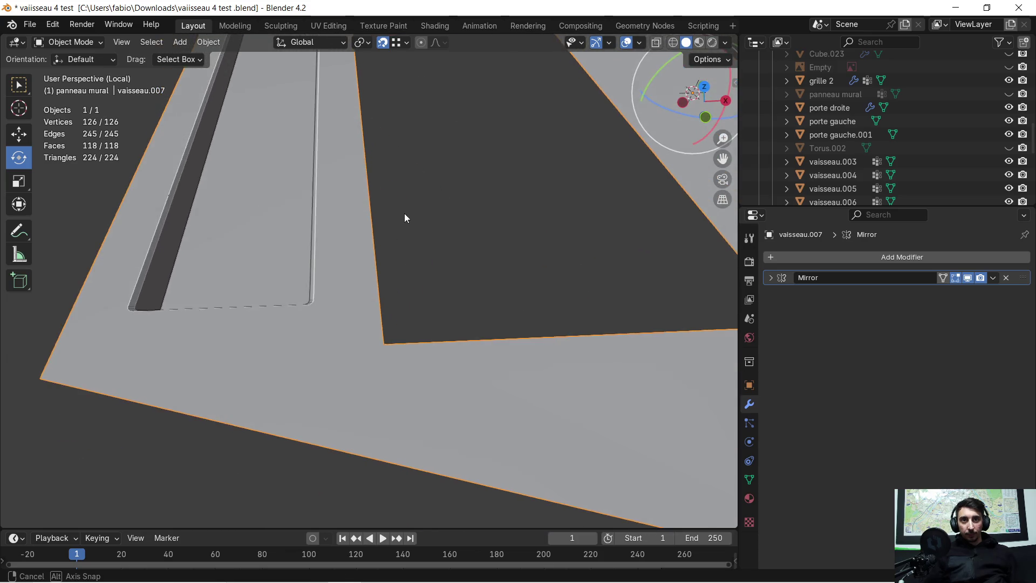
key("Tab")
scroll(378, 248, "up", 5)
mouse_move(379, 266)
middle_mouse_down()
mouse_move(468, 268)
mouse_move(432, 273)
mouse_move(441, 271)
mouse_move(435, 286)
mouse_move(407, 273)
mouse_move(379, 280)
mouse_move(347, 303)
mouse_move(280, 292)
mouse_move(248, 249)
mouse_move(411, 261)
mouse_move(365, 258)
mouse_move(267, 215)
mouse_move(399, 264)
mouse_move(384, 284)
mouse_move(350, 243)
middle_mouse_up()
scroll(465, 270, "down", 3)
In vertex mode, move a stray vertex onto the nearby floor corner
left_click(107, 46)
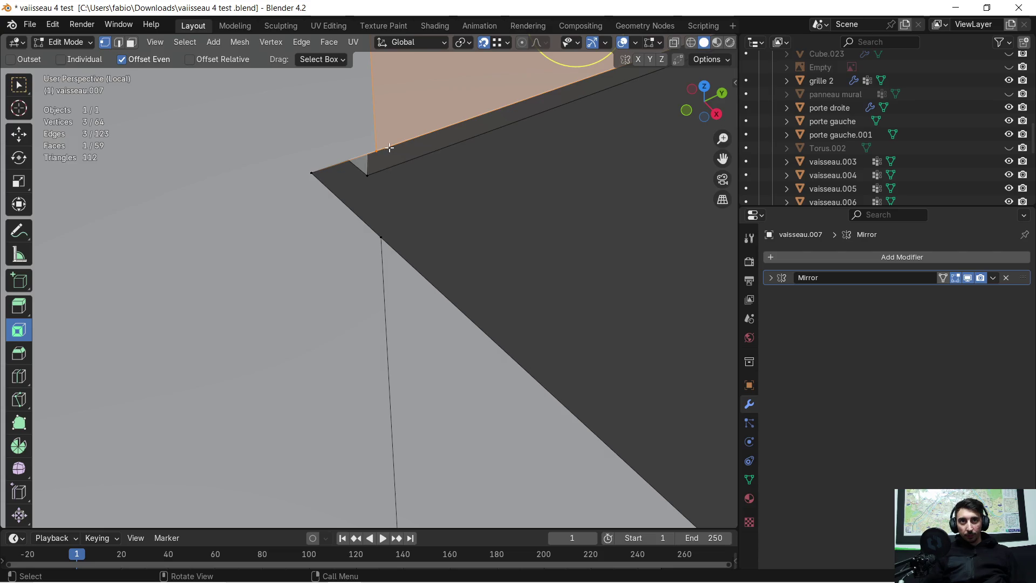
key("g")
left_click(312, 174)
mouse_move(312, 174)
middle_mouse_down()
mouse_move(353, 238)
mouse_move(552, 358)
mouse_move(479, 329)
mouse_move(440, 335)
mouse_move(493, 326)
mouse_move(480, 321)
middle_mouse_up()
key("g")
left_click(548, 331)
mouse_move(481, 321)
middle_mouse_down()
mouse_move(444, 297)
mouse_move(298, 264)
mouse_move(461, 313)
middle_mouse_up()
Nudge the next edge vertex and move another vertex to the opening's corner
left_click(619, 339)
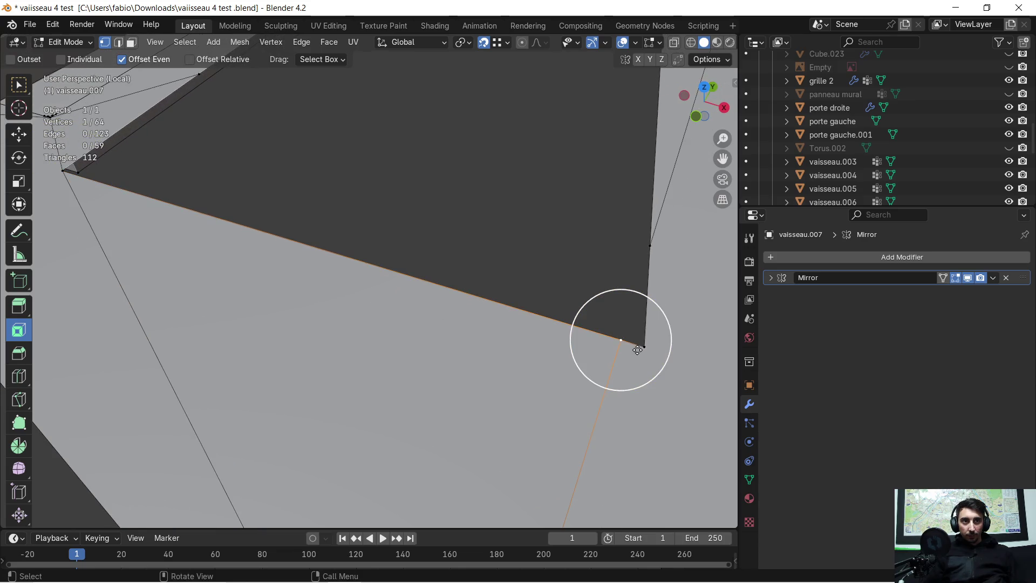
key("g")
left_click(641, 347)
mouse_move(641, 346)
middle_mouse_down()
mouse_move(641, 297)
mouse_move(389, 285)
middle_mouse_up()
left_click(360, 308)
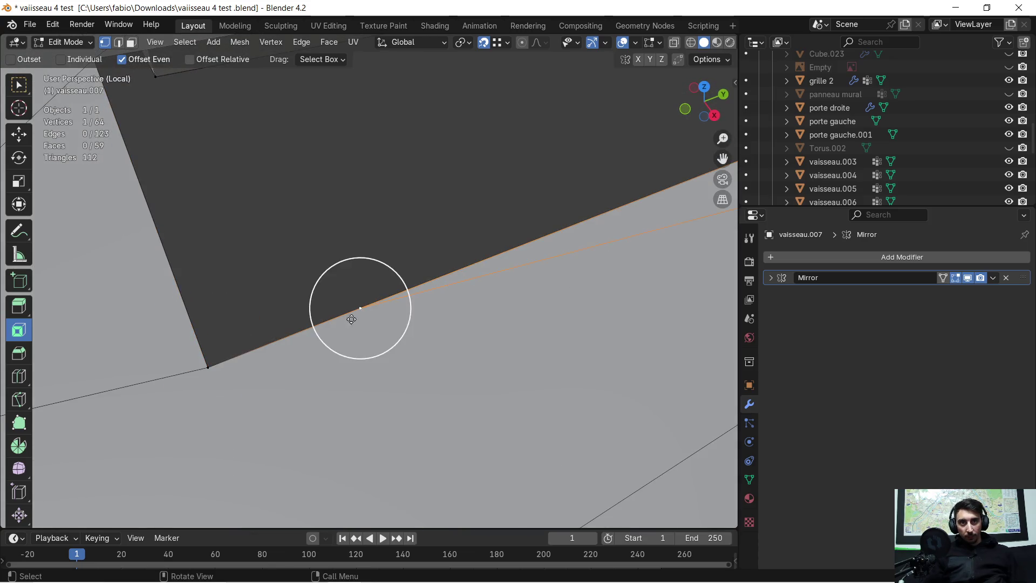
key("g")
left_click(210, 371)
middle_click_drag(211, 371, 519, 264)
mouse_move(435, 251)
middle_mouse_down()
mouse_move(484, 248)
mouse_move(254, 238)
mouse_move(303, 308)
middle_mouse_up()
Slide a vertex along its edge with Shift+V and add a second vertex to the selection
key("shift+v")
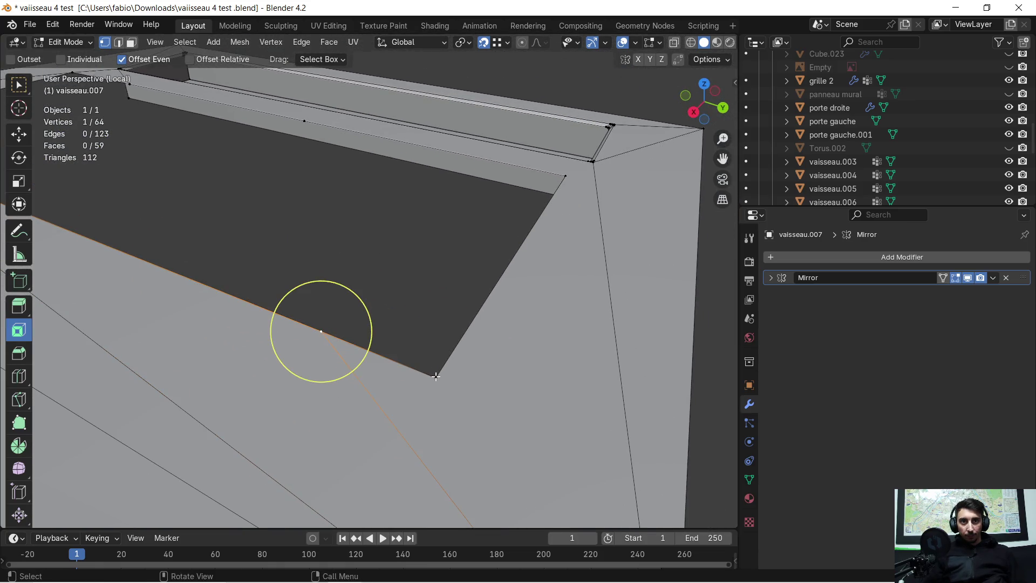
left_click(418, 371)
middle_click_drag(419, 372, 399, 307)
scroll(384, 316, "up", 2)
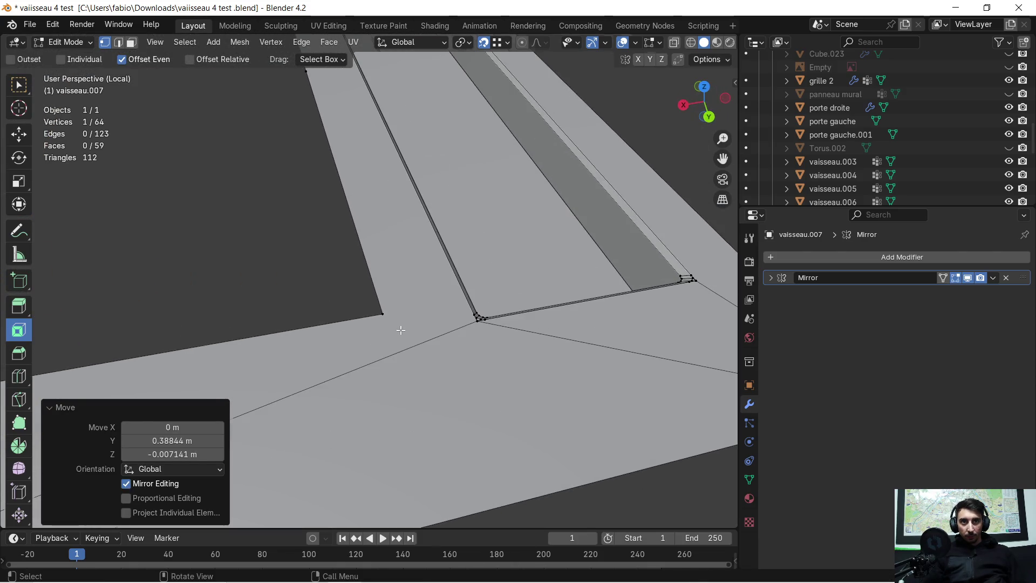
scroll(401, 330, "up", 3)
mouse_move(419, 375)
middle_mouse_down()
mouse_move(409, 382)
mouse_move(462, 355)
middle_mouse_up()
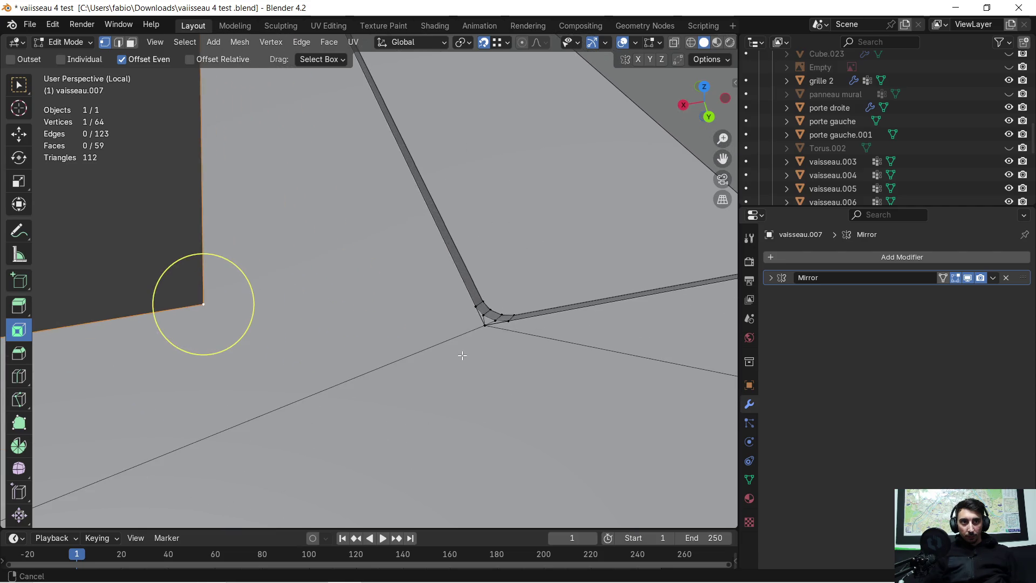
left_click(478, 327, "shift")
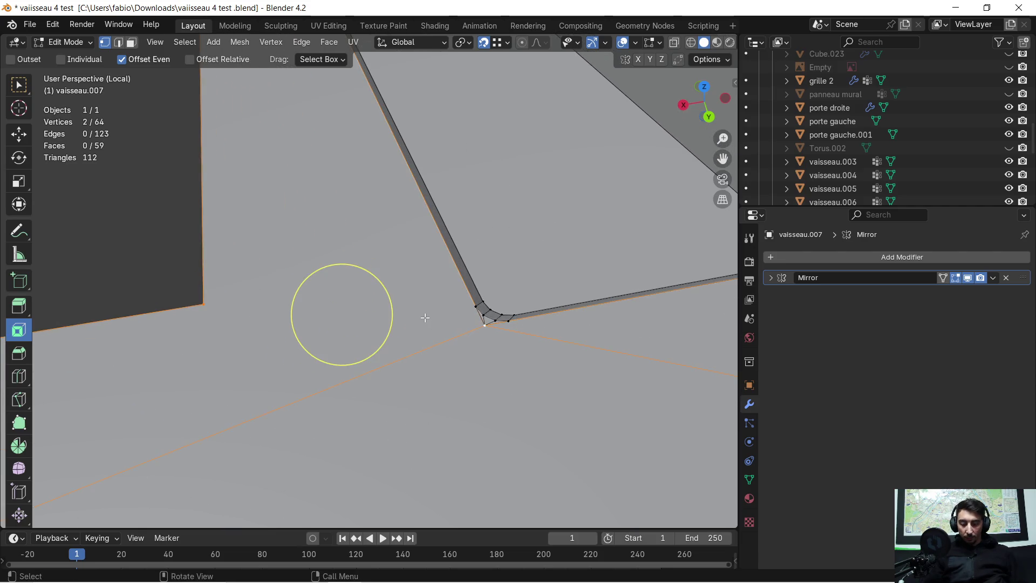
mouse_move(425, 318)
middle_mouse_down()
mouse_move(335, 273)
mouse_move(397, 296)
mouse_move(595, 273)
mouse_move(502, 296)
mouse_move(474, 289)
mouse_move(423, 254)
mouse_move(407, 222)
mouse_move(416, 342)
mouse_move(412, 323)
middle_mouse_up()
Select a single corner vertex and drag it into place
left_click(425, 365)
mouse_move(498, 319)
middle_mouse_down()
mouse_move(421, 310)
mouse_move(469, 281)
mouse_move(476, 317)
middle_mouse_up()
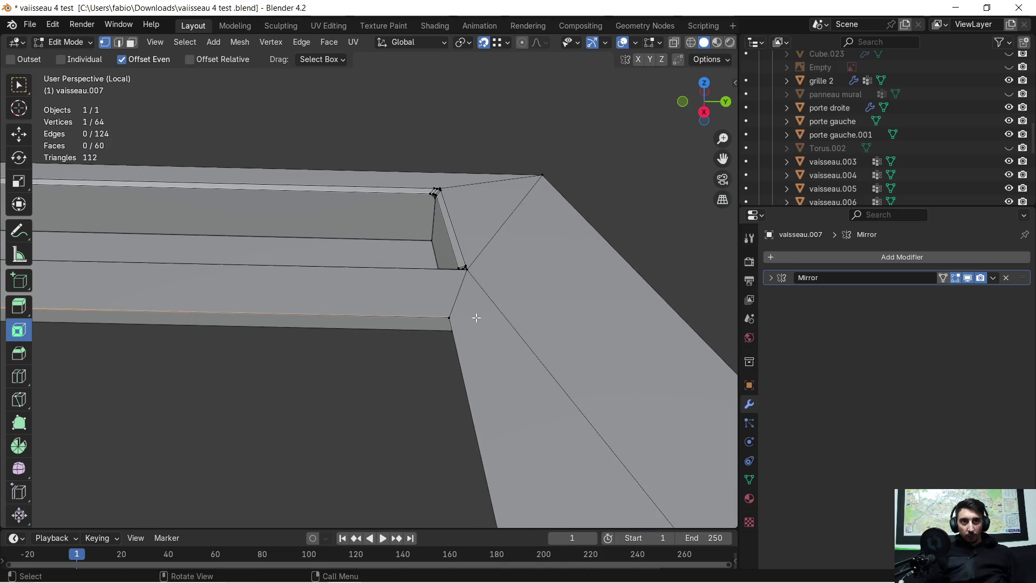
left_click_drag(451, 318, 448, 324)
mouse_move(448, 324)
middle_mouse_down()
mouse_move(416, 335)
mouse_move(429, 322)
mouse_move(453, 324)
mouse_move(486, 361)
mouse_move(452, 307)
mouse_move(541, 365)
mouse_move(550, 398)
mouse_move(480, 322)
middle_mouse_up()
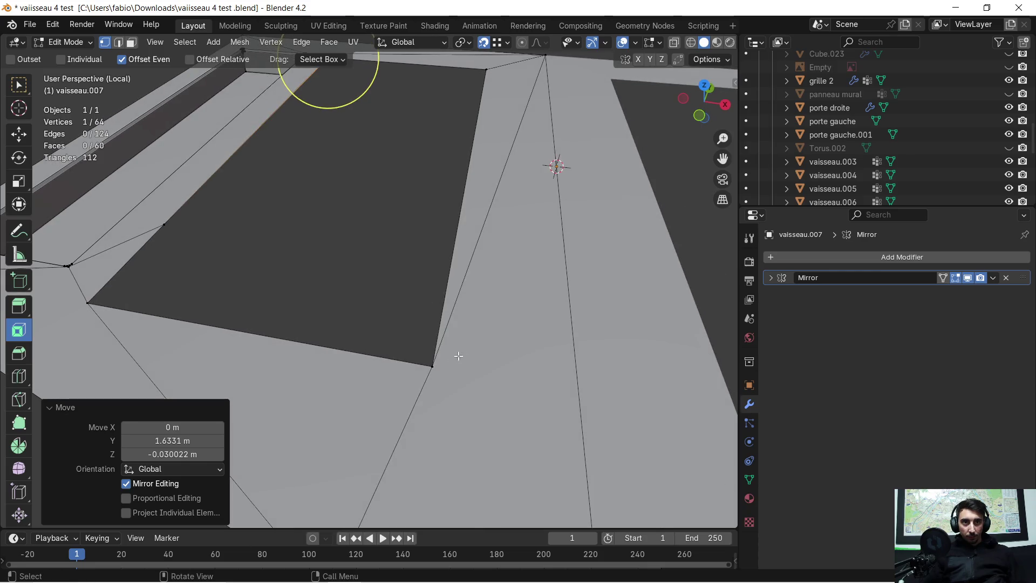
mouse_move(441, 371)
middle_mouse_down()
mouse_move(486, 363)
mouse_move(475, 349)
mouse_move(514, 334)
middle_mouse_up()
scroll(514, 334, "up", 1)
Add the lower-right and opposite corner vertices of the opening to the selection
left_click(565, 393, "shift")
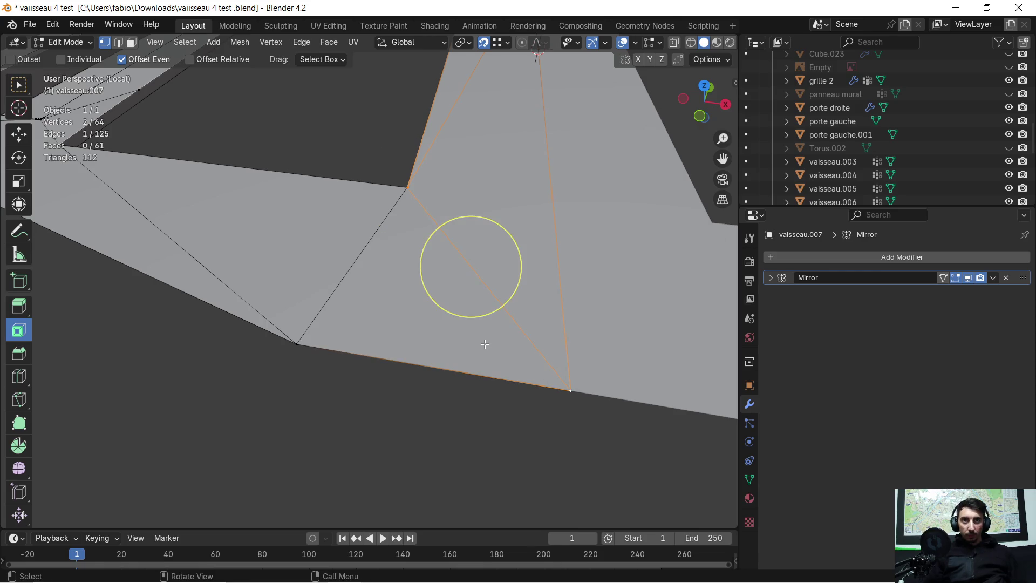
scroll(401, 273, "down", 5)
scroll(370, 363, "up", 4)
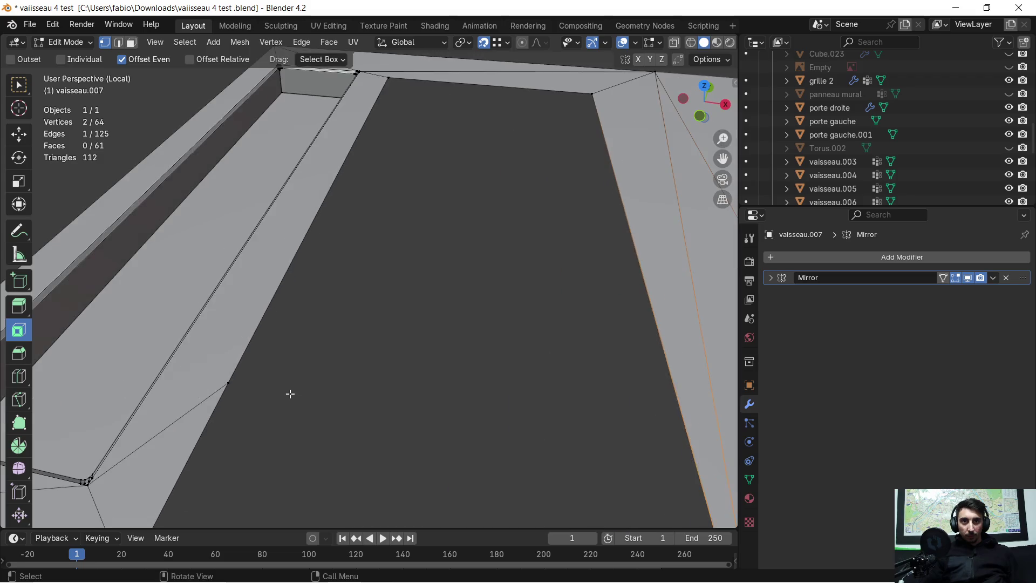
scroll(302, 388, "up", 3)
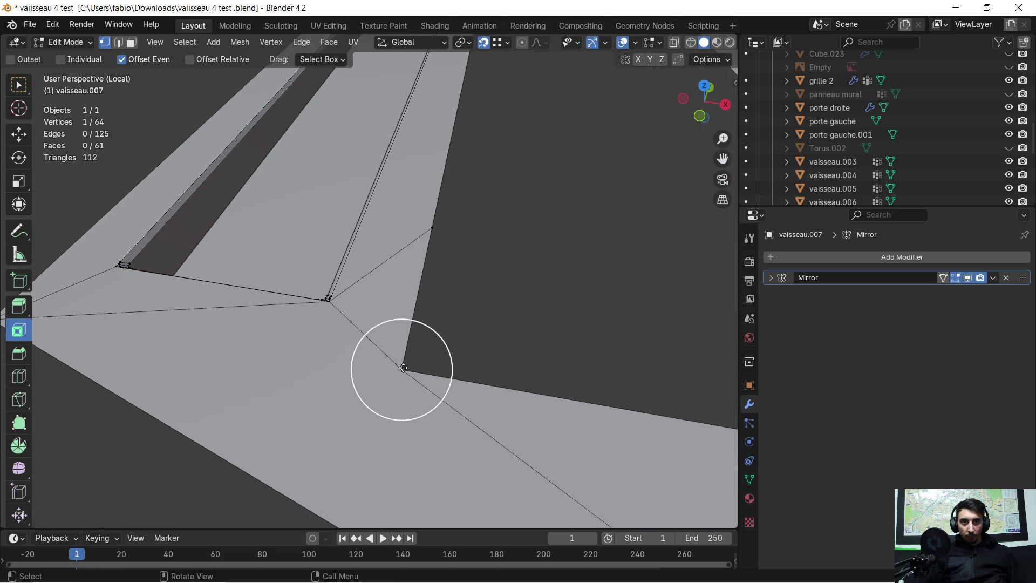
middle_click_drag(281, 375, 353, 369, "shift")
left_click(235, 303, "shift")
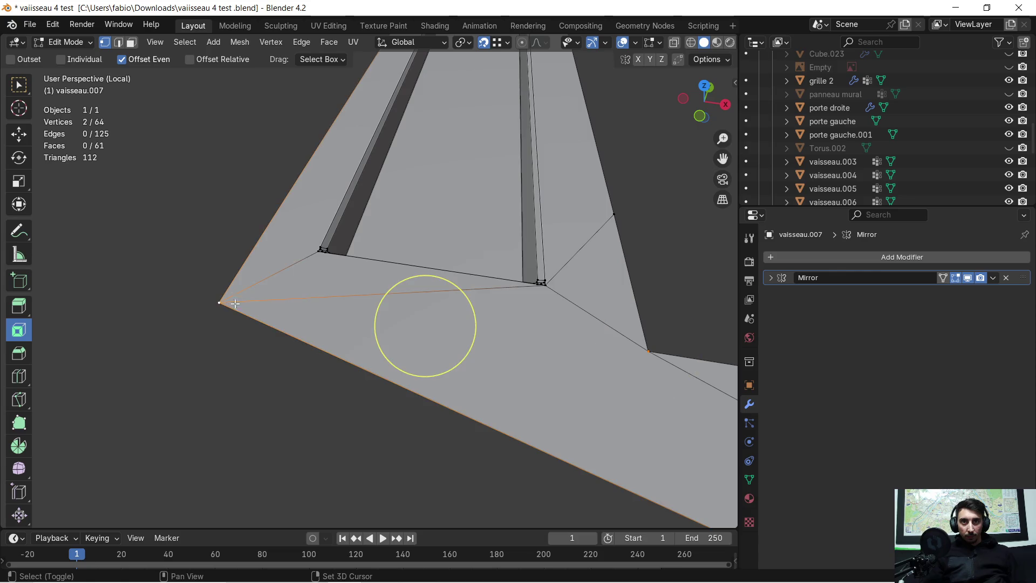
scroll(373, 332, "down", 4)
mouse_move(549, 234)
middle_mouse_down()
mouse_move(463, 304)
mouse_move(477, 328)
mouse_move(457, 277)
middle_mouse_up()
Select all and merge by distance, removing 10 duplicate vertices
key("a")
key("m")
left_click(426, 280)
left_click(416, 283)
mouse_move(416, 284)
middle_mouse_down()
mouse_move(405, 266)
mouse_move(317, 258)
mouse_move(378, 275)
middle_mouse_up()
Move the remaining stray vertex onto the opening's corner
left_click(324, 259)
key("g")
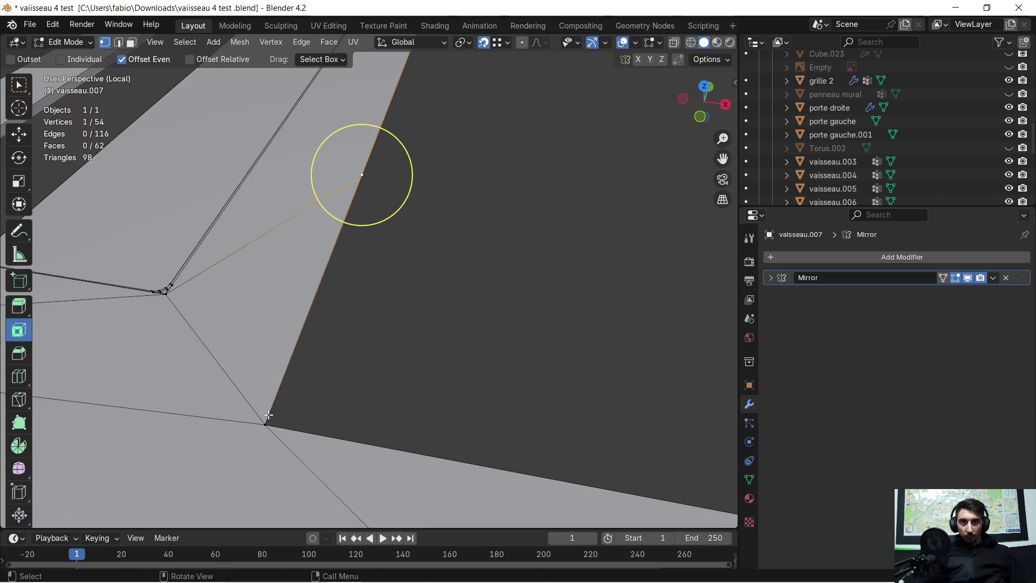
left_click(269, 416)
scroll(459, 256, "down", 3)
mouse_move(451, 260)
middle_mouse_down()
mouse_move(444, 269)
mouse_move(414, 250)
mouse_move(424, 245)
mouse_move(444, 259)
mouse_move(428, 252)
middle_mouse_up()
Merge the remaining duplicate vertex in the floor mesh by distance
key("a")
key("m")
left_click(443, 260)
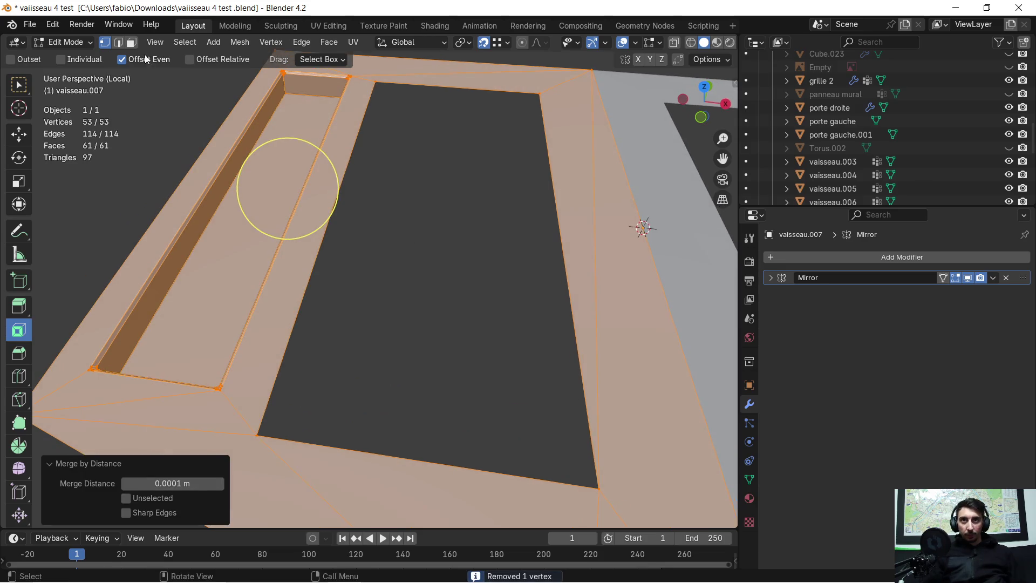
Fill the rectangular opening with a new face from its border edges, then inset it
left_click(120, 42)
left_click(348, 214)
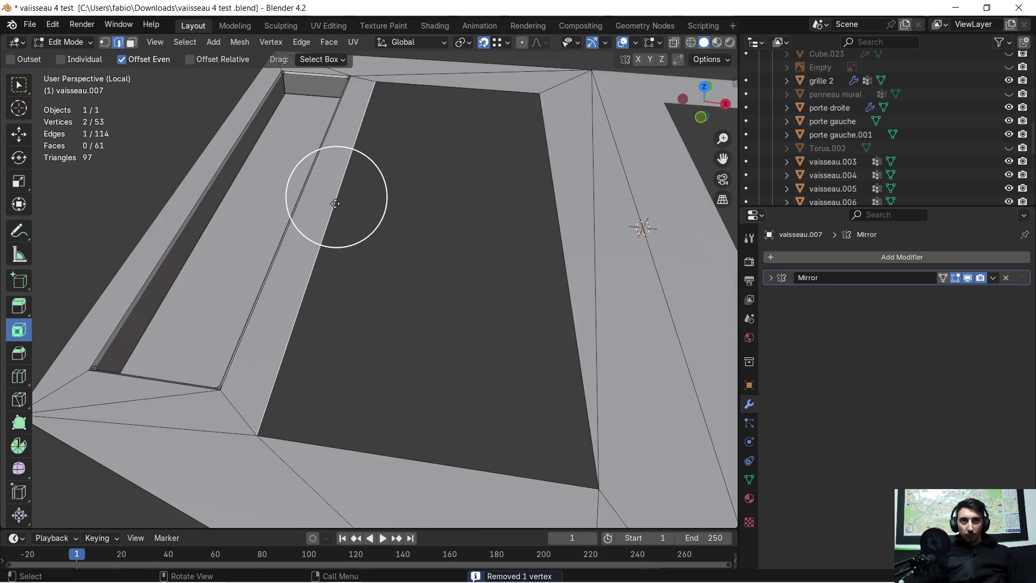
left_click(350, 448, "shift")
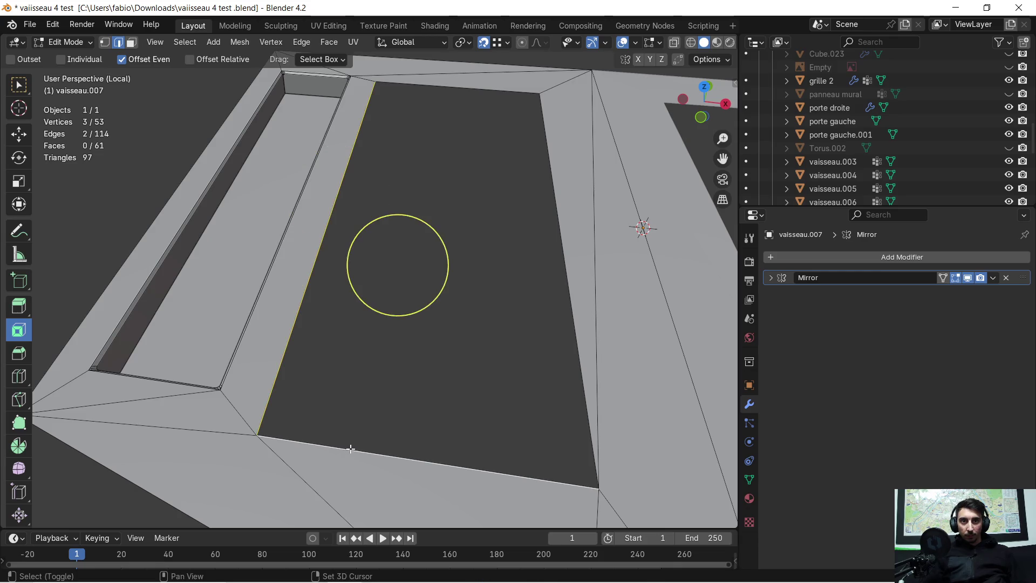
left_click(564, 281, "shift")
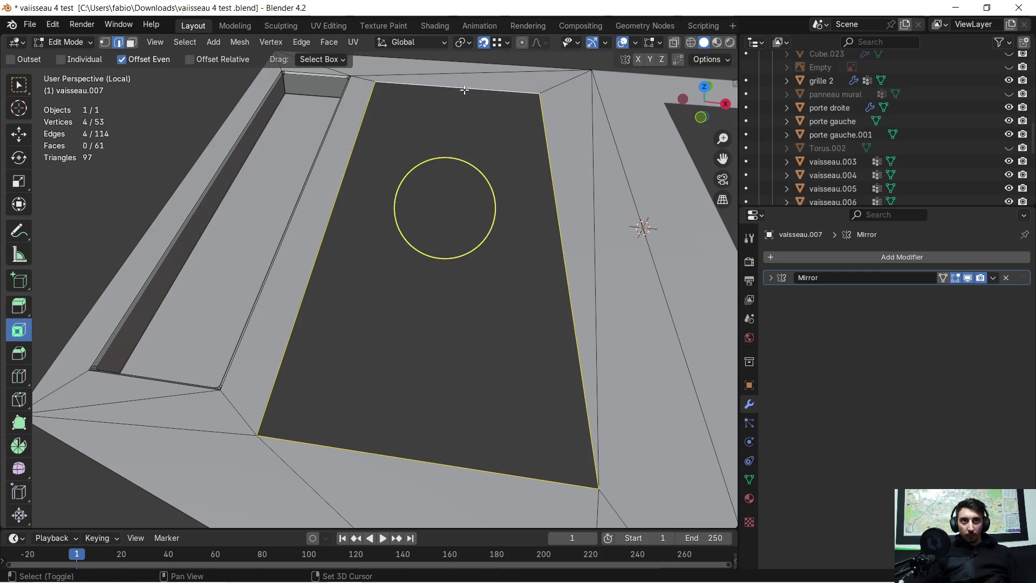
middle_click_drag(464, 90, 432, 199)
key("f")
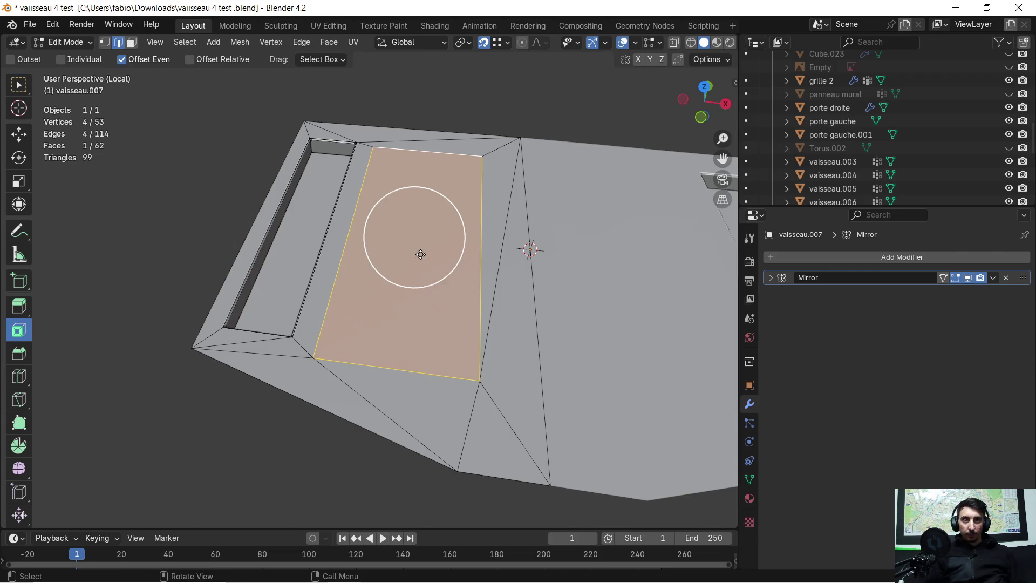
mouse_move(418, 259)
middle_mouse_down()
mouse_move(446, 245)
mouse_move(432, 227)
mouse_move(435, 252)
middle_mouse_up()
key("i")
left_click(490, 202)
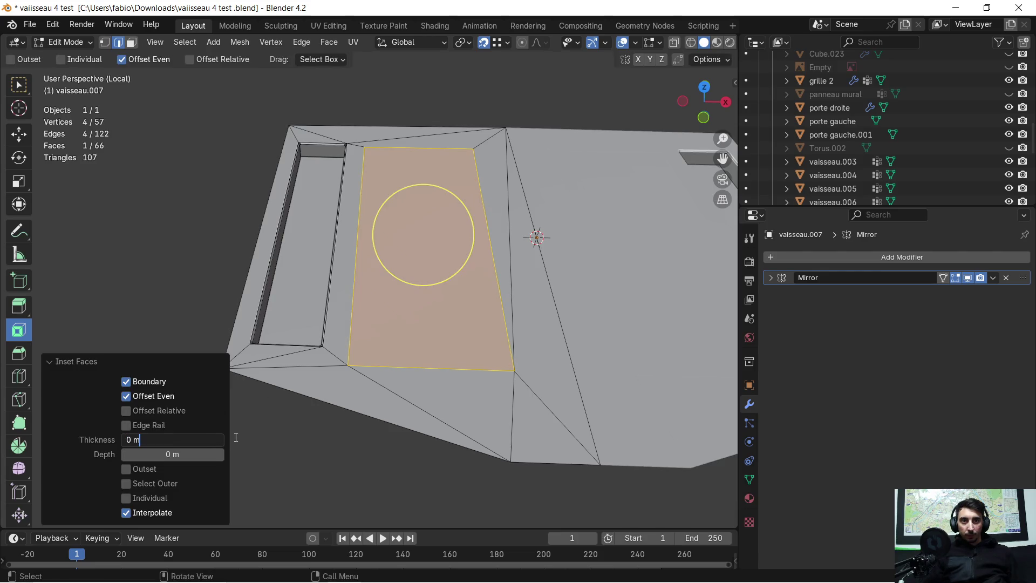
Inset the new face with a 0.034 m border at -0.029 m depth
key("BackSpace")
key("BackSpace")
key("BackSpace")
type("0.033")
key("Return")
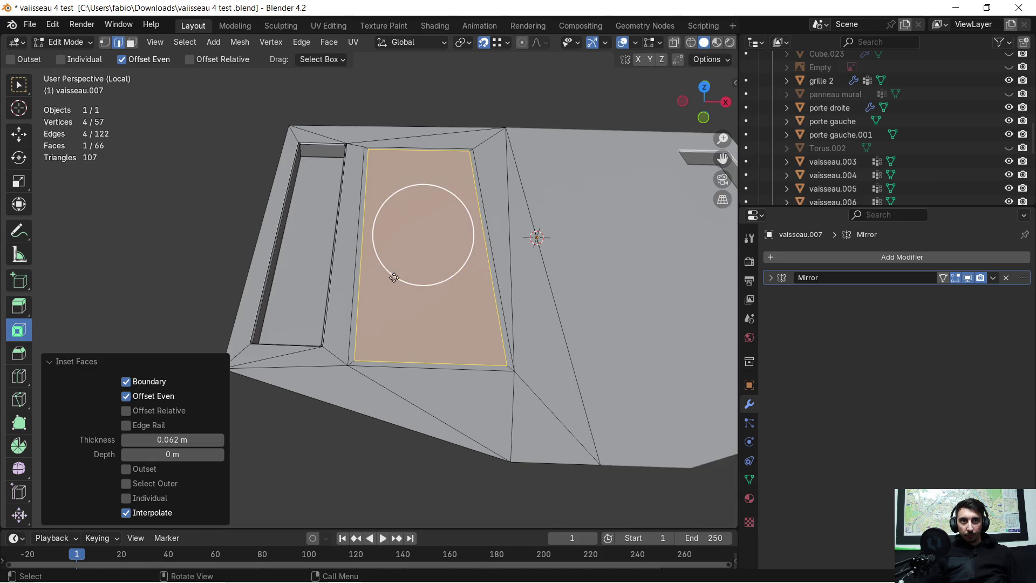
left_click(420, 249)
left_click_drag(159, 439, 170, 439)
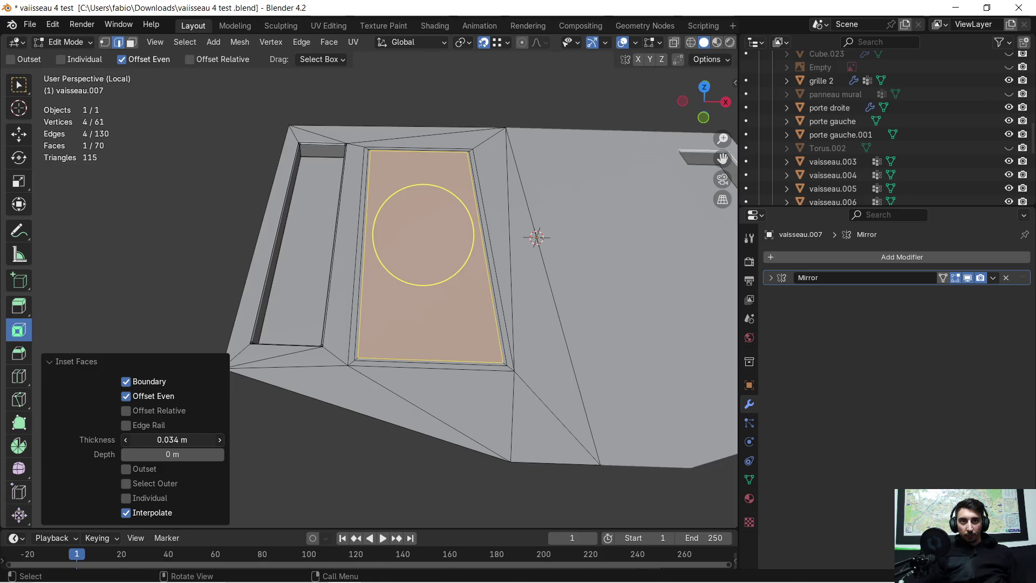
left_click_drag(172, 454, 143, 454)
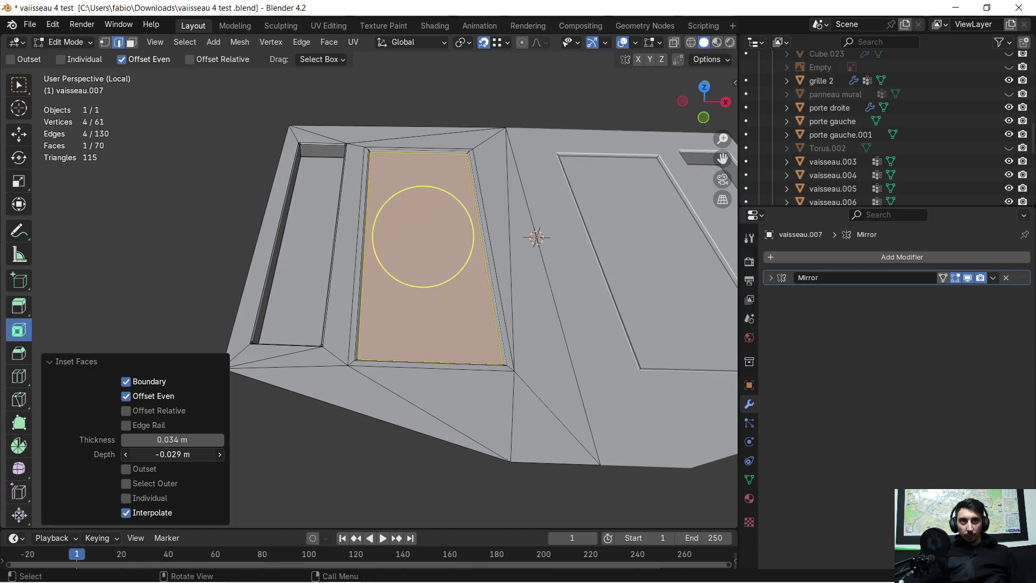
scroll(474, 356, "up", 5)
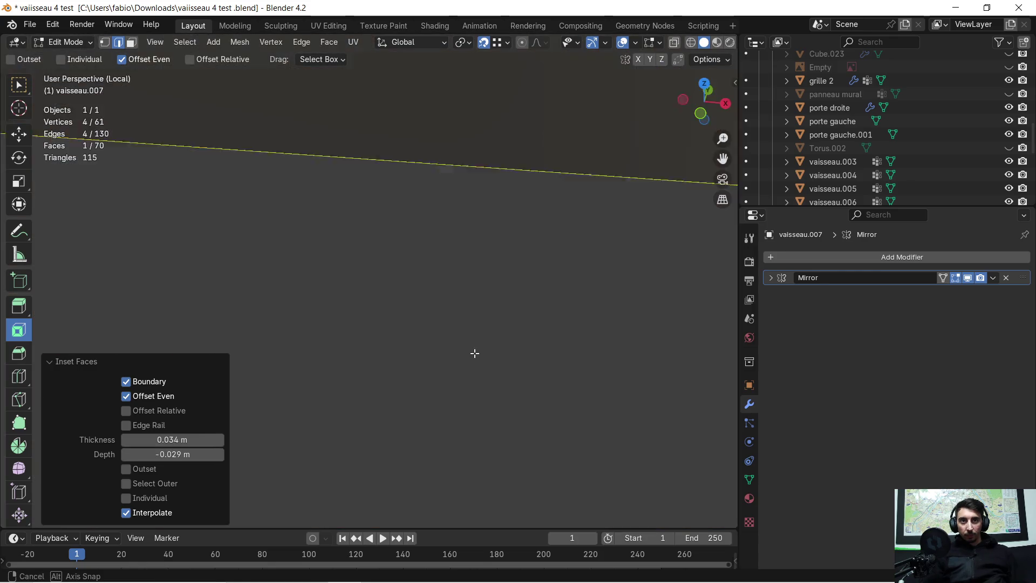
scroll(423, 306, "down", 5)
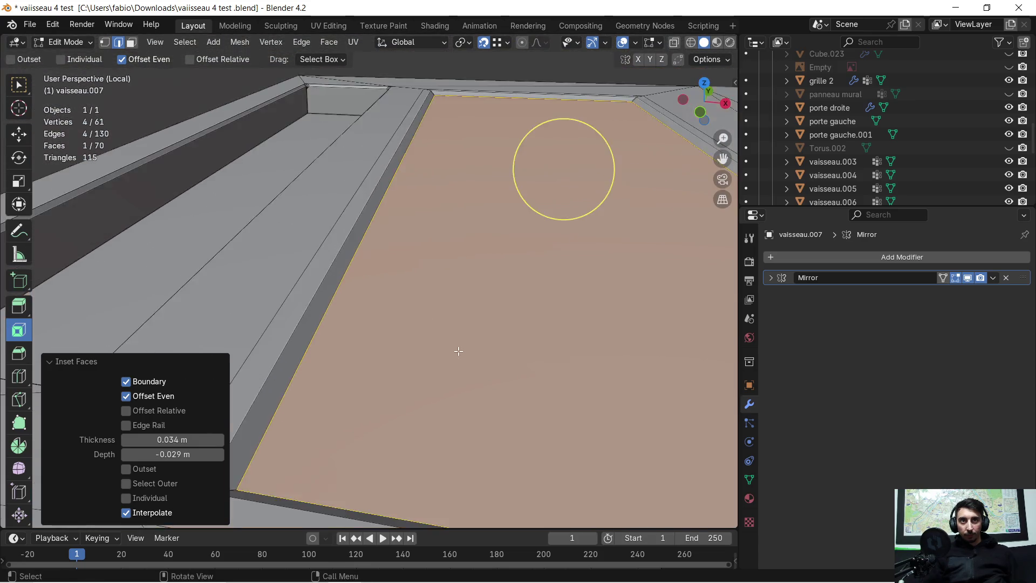
scroll(421, 354, "down", 2)
Raise the inner plate 0.036 m along Z
key("g")
key("z")
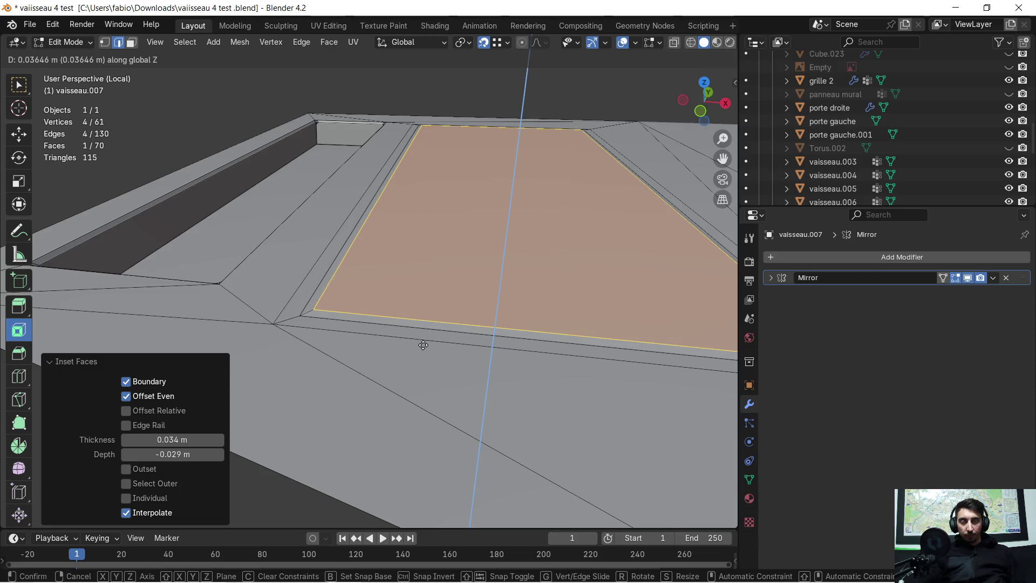
left_click(423, 345)
mouse_move(423, 345)
middle_mouse_down()
mouse_move(397, 281)
mouse_move(343, 291)
mouse_move(372, 296)
middle_mouse_up()
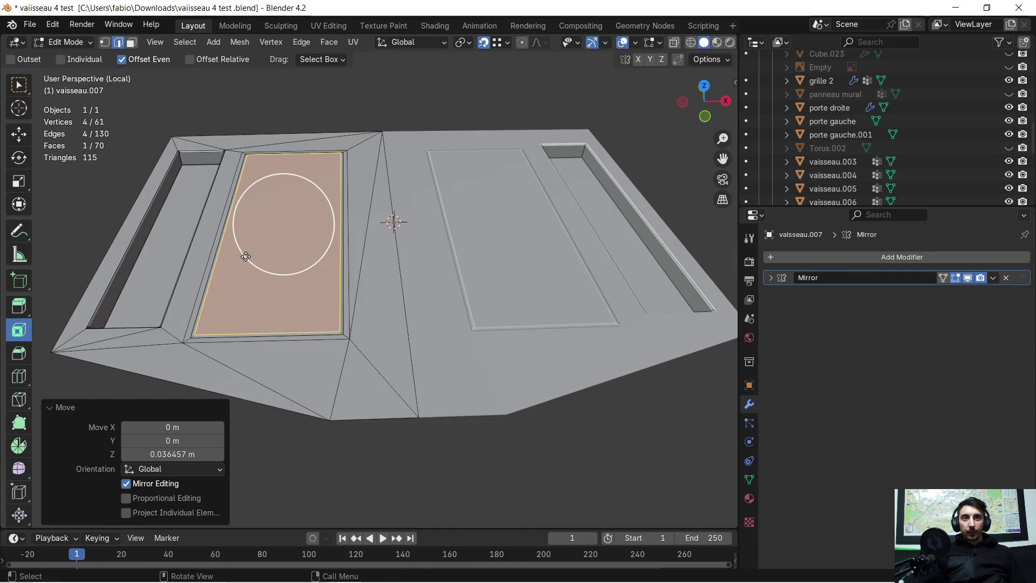
Deselect the faces, exit Local View and orbit around the corridor floor and grates
mouse_move(277, 307)
middle_mouse_down()
mouse_move(245, 301)
mouse_move(392, 307)
mouse_move(265, 297)
mouse_move(292, 301)
mouse_move(280, 304)
mouse_move(267, 306)
mouse_move(335, 284)
middle_mouse_up()
middle_click_drag(153, 176, 182, 180)
key("c")
mouse_move(350, 269)
middle_mouse_down()
mouse_move(314, 311)
mouse_move(330, 325)
middle_mouse_up()
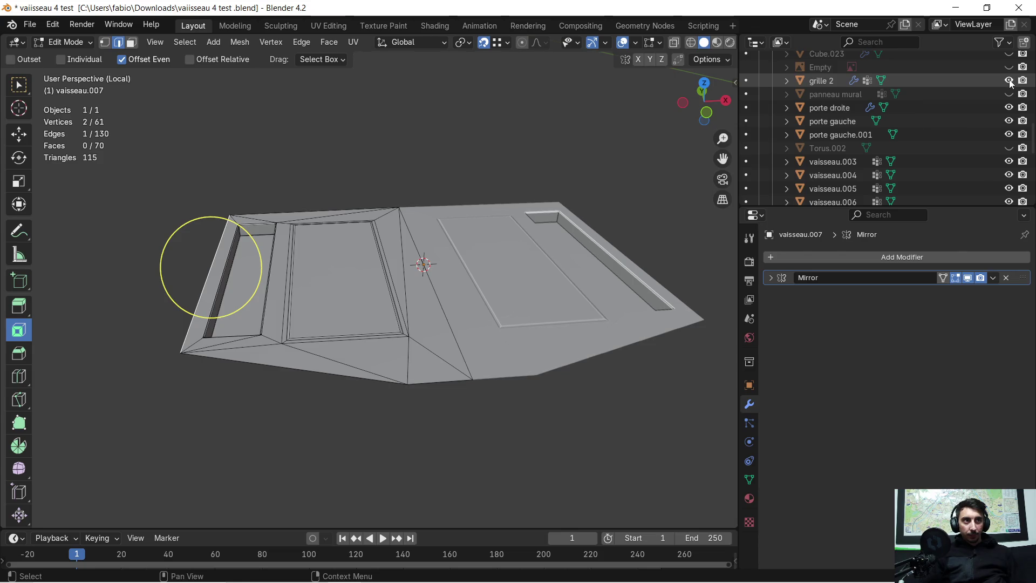
key("KP_Divide")
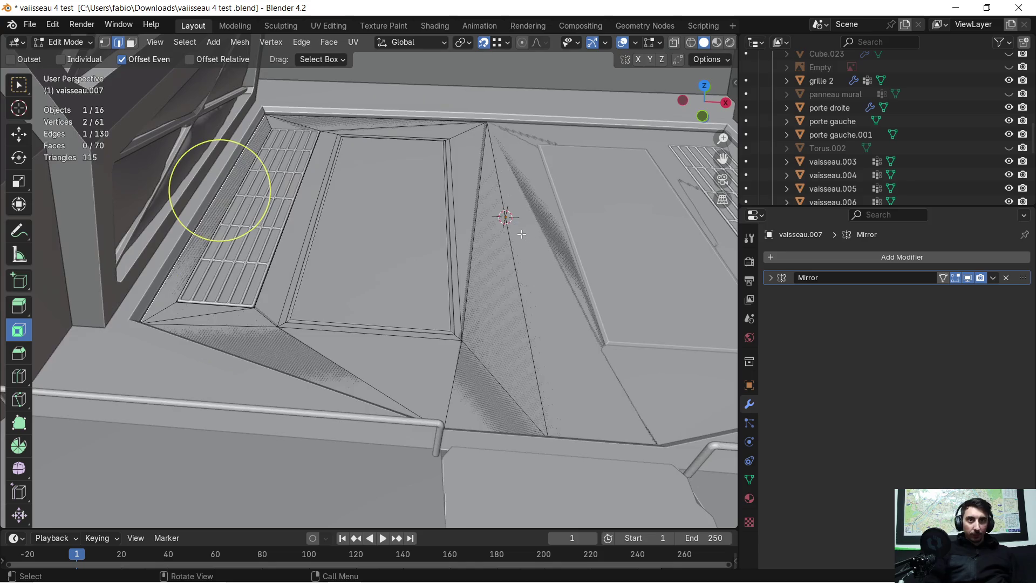
mouse_move(405, 270)
middle_mouse_down()
mouse_move(408, 246)
mouse_move(388, 277)
mouse_move(350, 292)
mouse_move(400, 282)
mouse_move(406, 292)
mouse_move(378, 319)
mouse_move(344, 322)
mouse_move(312, 266)
mouse_move(289, 300)
mouse_move(232, 295)
mouse_move(188, 218)
mouse_move(474, 185)
mouse_move(417, 157)
mouse_move(416, 231)
mouse_move(389, 266)
mouse_move(671, 289)
mouse_move(520, 261)
mouse_move(615, 214)
middle_mouse_up()
mouse_move(534, 264)
middle_mouse_down()
mouse_move(558, 321)
mouse_move(232, 280)
mouse_move(266, 289)
mouse_move(313, 272)
mouse_move(300, 225)
mouse_move(329, 282)
mouse_move(372, 297)
mouse_move(370, 265)
mouse_move(397, 278)
middle_mouse_up()
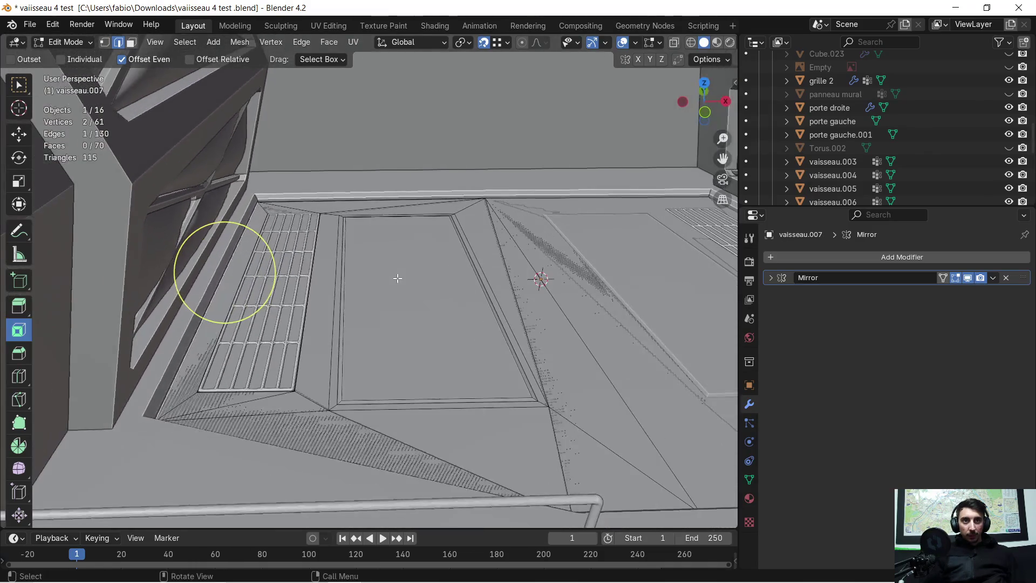
left_click(30, 24)
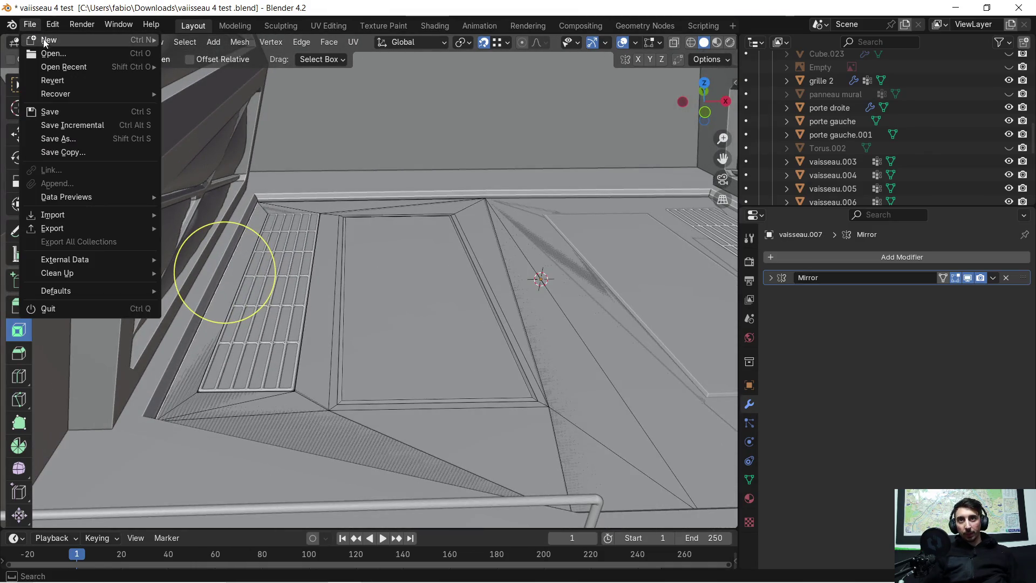
Save the blend file and reselect the floor panel vaisseau.007 in Object Mode
left_click(54, 111)
middle_click_drag(478, 201, 397, 219, "shift")
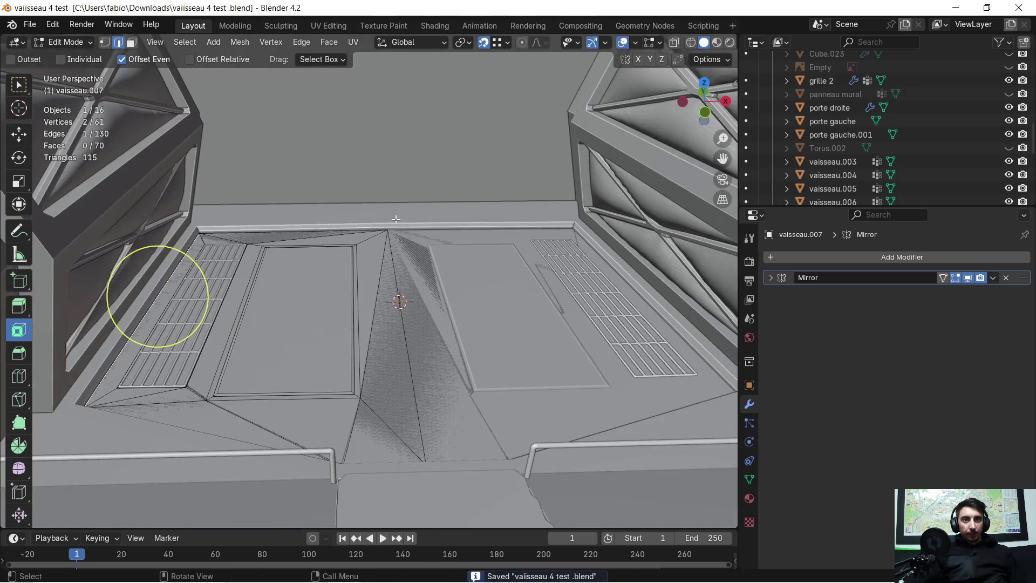
key("Tab")
left_click(201, 297)
left_click(238, 302)
scroll(821, 157, "down", 4)
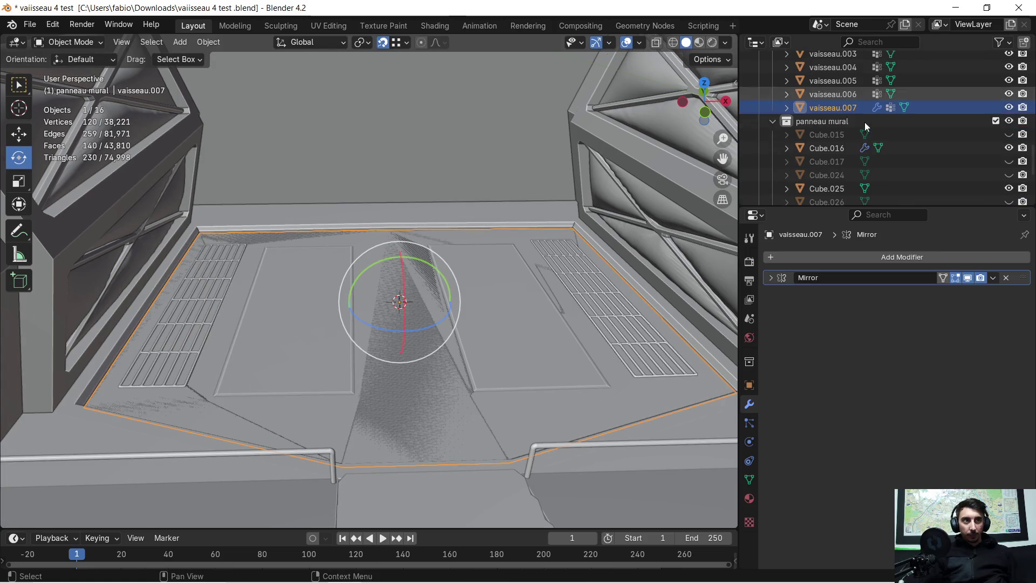
Rename vaisseau.007 to 'sol pour grille' and hide it in the Outliner
double_click(854, 108)
type("sol pour grille")
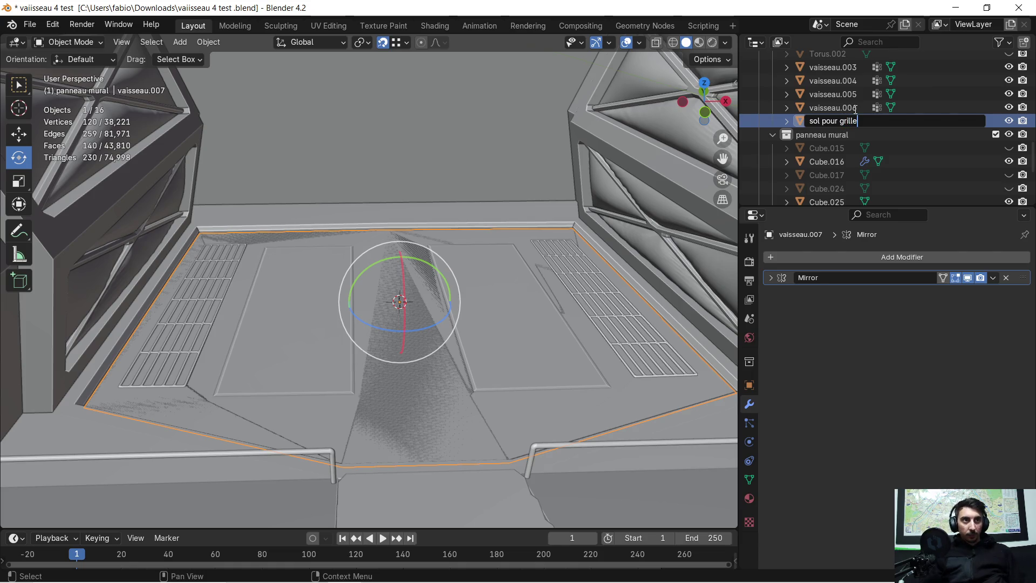
key("Return")
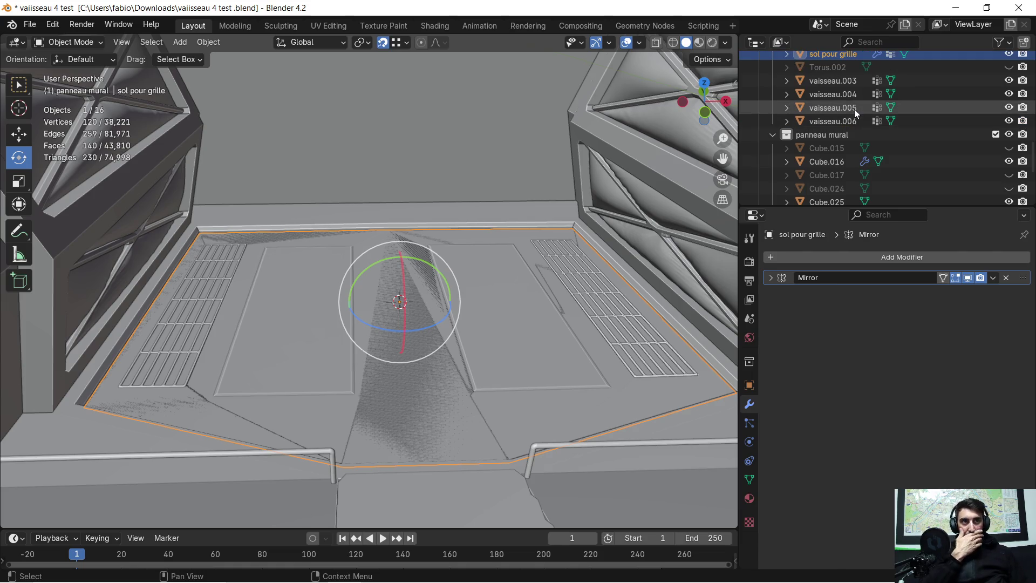
left_click(1008, 54)
scroll(288, 332, "up", 3)
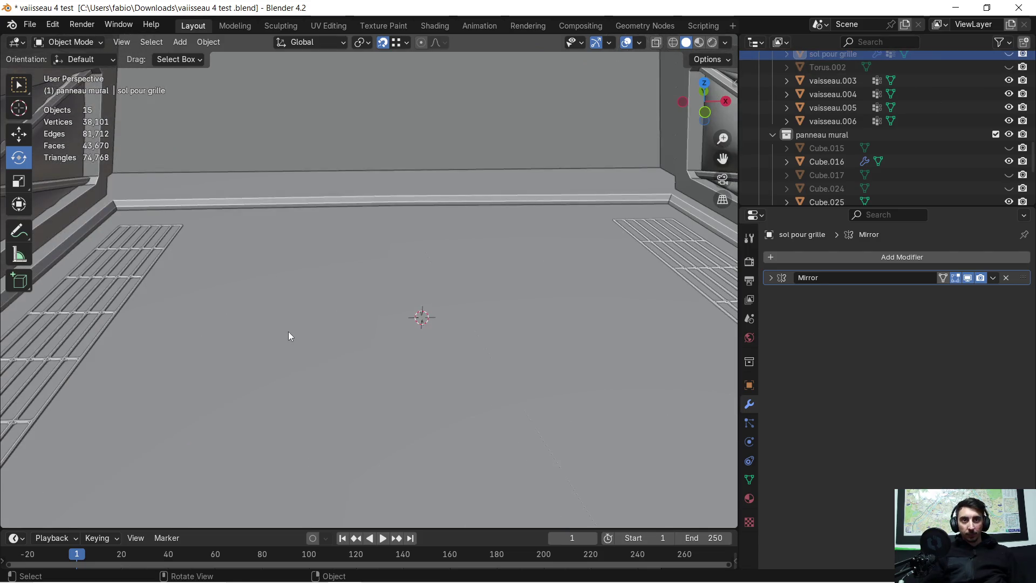
Delete the three floor faces between the grilles in vaisseau.006
scroll(306, 317, "down", 3)
left_click(315, 310)
key("Tab")
mouse_move(315, 309)
middle_mouse_down()
mouse_move(307, 316)
mouse_move(311, 289)
middle_mouse_up()
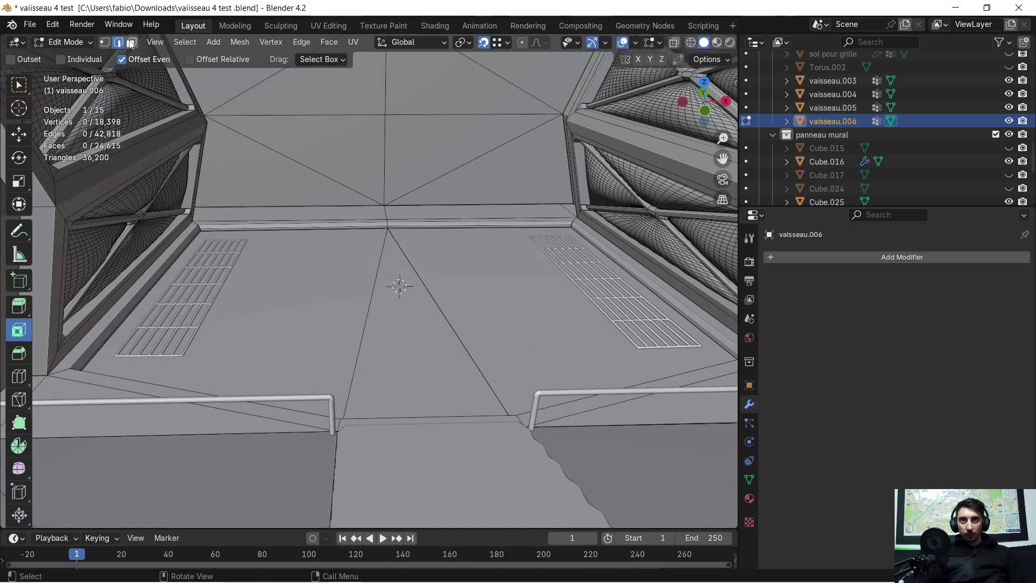
key("c")
mouse_move(254, 267)
left_mouse_down()
mouse_move(297, 296)
mouse_move(407, 296)
mouse_move(411, 306)
left_mouse_up()
key("x")
left_click(484, 313)
mouse_move(400, 286)
middle_mouse_down()
mouse_move(410, 286)
mouse_move(392, 293)
middle_mouse_up()
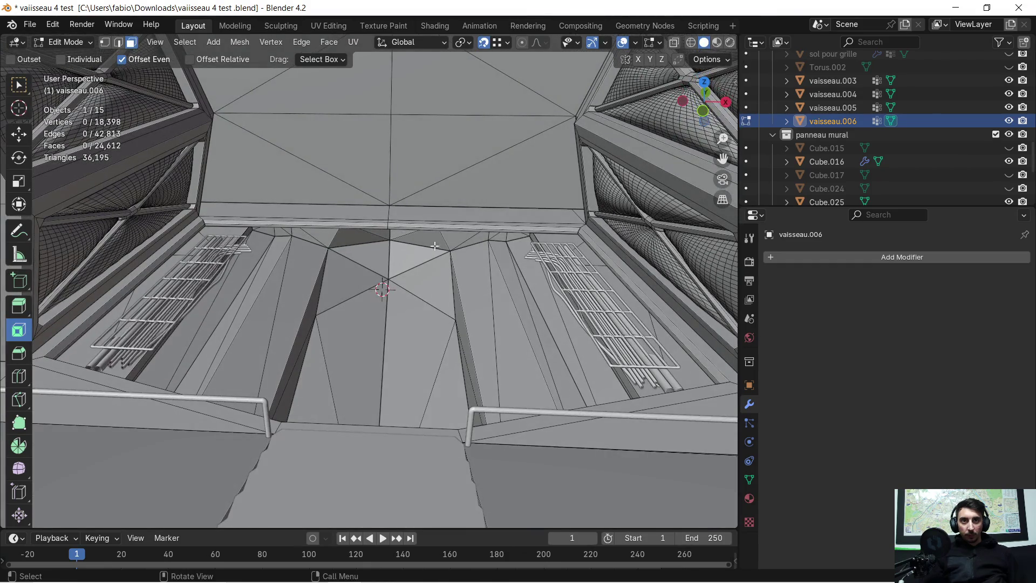
Unhide and select the 'sol pour grille' panel, checking it in the floor gap
scroll(902, 101, "up", 2)
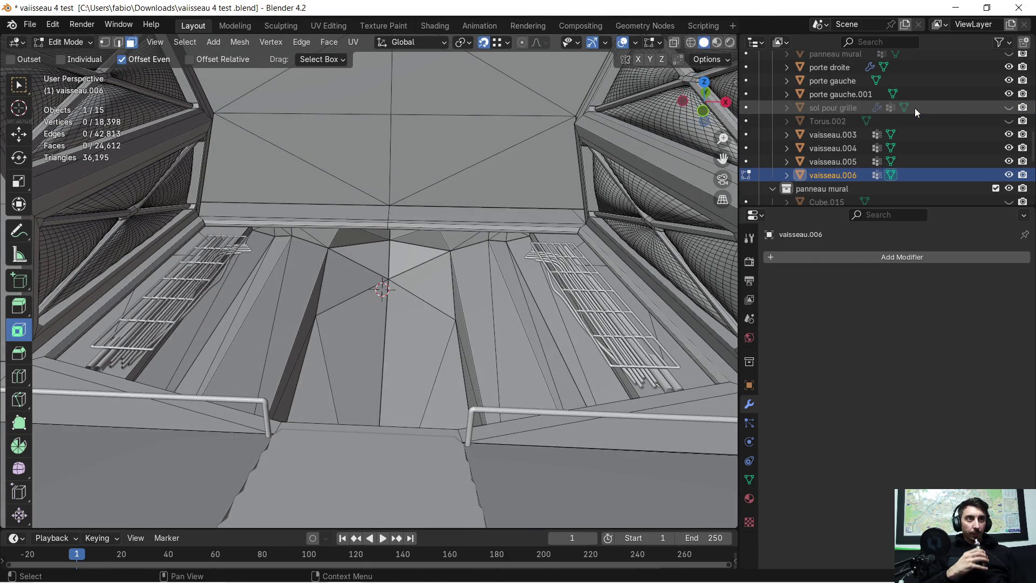
left_click(1009, 108)
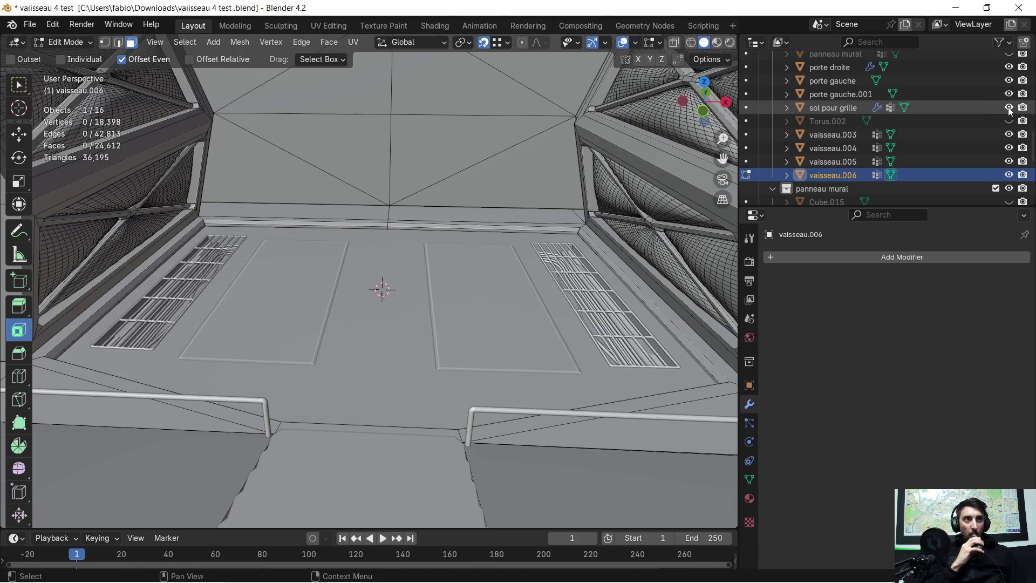
left_click(848, 109)
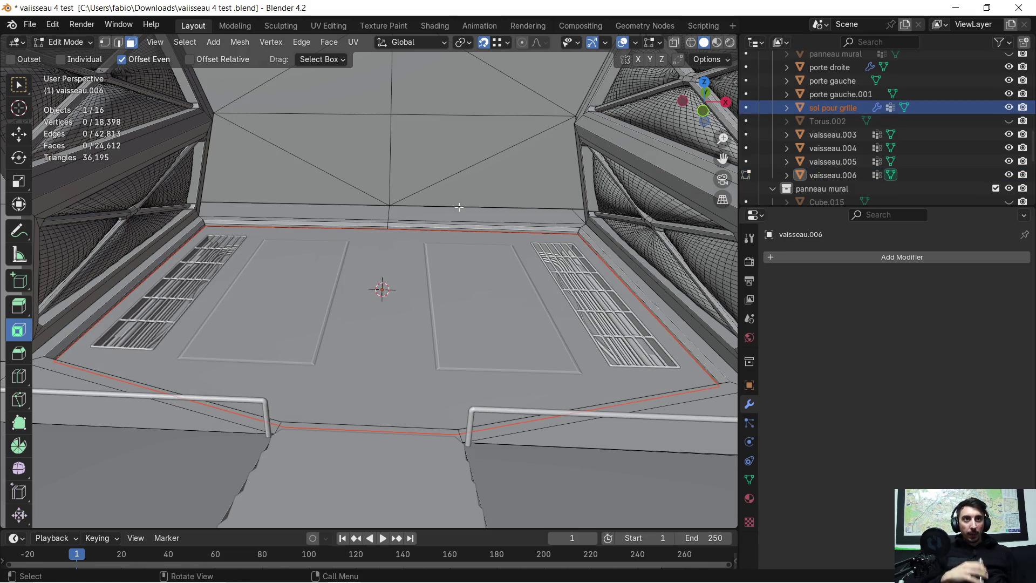
scroll(405, 223, "up", 2)
mouse_move(304, 235)
middle_mouse_down()
mouse_move(426, 263)
mouse_move(414, 253)
middle_mouse_up()
mouse_move(561, 229)
middle_mouse_down()
mouse_move(574, 227)
mouse_move(451, 232)
middle_mouse_up()
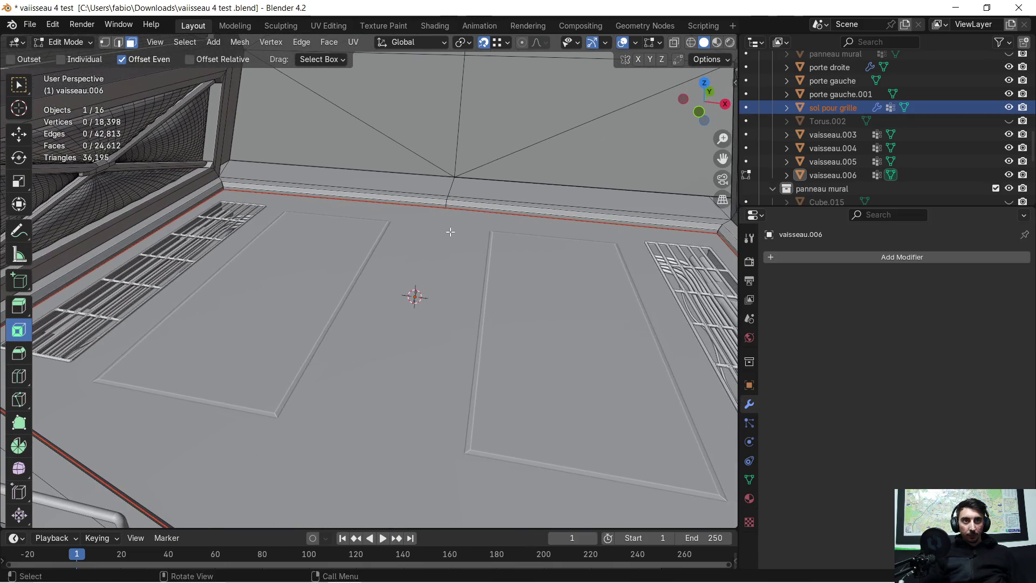
scroll(450, 232, "down", 3)
middle_click_drag(575, 216, 538, 243)
mouse_move(376, 368)
middle_mouse_down()
mouse_move(548, 365)
mouse_move(504, 350)
middle_mouse_up()
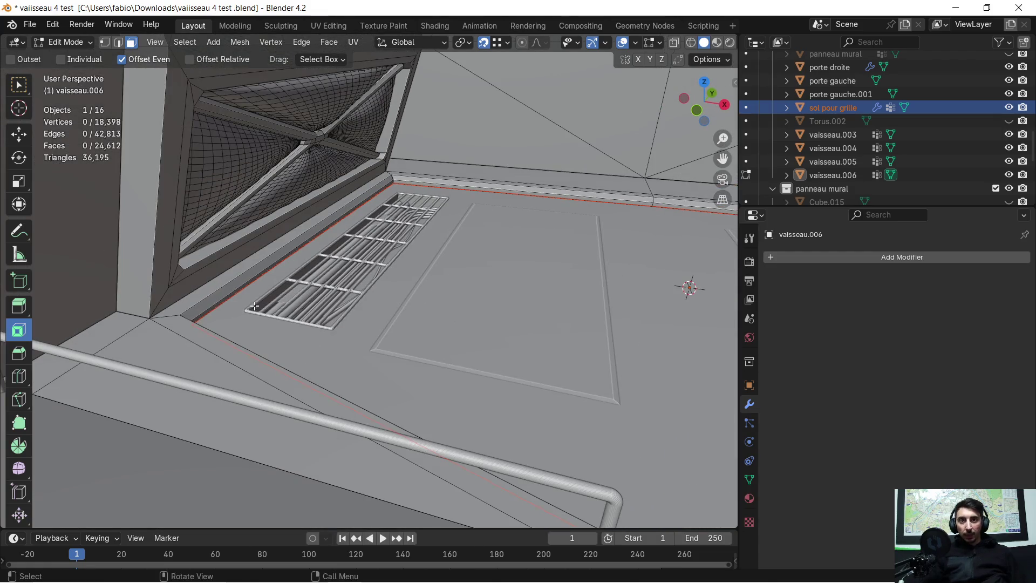
In Object Mode, try joining sol pour grille into vaisseau.006, then reselect sol pour grille
key("Tab")
left_click(216, 297, "shift")
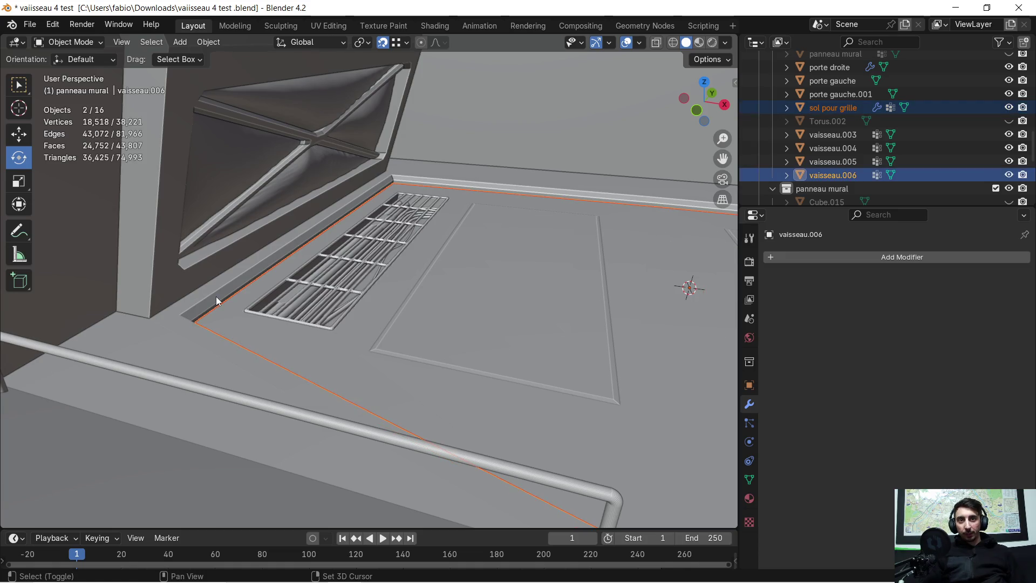
key("ctrl+j")
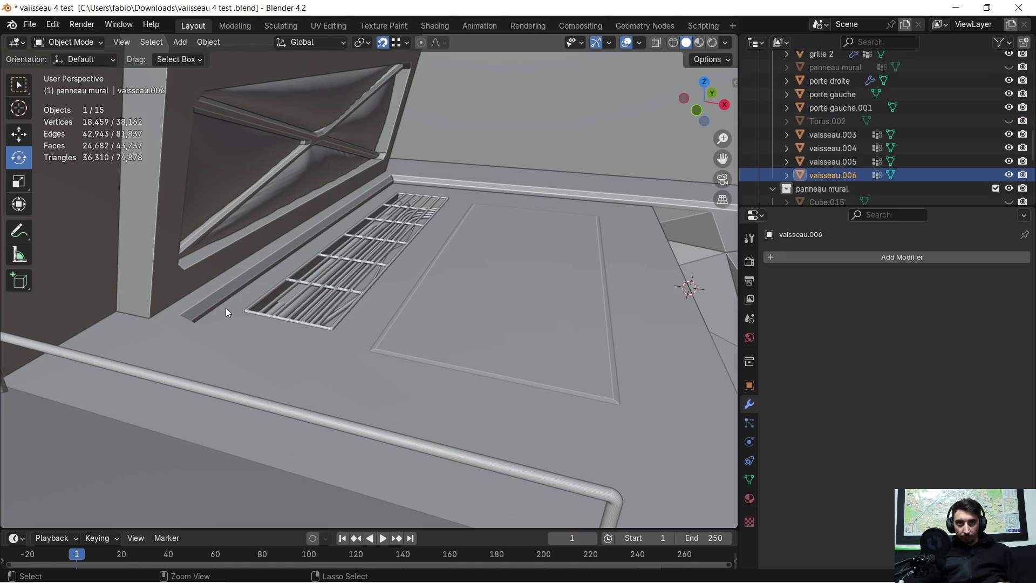
middle_click_drag(388, 280, 403, 257)
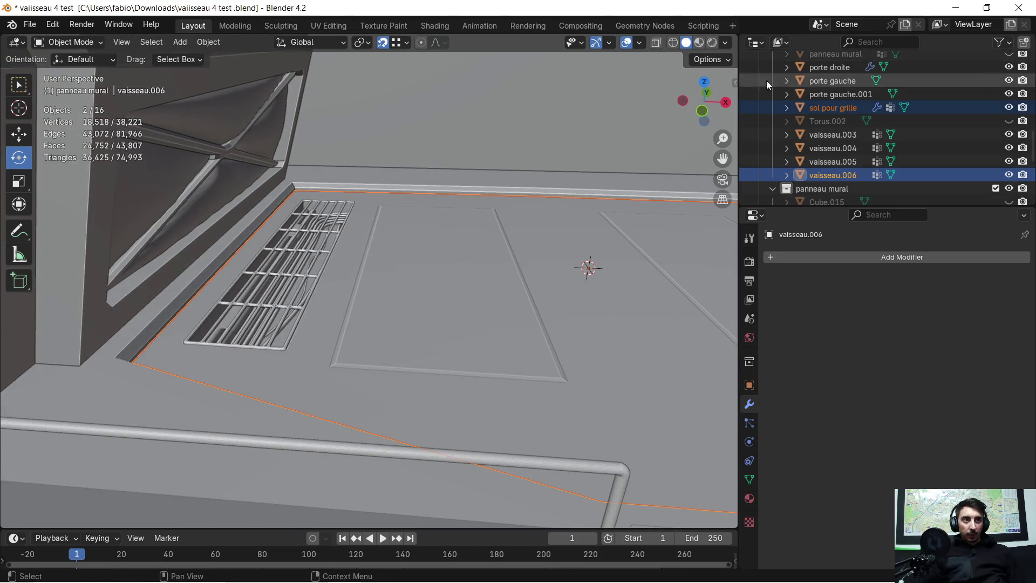
left_click(823, 109)
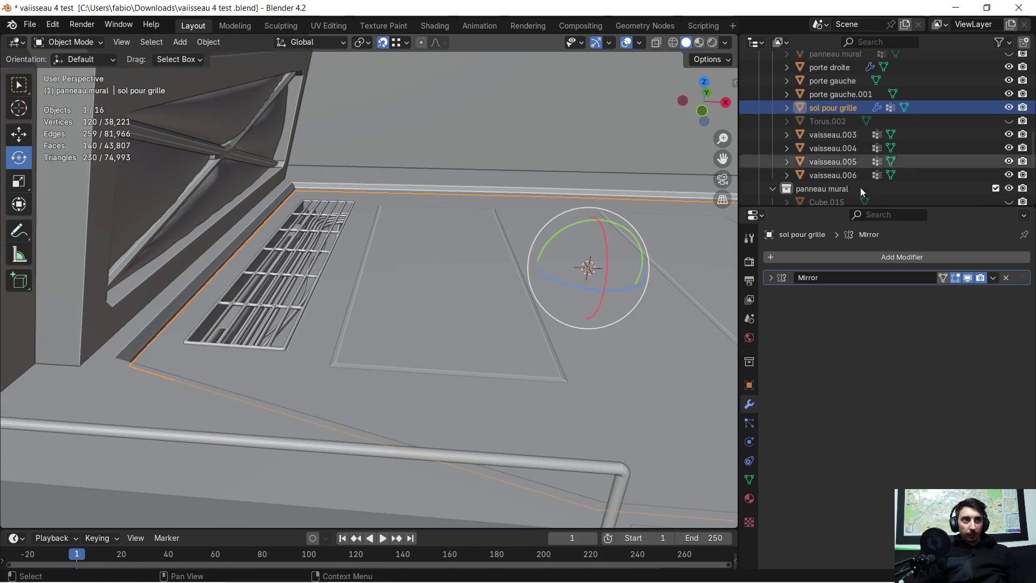
Apply the Mirror modifier on sol pour grille and check the mirrored panel
left_click(994, 279)
left_click(953, 291)
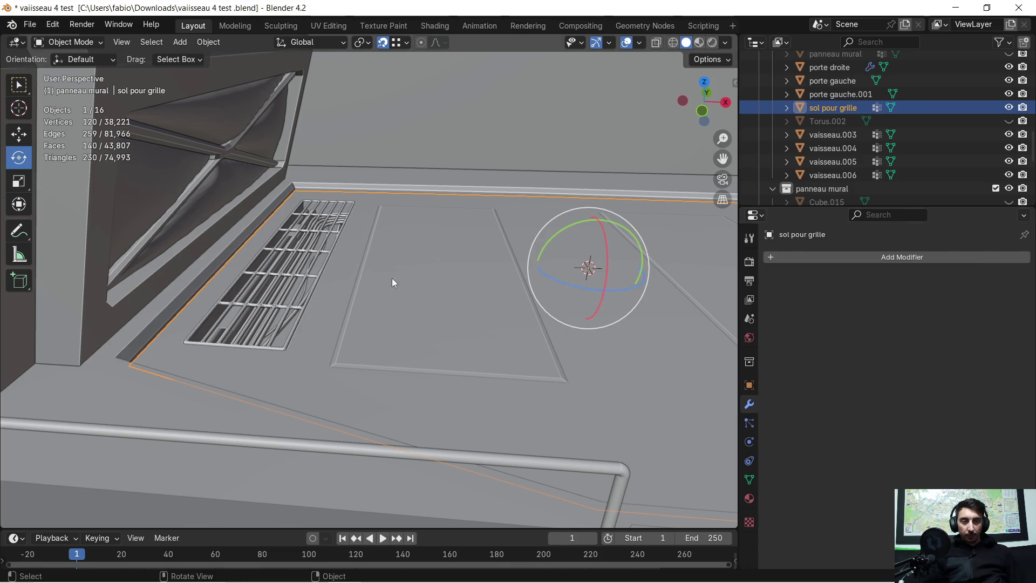
key("Tab")
mouse_move(448, 274)
middle_mouse_down()
mouse_move(383, 268)
mouse_move(379, 257)
mouse_move(453, 292)
mouse_move(157, 334)
mouse_move(204, 340)
middle_mouse_up()
key("Tab")
Join sol pour grille into vaisseau.006 and merge vertices by distance across the whole mesh
left_click(124, 345, "shift")
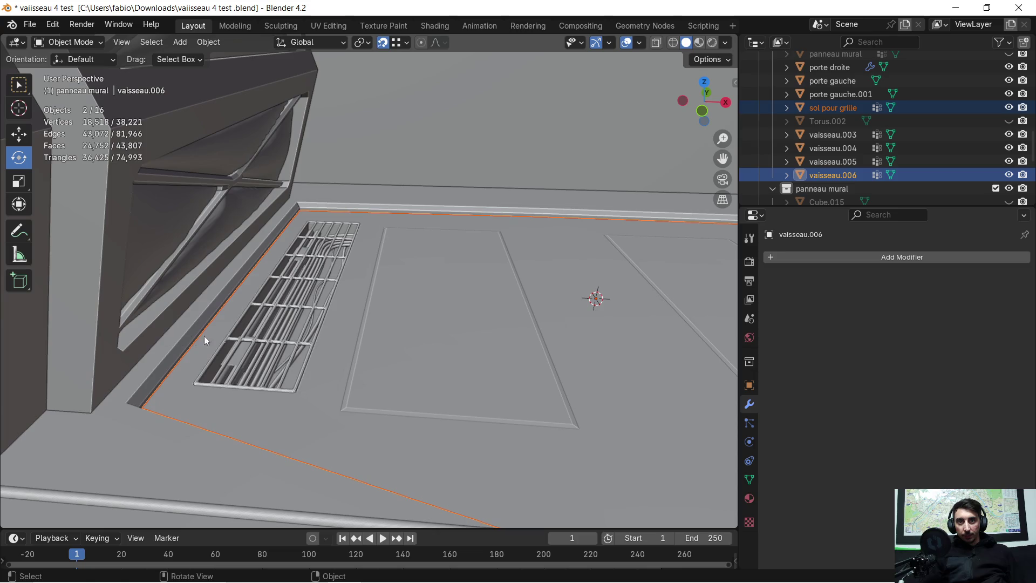
key("ctrl+j")
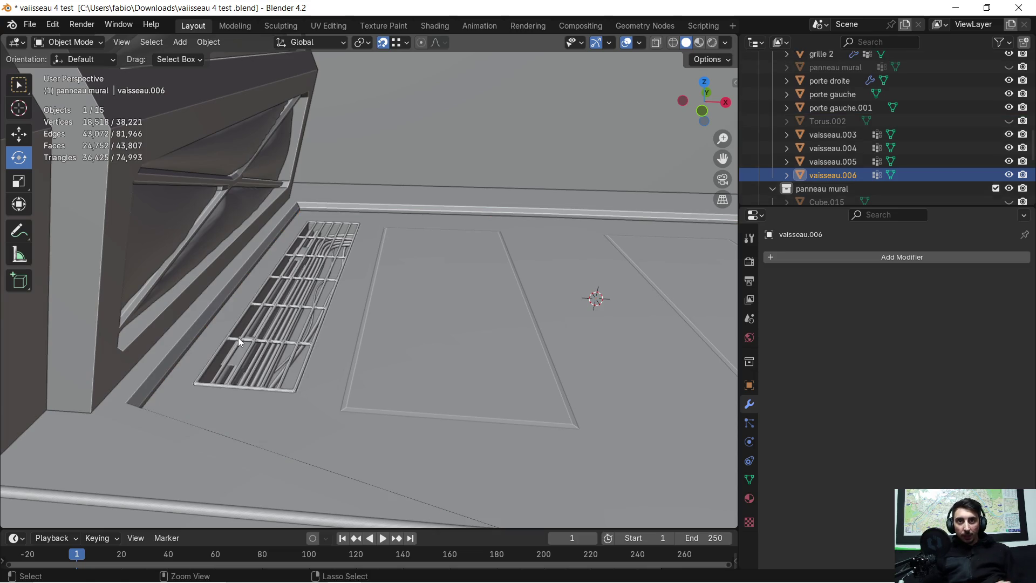
key("Tab")
key("a")
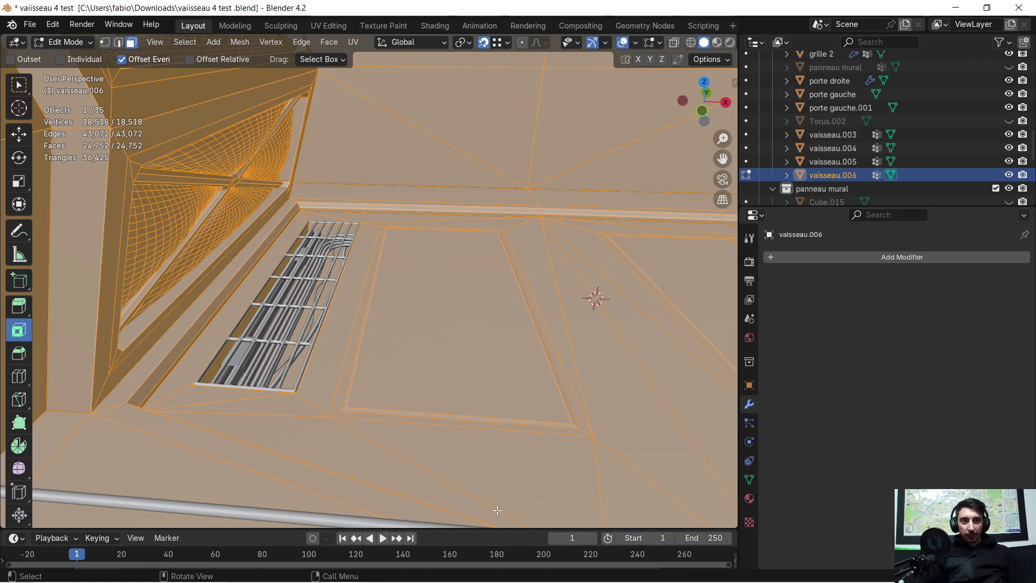
left_click(505, 495)
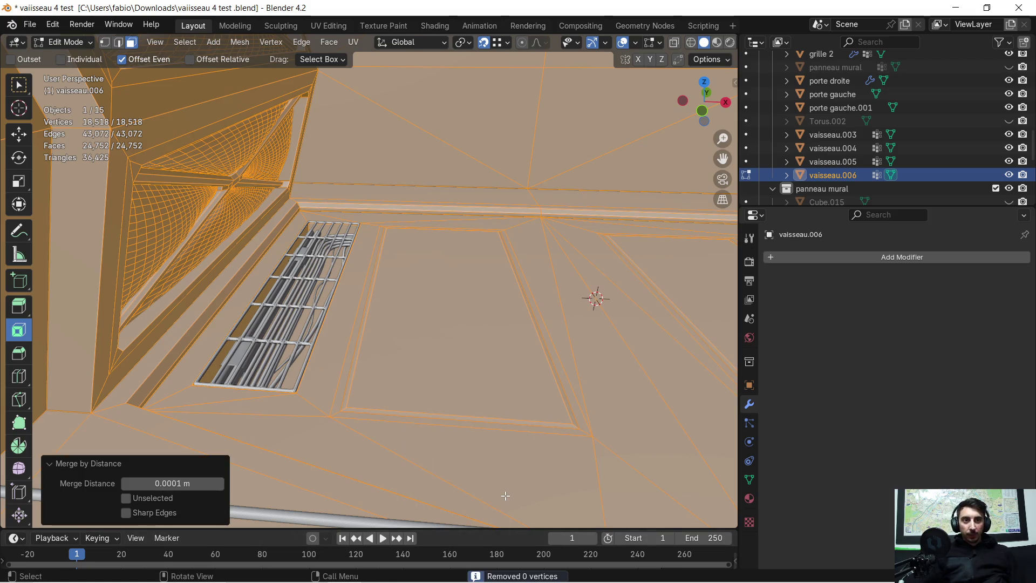
mouse_move(280, 320)
middle_mouse_down()
mouse_move(227, 322)
mouse_move(356, 337)
mouse_move(365, 301)
mouse_move(370, 344)
mouse_move(407, 217)
mouse_move(399, 340)
mouse_move(314, 432)
mouse_move(333, 372)
mouse_move(282, 375)
mouse_move(298, 366)
middle_mouse_up()
left_click(290, 373)
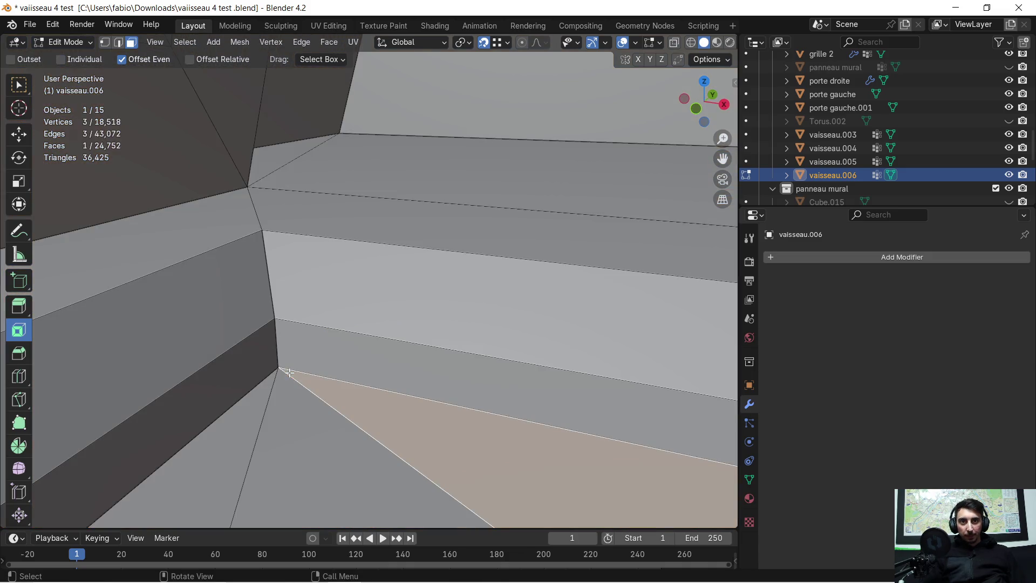
Move the first stray corner vertex along X onto its neighbour, then onto the vertical edge
left_click(105, 45)
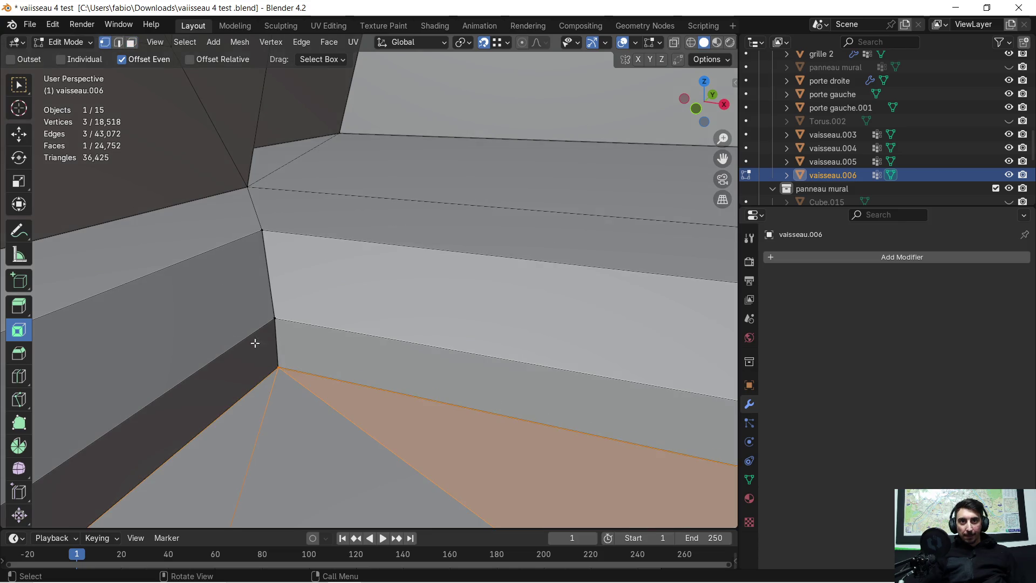
left_click_drag(273, 365, 299, 378)
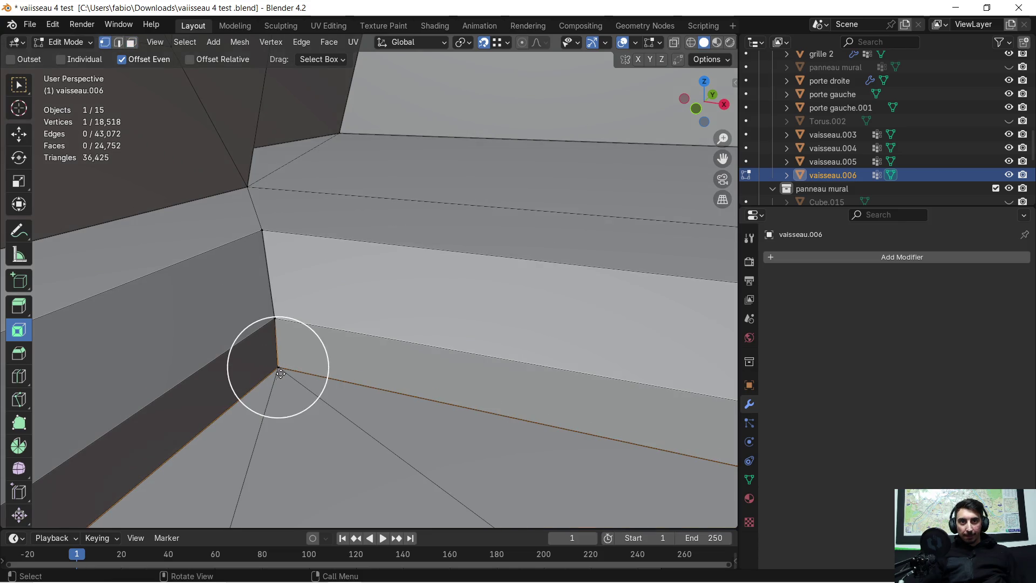
mouse_move(281, 400)
middle_mouse_down()
mouse_move(378, 329)
mouse_move(479, 291)
mouse_move(643, 188)
mouse_move(601, 245)
middle_mouse_up()
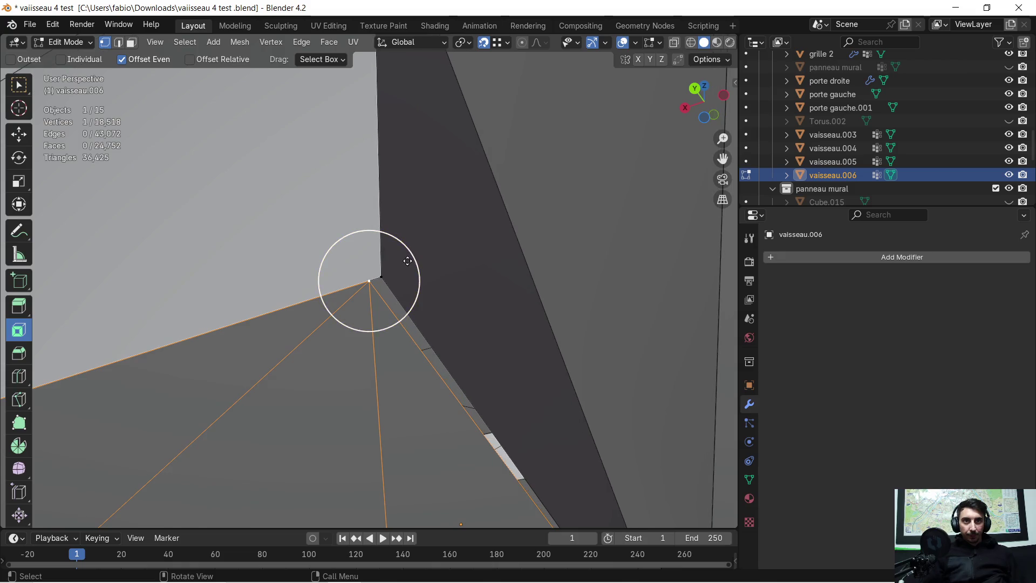
middle_click_drag(432, 257, 404, 268)
scroll(404, 268, "up", 3)
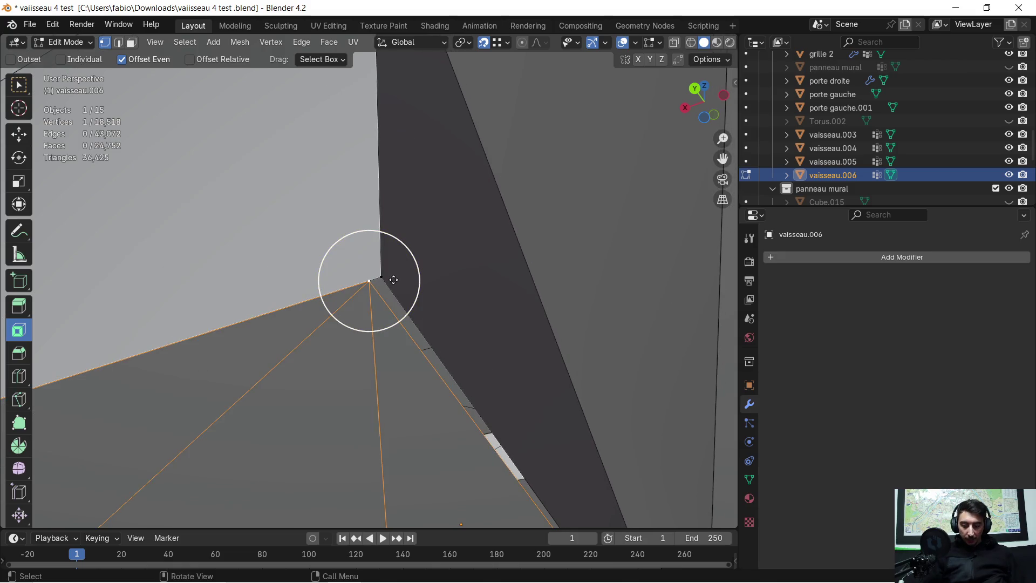
key("g")
key("x")
left_click(385, 278)
mouse_move(339, 338)
middle_mouse_down()
mouse_move(228, 328)
mouse_move(232, 316)
mouse_move(592, 286)
mouse_move(683, 218)
mouse_move(665, 220)
middle_mouse_up()
middle_click_drag(87, 315, 602, 494, "ctrl")
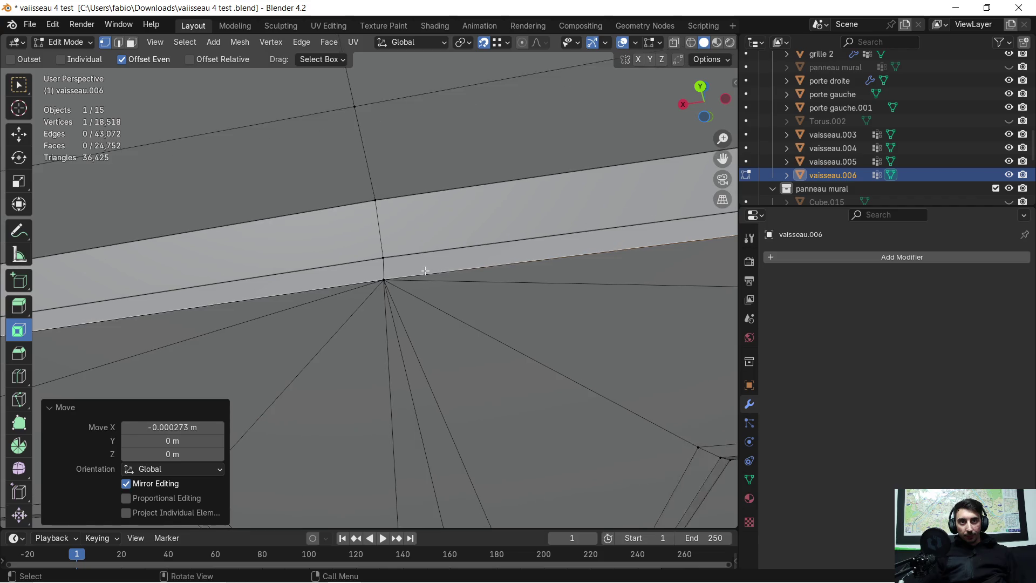
scroll(402, 278, "up", 5)
key("g")
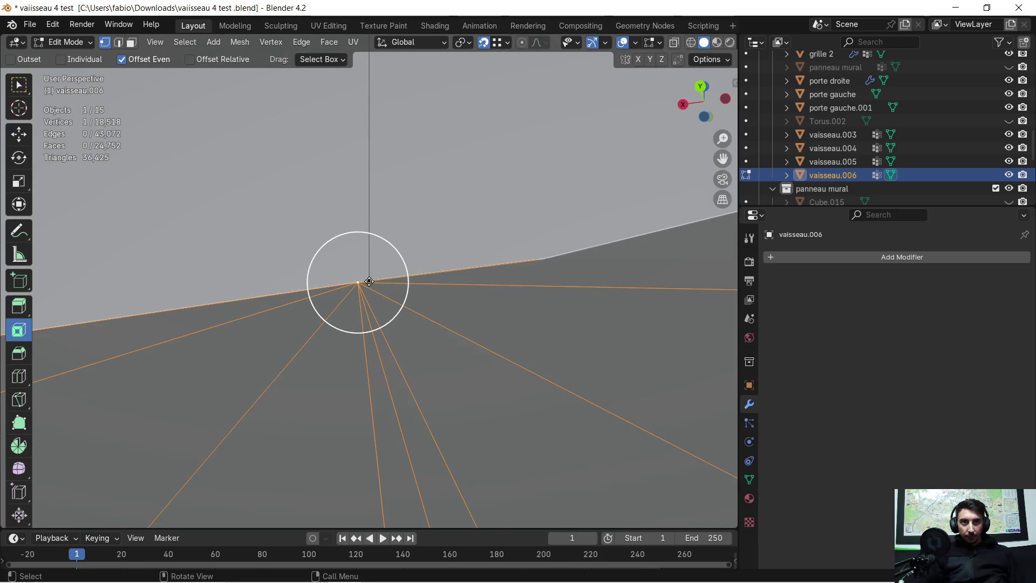
left_click(369, 281)
mouse_move(161, 338)
middle_mouse_down("shift")
mouse_move(270, 205)
mouse_move(243, 173)
mouse_move(301, 273)
mouse_move(267, 301)
mouse_move(155, 317)
mouse_move(277, 178)
mouse_move(291, 203)
mouse_move(248, 308)
mouse_move(437, 296)
mouse_move(196, 231)
mouse_move(606, 145)
mouse_move(186, 31)
mouse_move(346, 227)
mouse_move(668, 110)
mouse_move(431, 178)
mouse_move(336, 226)
mouse_move(226, 228)
middle_mouse_up("shift")
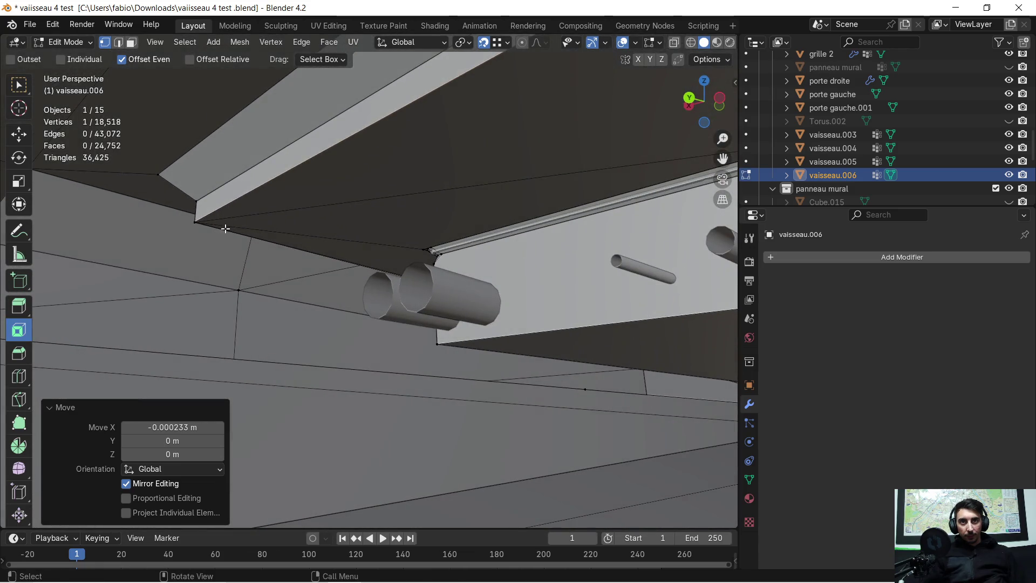
Select the next stray corner vertex and move it along X into line
left_click(197, 223)
key("g")
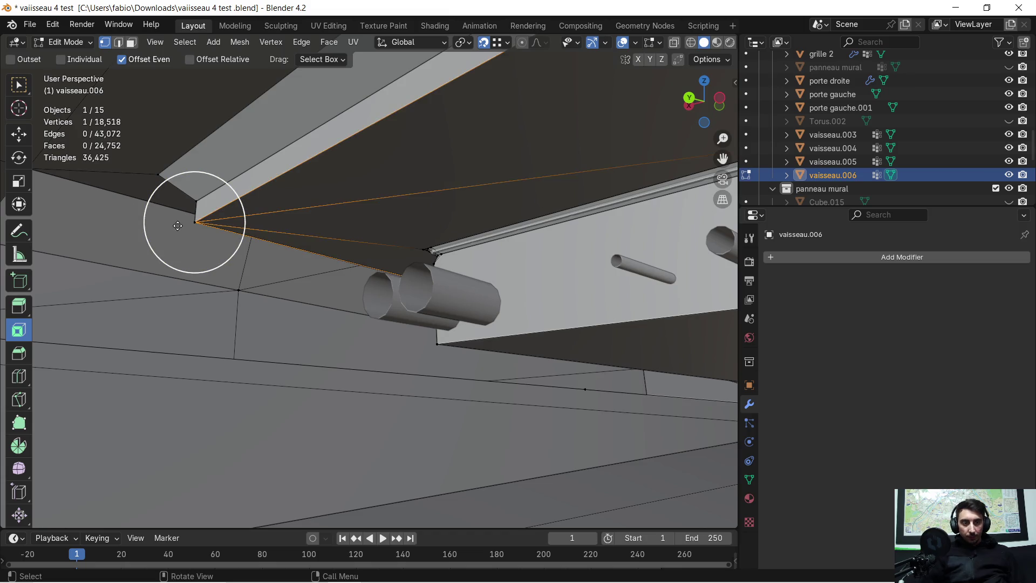
key("KP_Decimal")
mouse_move(213, 238)
middle_mouse_down()
mouse_move(285, 254)
mouse_move(357, 208)
middle_mouse_up()
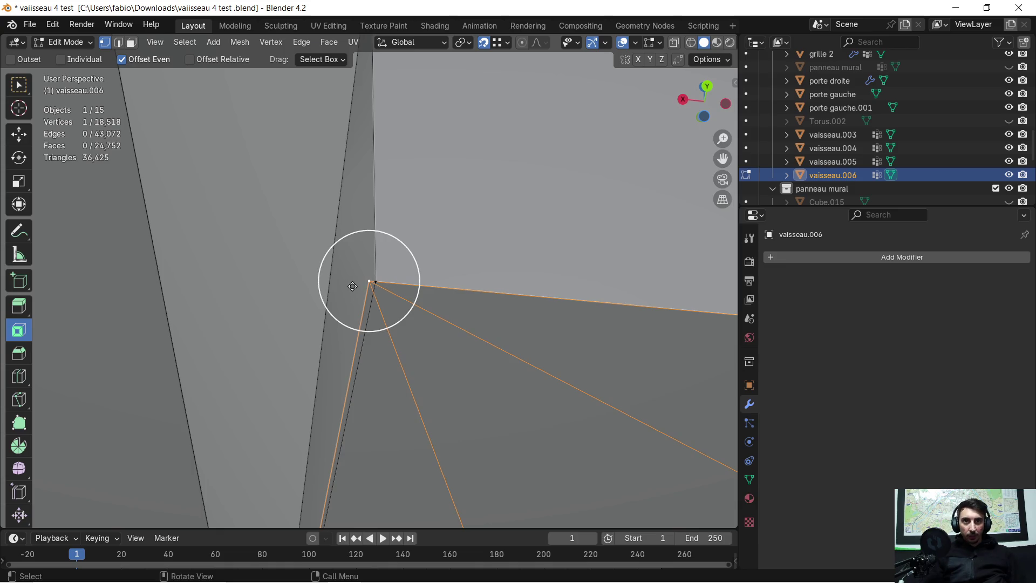
key("g")
key("x")
left_click(376, 283)
mouse_move(376, 286)
middle_mouse_down()
mouse_move(367, 423)
mouse_move(462, 393)
mouse_move(463, 404)
mouse_move(324, 464)
mouse_move(170, 509)
mouse_move(231, 399)
mouse_move(428, 308)
mouse_move(437, 315)
mouse_move(323, 259)
mouse_move(108, 238)
mouse_move(200, 305)
mouse_move(463, 288)
middle_mouse_up()
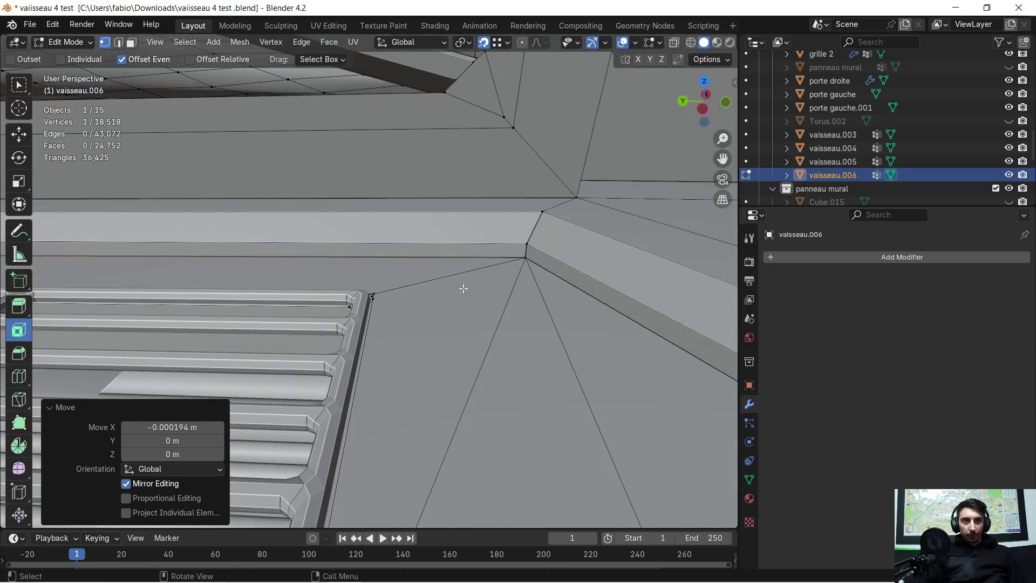
key("g")
mouse_move(522, 258)
middle_mouse_down()
mouse_move(335, 274)
mouse_move(203, 271)
mouse_move(225, 218)
mouse_move(125, 285)
mouse_move(48, 283)
mouse_move(335, 271)
mouse_move(456, 273)
mouse_move(453, 286)
mouse_move(111, 277)
mouse_move(280, 193)
mouse_move(463, 273)
mouse_move(428, 338)
mouse_move(387, 268)
mouse_move(270, 302)
mouse_move(167, 312)
mouse_move(162, 407)
mouse_move(284, 313)
mouse_move(399, 346)
mouse_move(410, 326)
mouse_move(378, 321)
mouse_move(341, 338)
mouse_move(511, 282)
middle_mouse_up()
Nudge the current corner vertex into place and check where it lands
mouse_move(442, 291)
middle_mouse_down()
mouse_move(378, 286)
mouse_move(398, 266)
middle_mouse_up()
mouse_move(385, 308)
middle_mouse_down()
mouse_move(384, 323)
mouse_move(367, 304)
mouse_move(386, 224)
mouse_move(359, 224)
mouse_move(215, 317)
mouse_move(430, 275)
middle_mouse_up()
key("g")
left_click(380, 254)
scroll(431, 276, "down", 5)
scroll(486, 324, "up", 5)
scroll(490, 329, "down", 5)
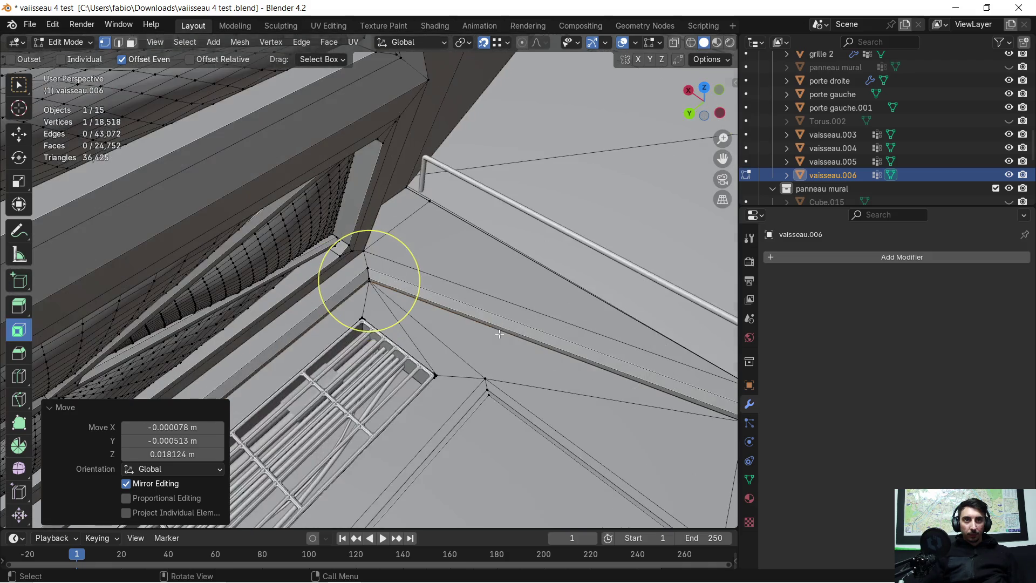
scroll(369, 280, "up", 5)
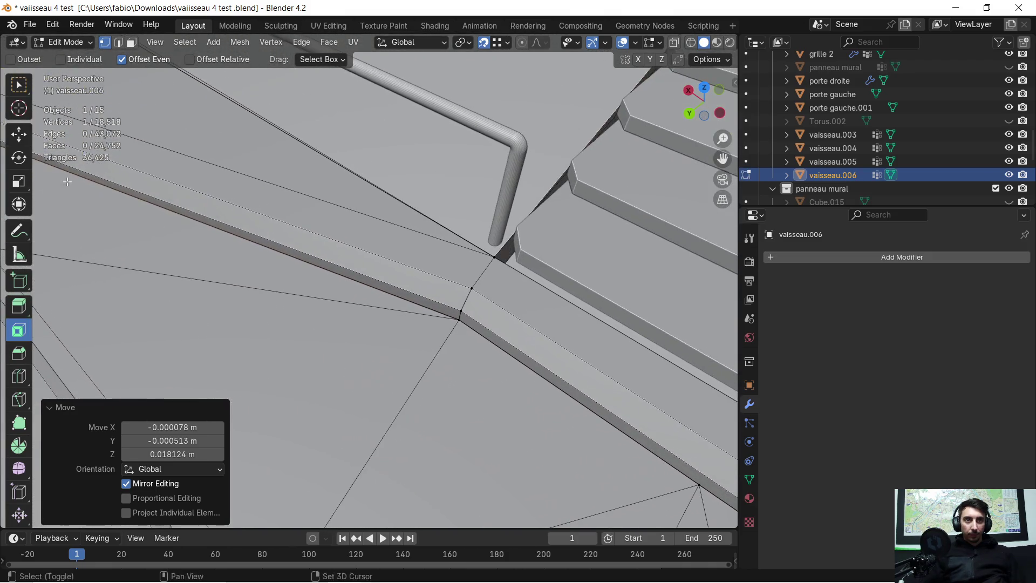
scroll(513, 370, "up", 5)
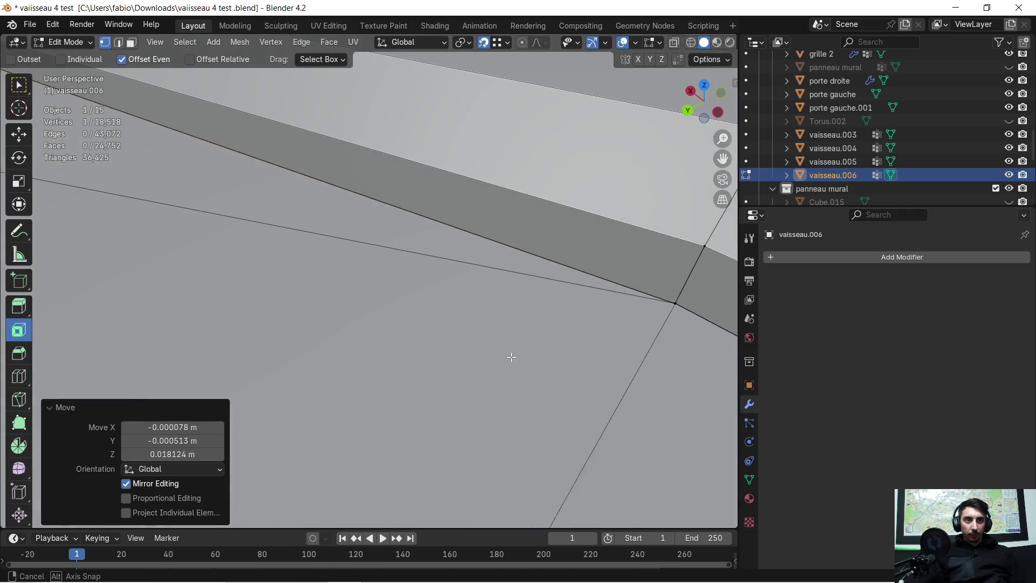
key("g")
mouse_move(675, 290)
middle_mouse_down()
mouse_move(544, 317)
mouse_move(401, 327)
mouse_move(363, 287)
mouse_move(294, 277)
mouse_move(319, 254)
mouse_move(307, 244)
mouse_move(315, 259)
mouse_move(358, 266)
mouse_move(398, 174)
mouse_move(386, 182)
middle_mouse_up()
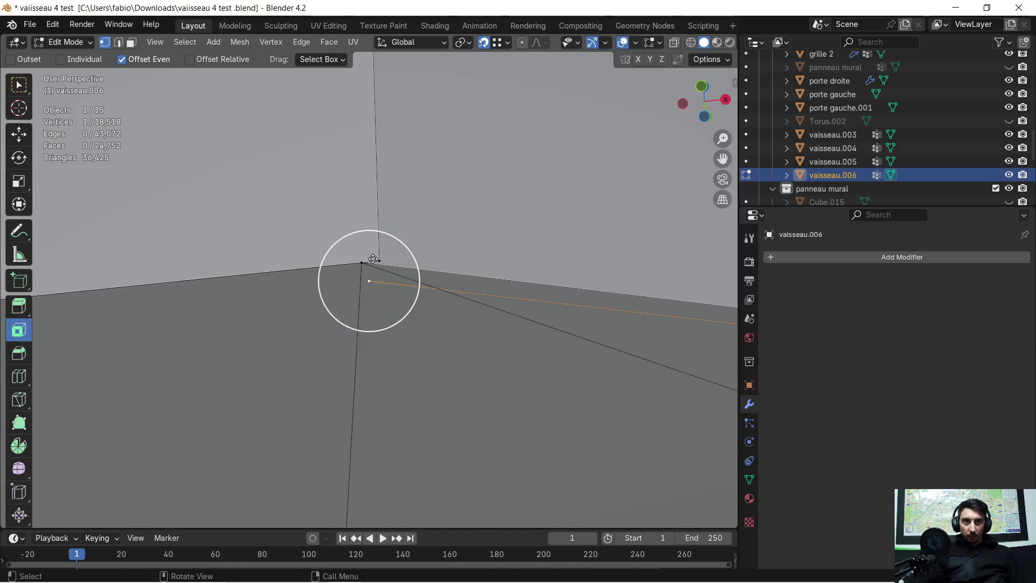
Reposition another floor vertex at the corner, adjusting it twice
key("g")
left_click(360, 261)
key("g")
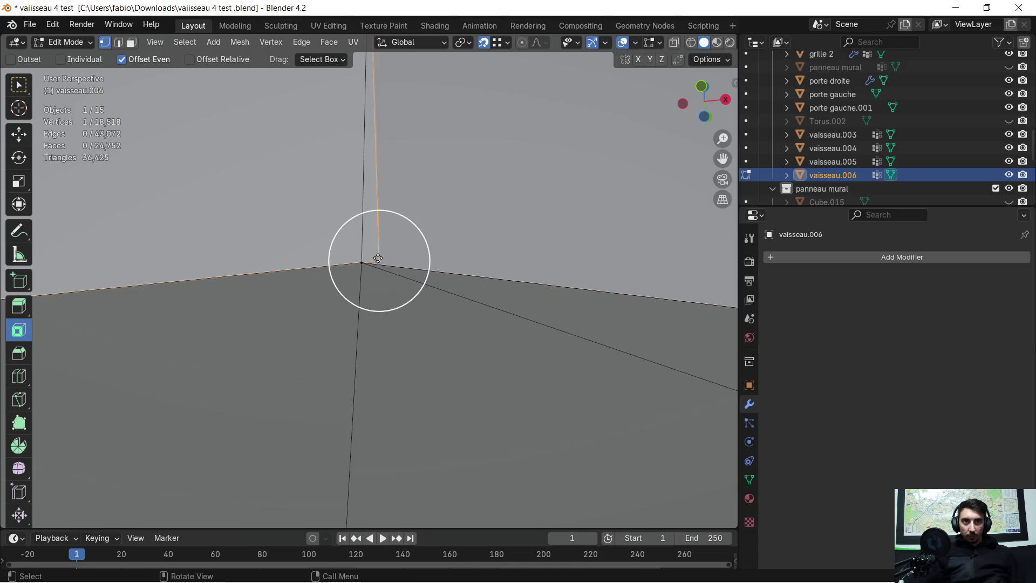
left_click(371, 260)
mouse_move(371, 259)
middle_mouse_down()
mouse_move(193, 377)
mouse_move(241, 275)
mouse_move(495, 241)
mouse_move(384, 319)
mouse_move(597, 363)
mouse_move(430, 360)
middle_mouse_up()
mouse_move(377, 336)
middle_mouse_down()
mouse_move(314, 329)
mouse_move(381, 322)
mouse_move(324, 339)
mouse_move(243, 342)
mouse_move(173, 254)
mouse_move(274, 297)
middle_mouse_up()
scroll(365, 284, "up", 3)
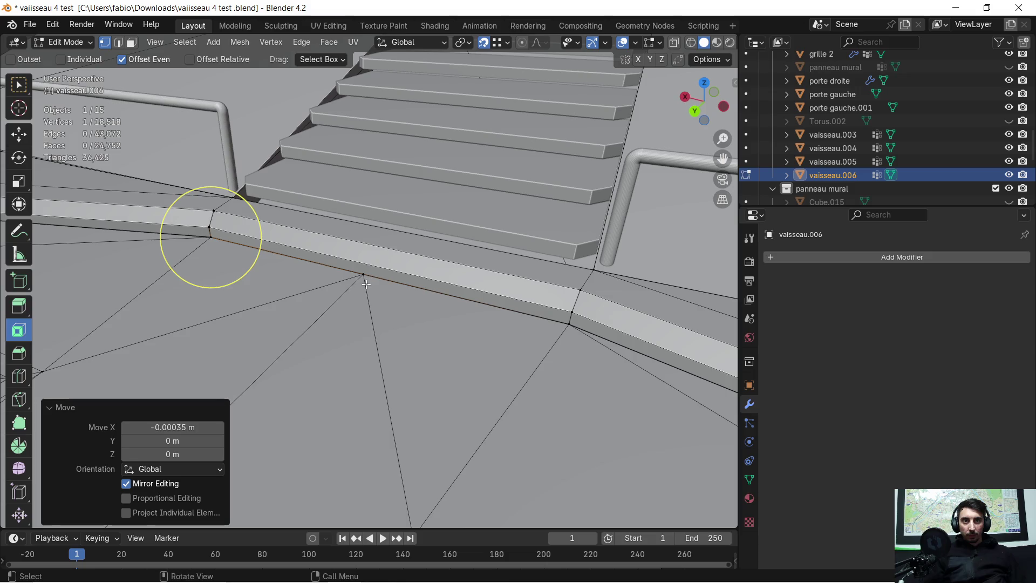
Select two vertices at the step edge, try joining them, then pick the corner vertex
left_click(365, 275)
mouse_move(411, 290)
middle_mouse_down()
mouse_move(268, 289)
mouse_move(195, 236)
middle_mouse_up()
mouse_move(353, 271)
middle_mouse_down()
mouse_move(363, 234)
mouse_move(261, 231)
mouse_move(244, 256)
mouse_move(112, 341)
middle_mouse_up()
mouse_move(427, 213)
middle_mouse_down()
mouse_move(472, 239)
mouse_move(447, 214)
mouse_move(592, 263)
middle_mouse_up()
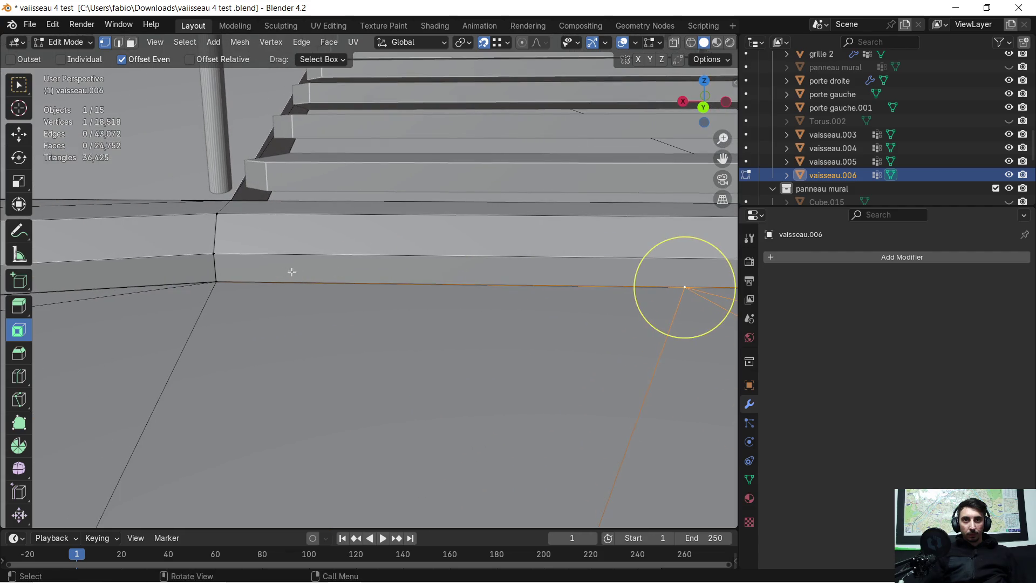
left_click(227, 256, "shift")
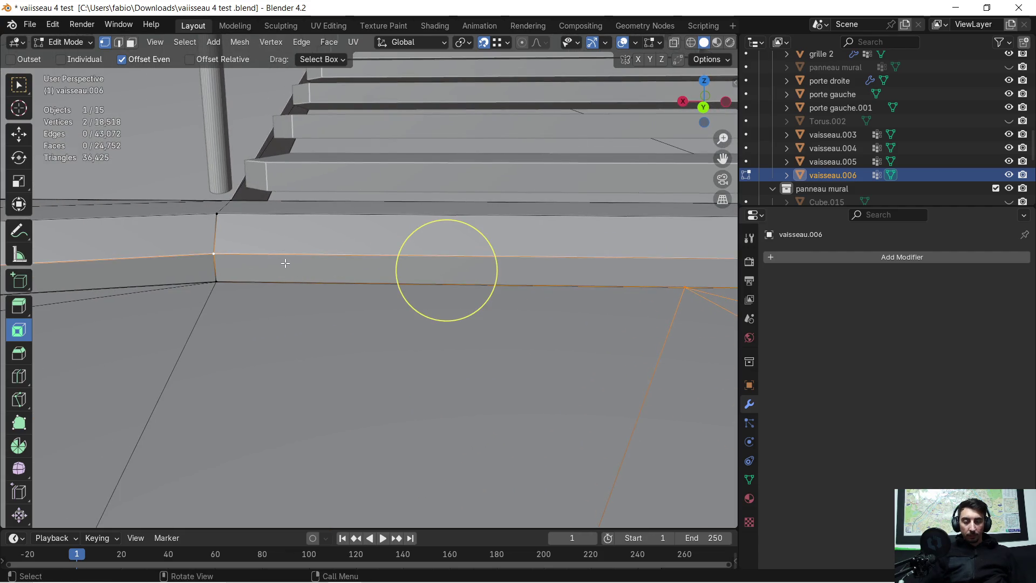
key("j")
mouse_move(550, 261)
middle_mouse_down()
mouse_move(212, 285)
mouse_move(650, 277)
middle_mouse_up()
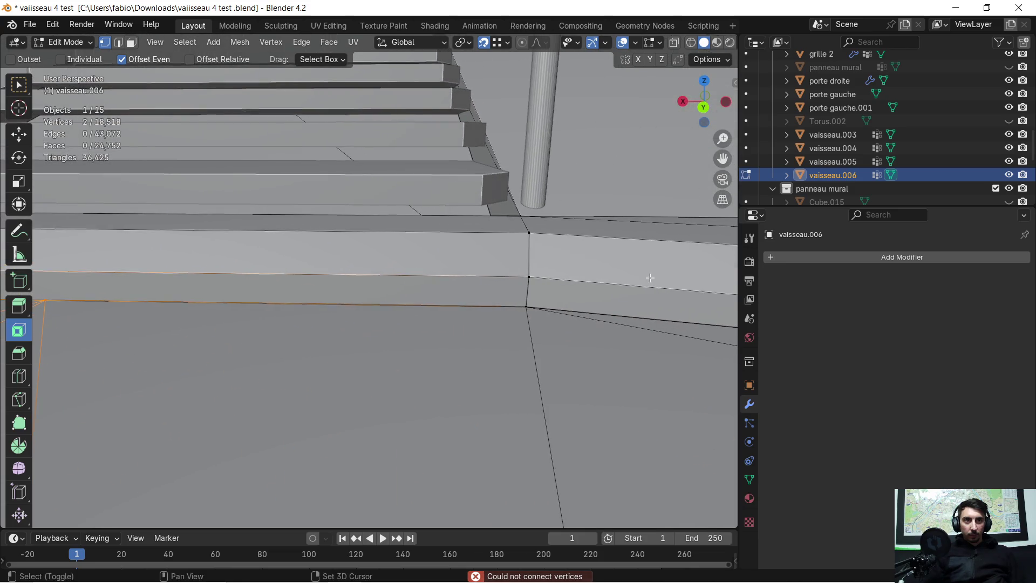
left_click(529, 312)
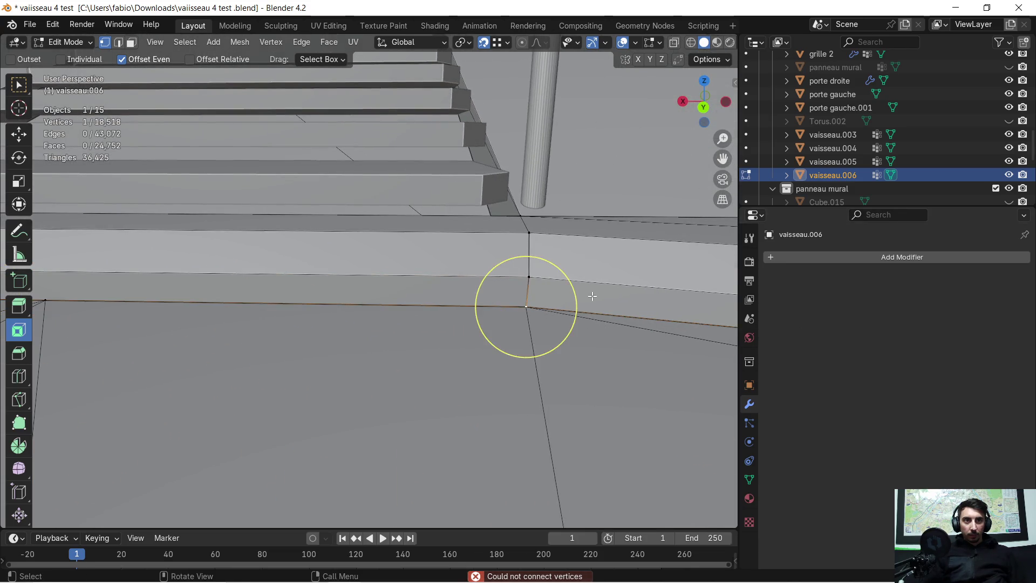
key("KP_Decimal")
mouse_move(585, 277)
middle_mouse_down()
mouse_move(393, 294)
mouse_move(378, 286)
mouse_move(327, 201)
mouse_move(365, 280)
middle_mouse_up()
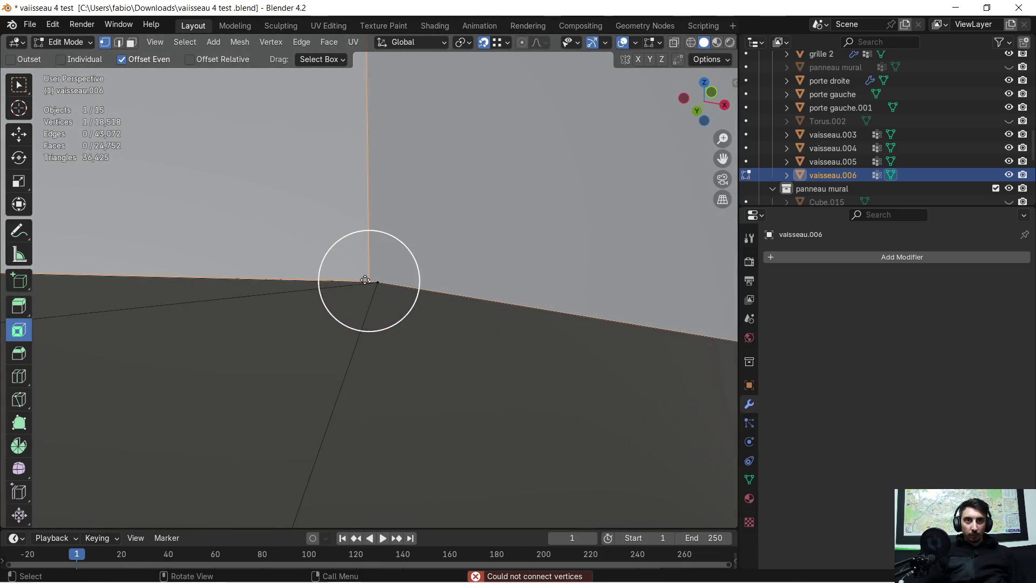
Snap the neighbouring vertex onto the corner vertex and nudge the corner into alignment
left_click(384, 290)
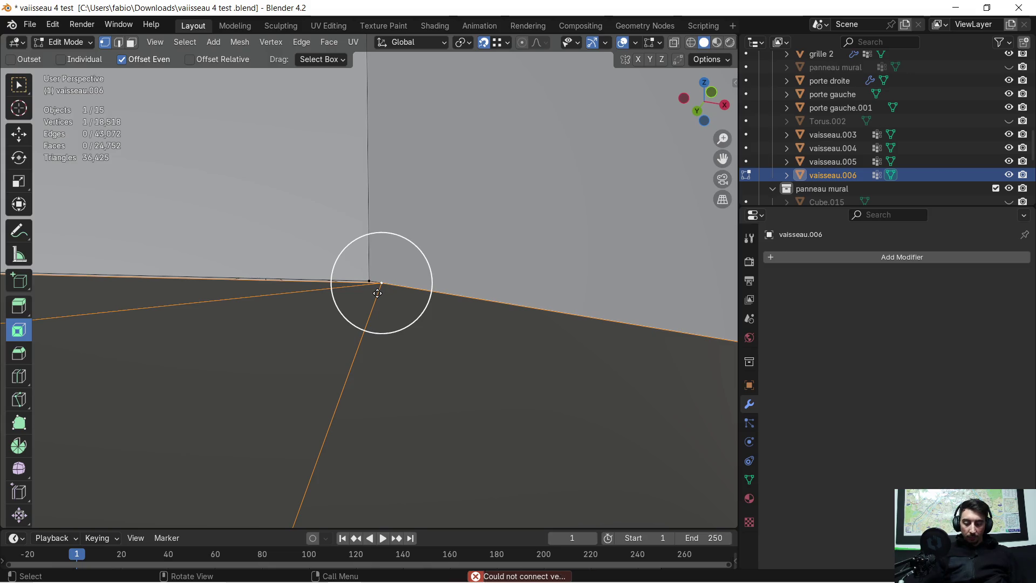
left_click_drag(378, 293, 370, 281)
mouse_move(370, 281)
middle_mouse_down()
mouse_move(289, 287)
mouse_move(405, 270)
mouse_move(224, 314)
mouse_move(41, 308)
mouse_move(617, 314)
mouse_move(588, 331)
mouse_move(169, 349)
mouse_move(347, 351)
mouse_move(397, 301)
mouse_move(428, 293)
mouse_move(429, 309)
mouse_move(580, 342)
mouse_move(472, 321)
mouse_move(466, 300)
middle_mouse_up()
left_click(419, 289)
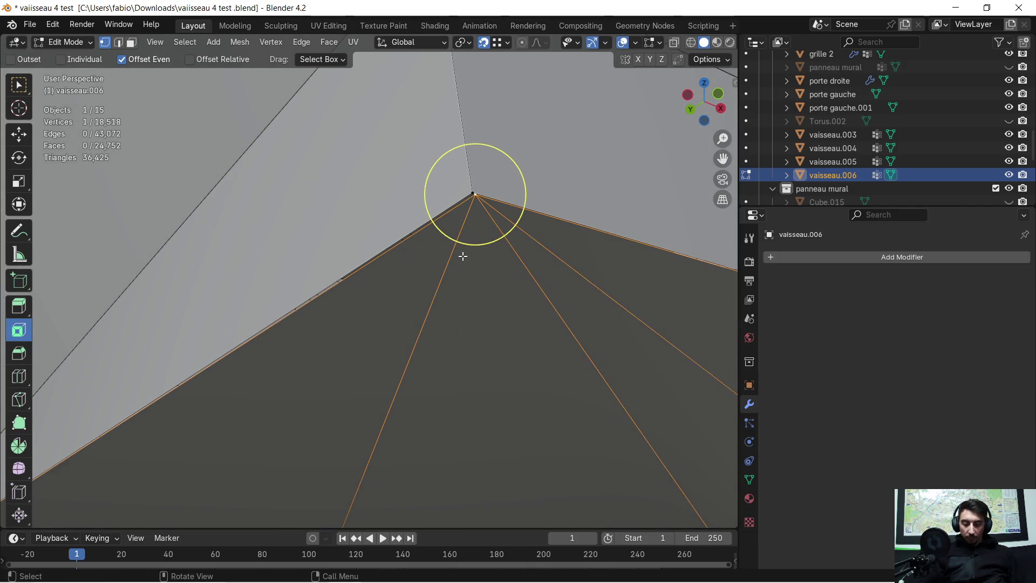
left_click_drag(473, 220, 472, 220)
mouse_move(472, 220)
middle_mouse_down()
mouse_move(426, 302)
mouse_move(280, 269)
mouse_move(204, 270)
mouse_move(113, 321)
mouse_move(625, 302)
mouse_move(372, 306)
mouse_move(405, 303)
mouse_move(339, 334)
middle_mouse_up()
scroll(360, 329, "up", 2)
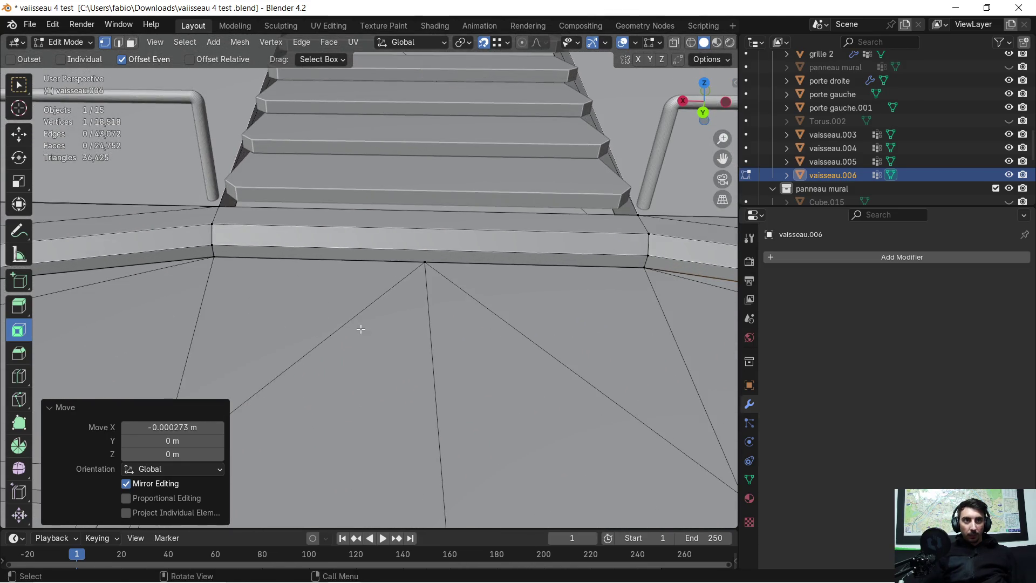
Merge all of vaisseau.006's overlapping vertices by distance, removing 8 duplicates
key("a")
key("m")
left_click(397, 312)
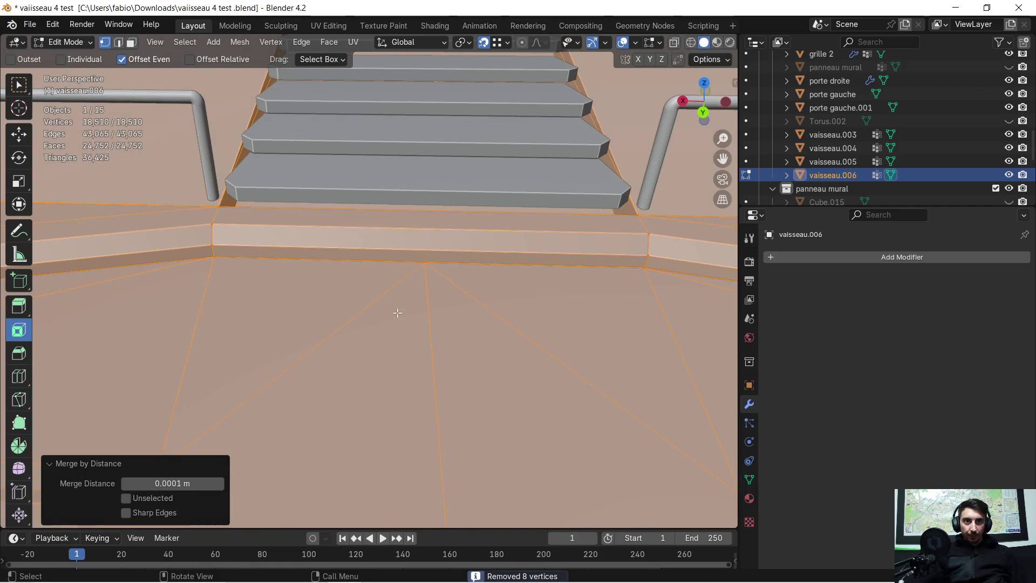
Select two vertices along the step edge and try joining them with an edge
scroll(391, 298, "up", 1)
scroll(392, 298, "up", 1)
scroll(453, 253, "up", 1)
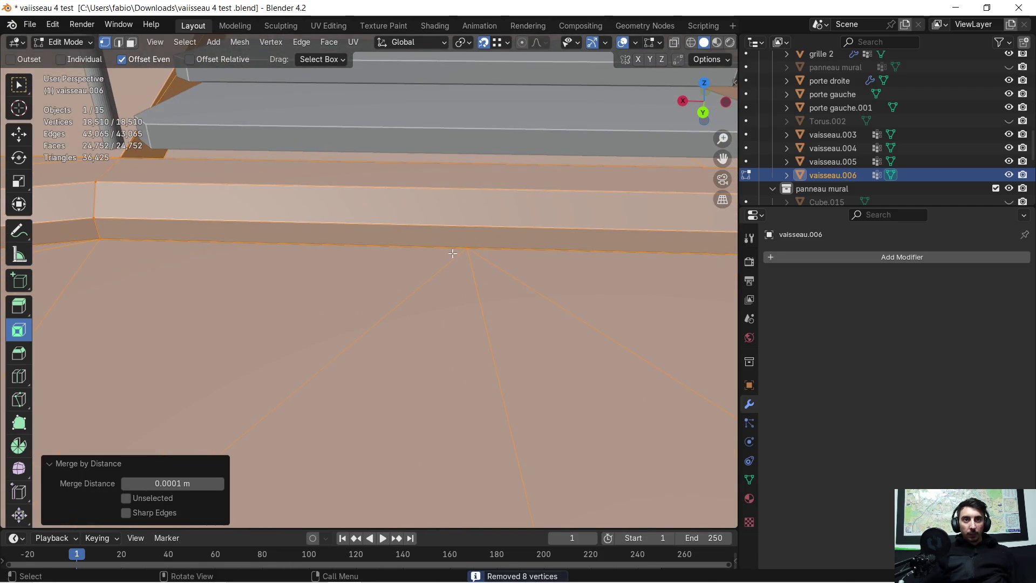
left_click(467, 241)
scroll(423, 266, "down", 3)
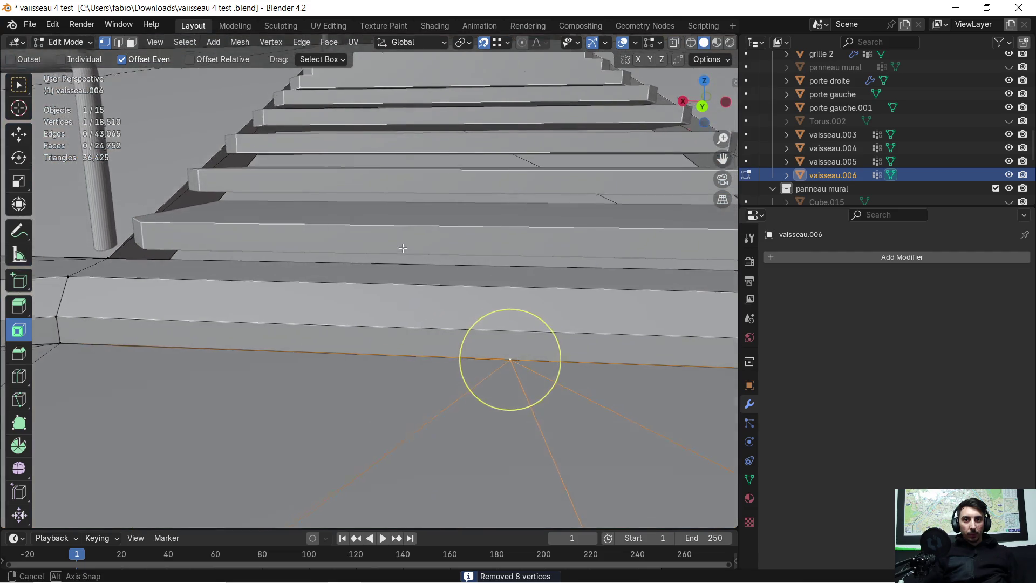
middle_click_drag(330, 328, 345, 312, "shift")
left_click(76, 313, "shift")
key("j")
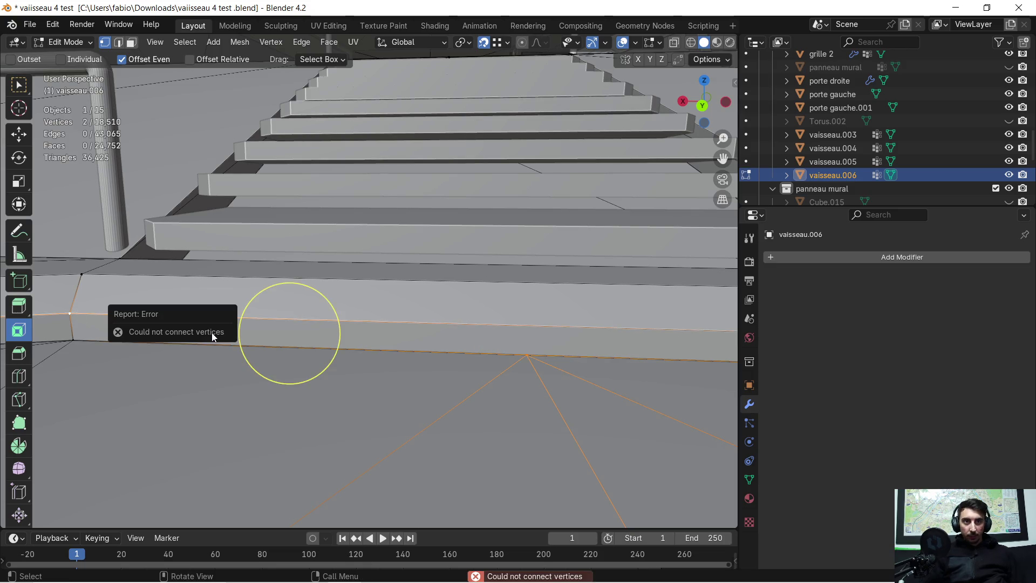
mouse_move(242, 337)
middle_mouse_down()
mouse_move(393, 358)
mouse_move(538, 349)
mouse_move(157, 398)
mouse_move(323, 335)
mouse_move(534, 290)
mouse_move(430, 311)
mouse_move(389, 297)
mouse_move(412, 296)
mouse_move(365, 342)
mouse_move(378, 321)
middle_mouse_up()
Delete the stray face under the step in face select mode
left_click(131, 42)
left_click(211, 321)
key("x")
left_click(211, 334)
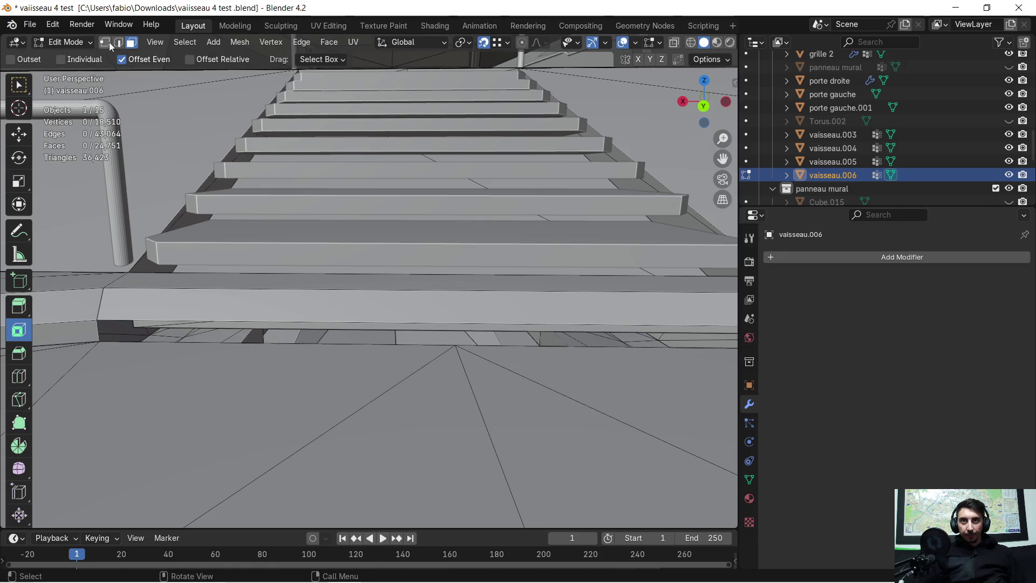
Fill a new face between the selected vertices at the step corner
key("c")
left_click(97, 330)
left_click(458, 349, "shift")
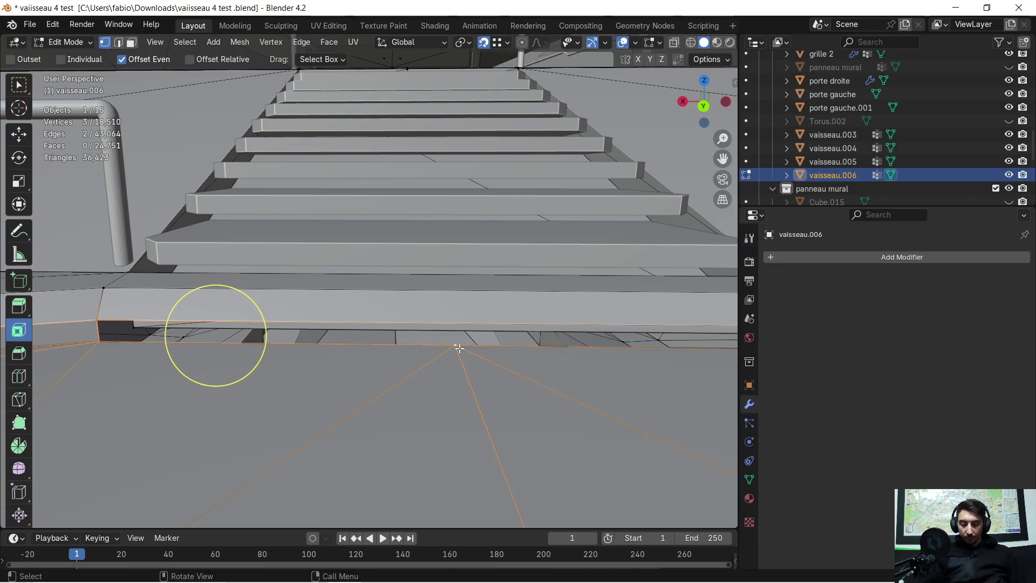
key("j")
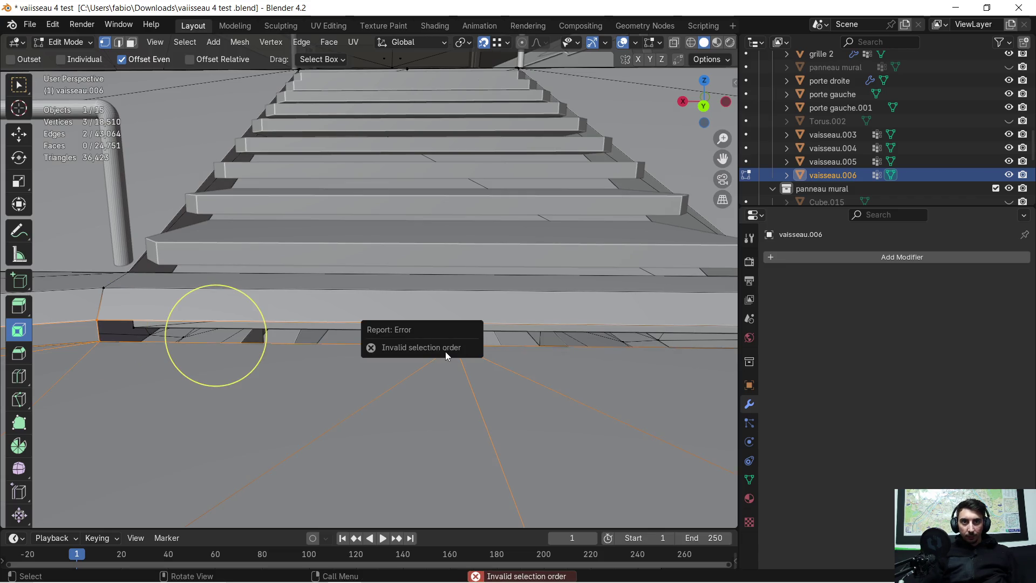
key("f")
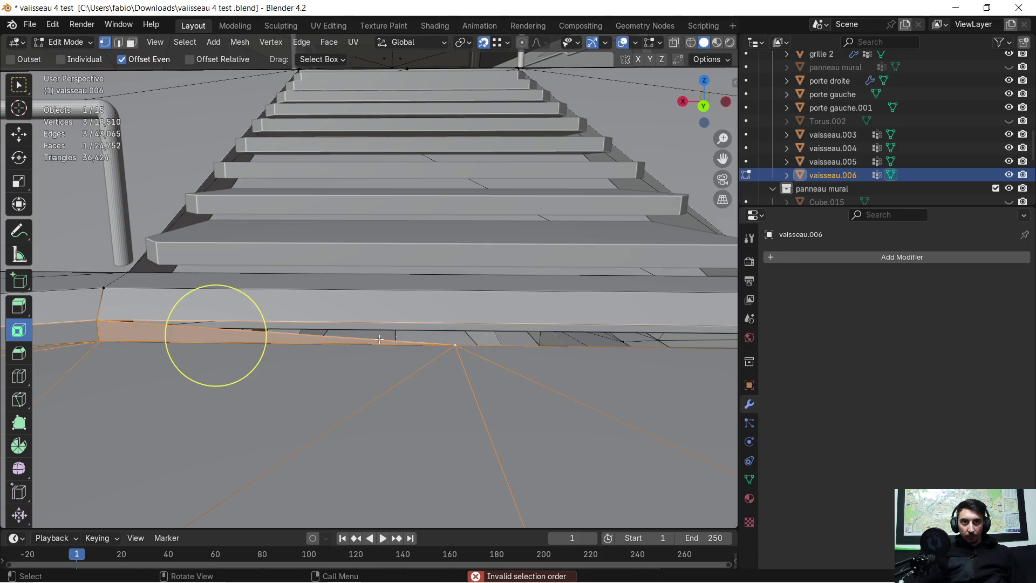
Fill two more faces from vertex triplets across the gap at the step base
left_click(456, 344)
left_click(273, 325, "shift")
middle_click_drag(273, 325, 711, 304)
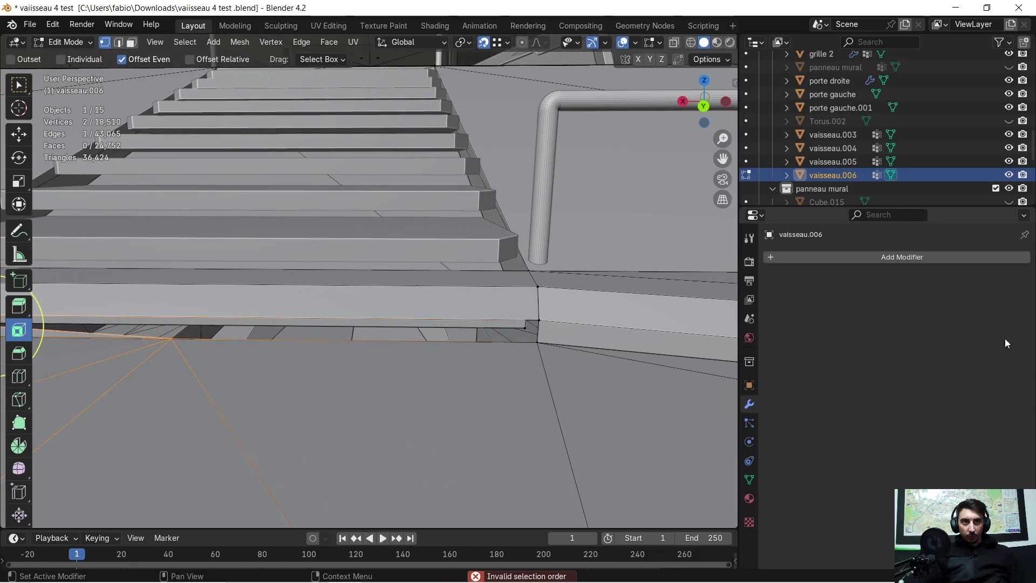
left_click(546, 319, "shift")
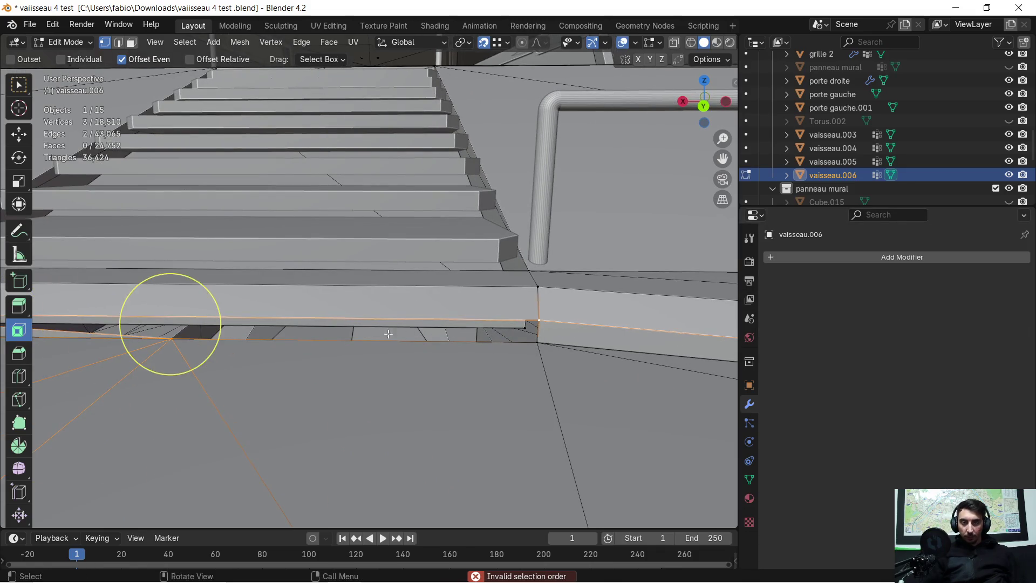
key("f")
left_click(547, 323, "shift")
left_click(547, 348, "shift")
key("f")
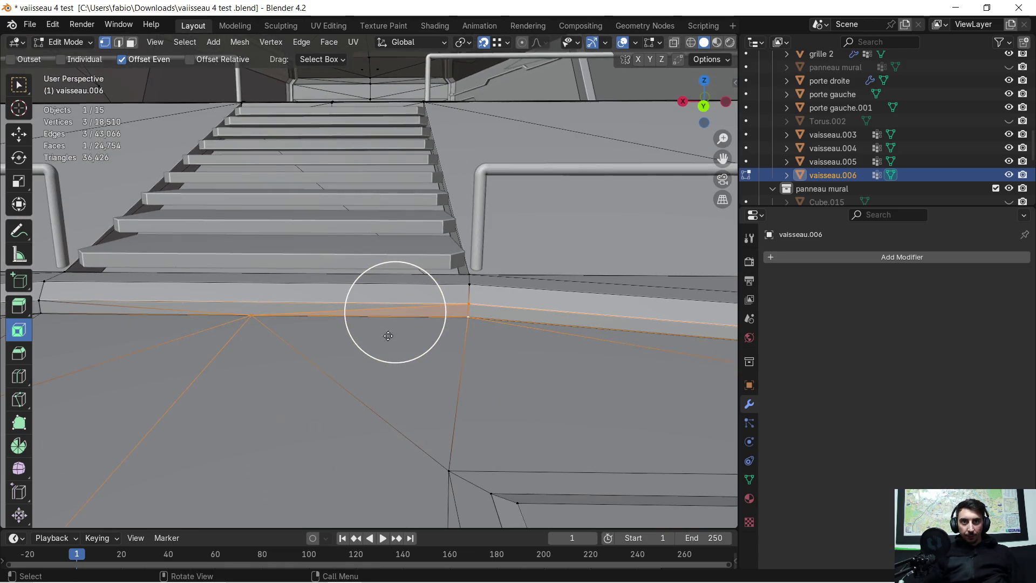